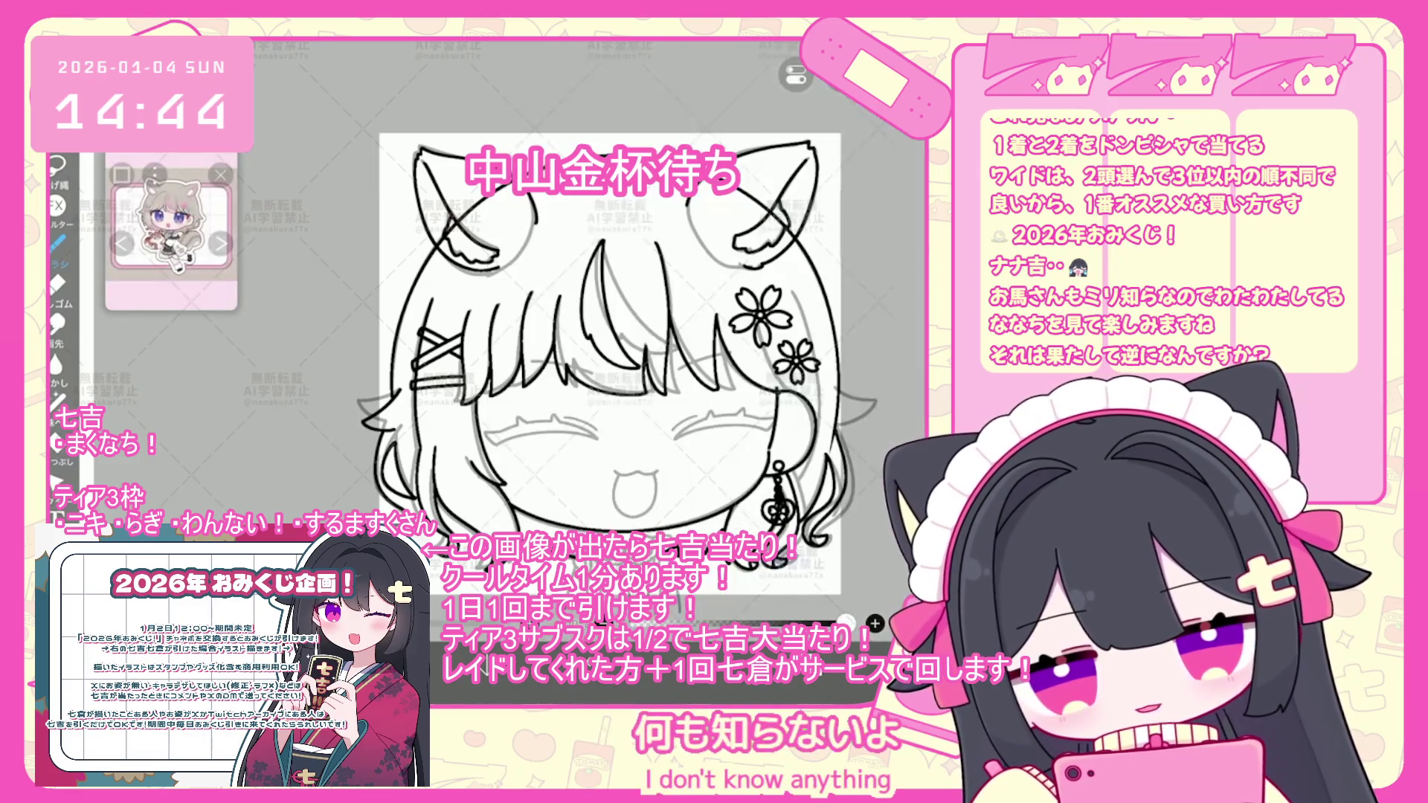
# - Zoom in on the face and ink short collar lines below the mouth and chin, undoing a bad one
pyautogui.scroll(3, 476, 335)
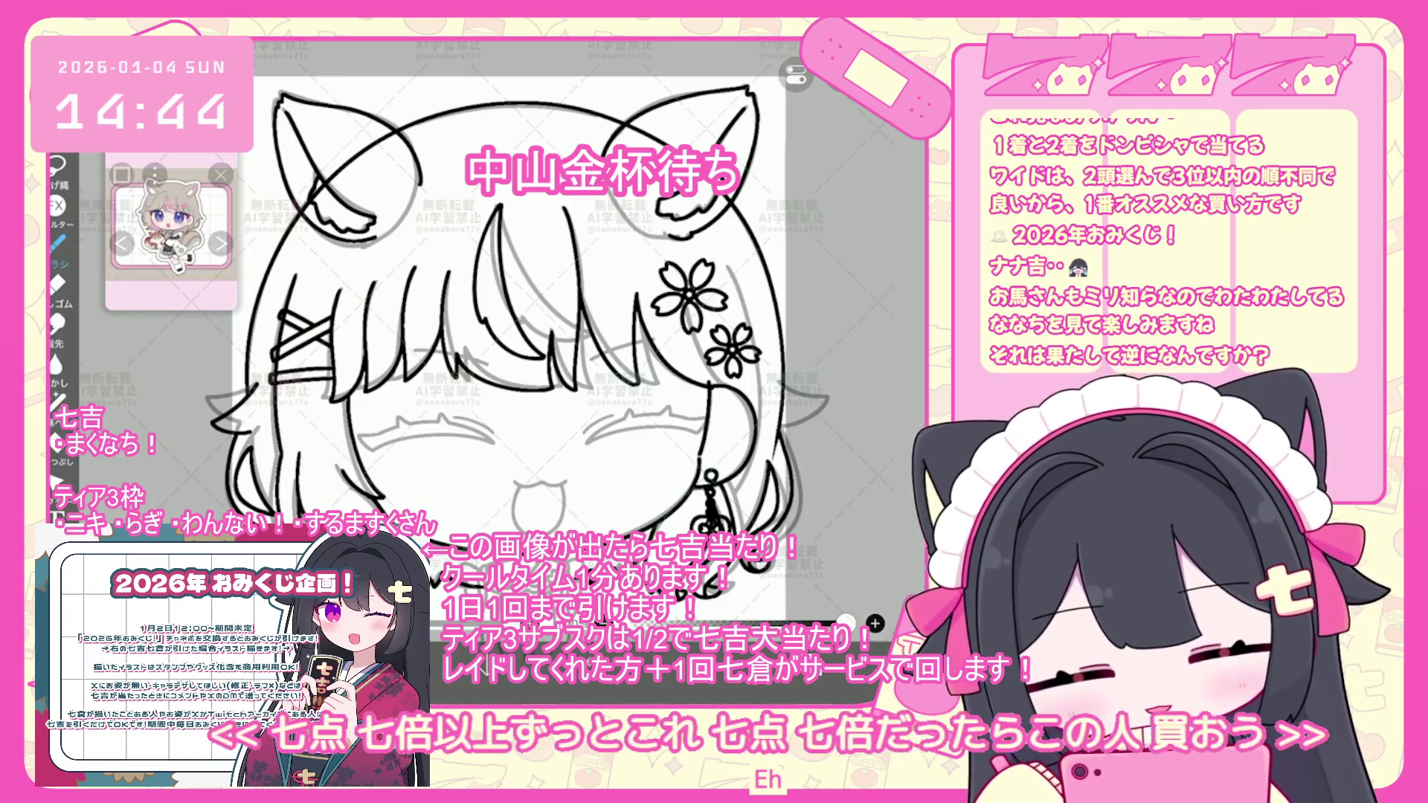
pyautogui.scroll(2, 520, 334)
pyautogui.scroll(2, 521, 335)
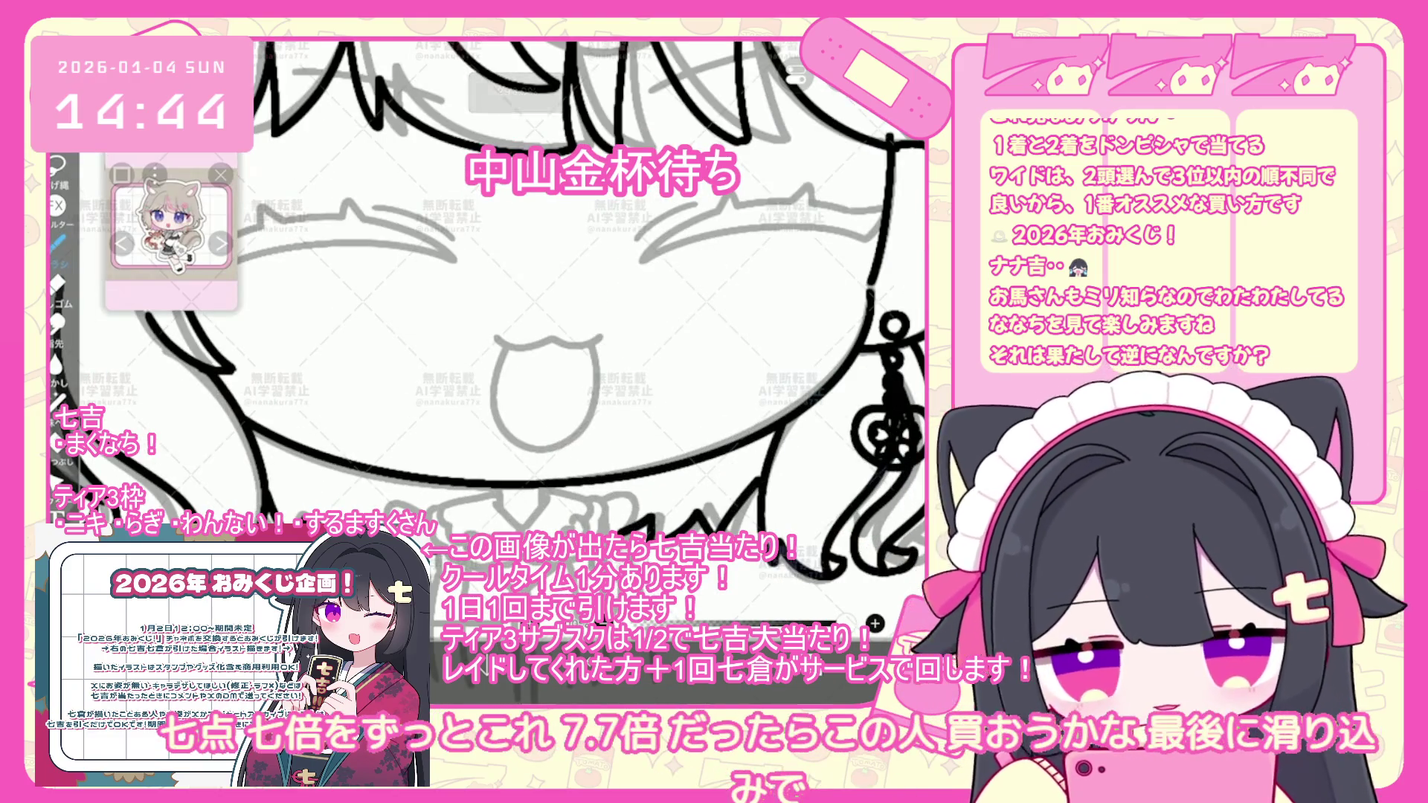
pyautogui.hotkey('ctrl', 'z')
pyautogui.moveTo(497, 488)
pyautogui.mouseDown()
pyautogui.moveTo(500, 510)
pyautogui.moveTo(539, 505)
pyautogui.moveTo(519, 529)
pyautogui.mouseUp()
pyautogui.scroll(2, 551, 335)
pyautogui.moveTo(506, 475)
pyautogui.mouseDown()
pyautogui.moveTo(429, 496)
pyautogui.moveTo(428, 521)
pyautogui.mouseUp()
pyautogui.hotkey('ctrl', 'z')
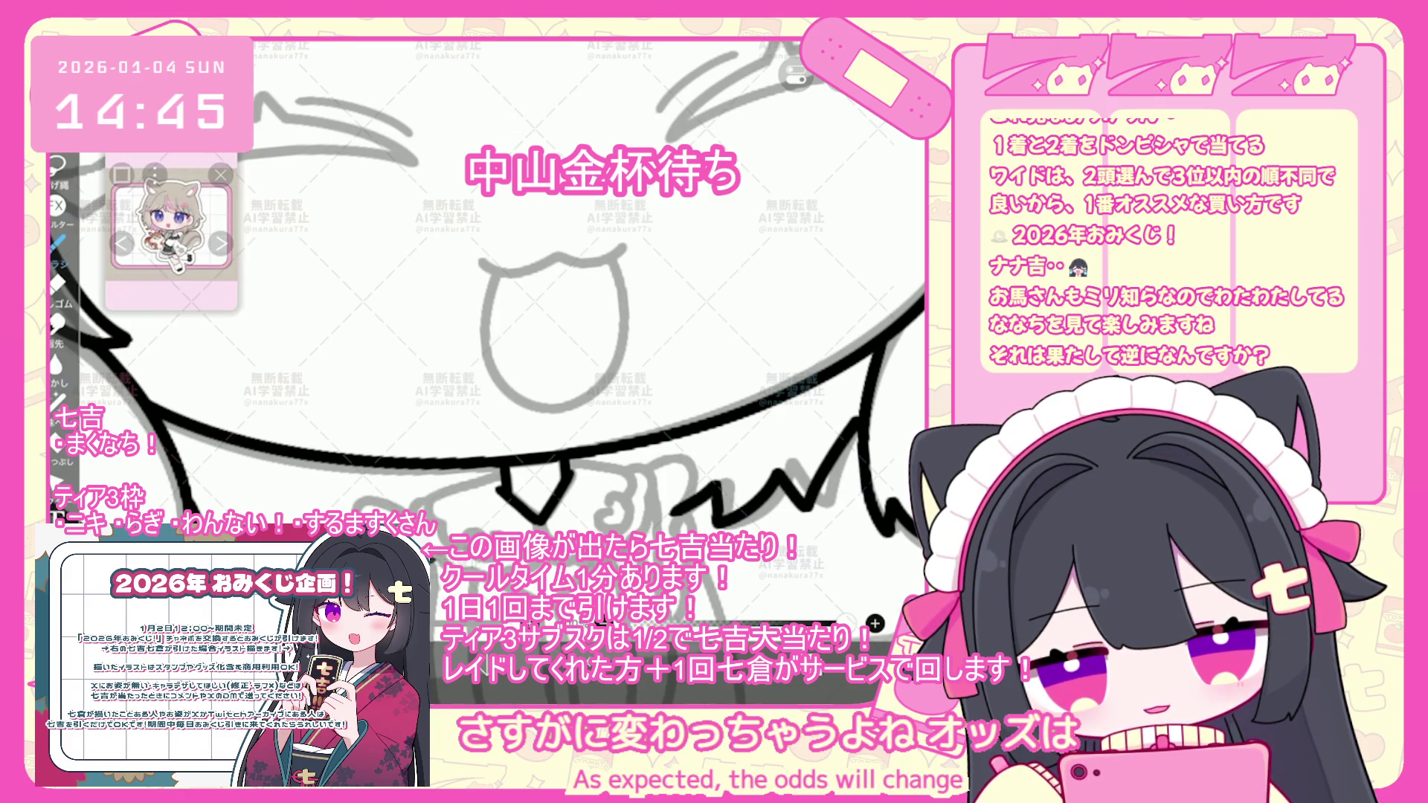
# - Try a collar line down from the neck and a line beside it, then undo the failed strokes
pyautogui.moveTo(509, 472)
pyautogui.mouseDown()
pyautogui.moveTo(431, 525)
pyautogui.moveTo(465, 553)
pyautogui.mouseUp()
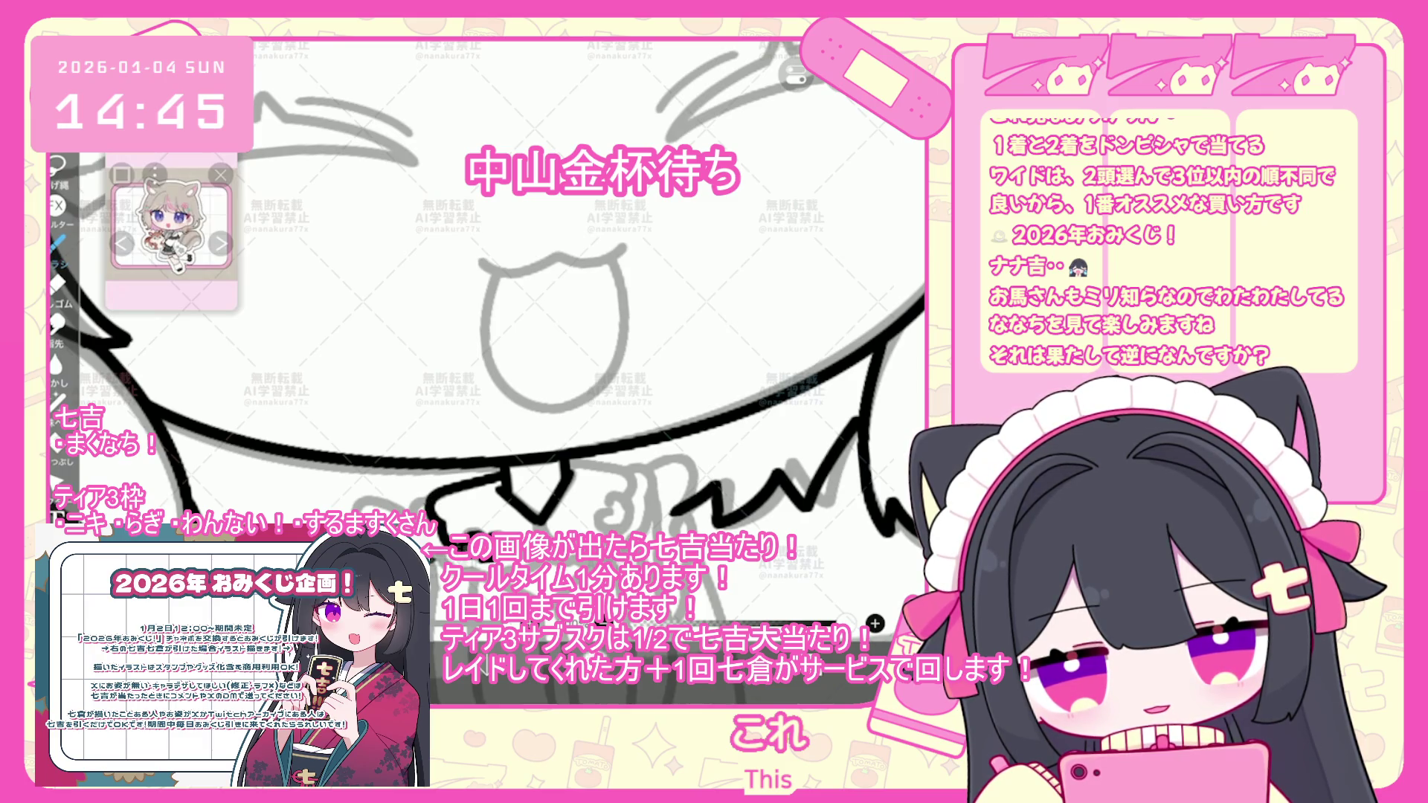
pyautogui.hotkey('ctrl', 'z')
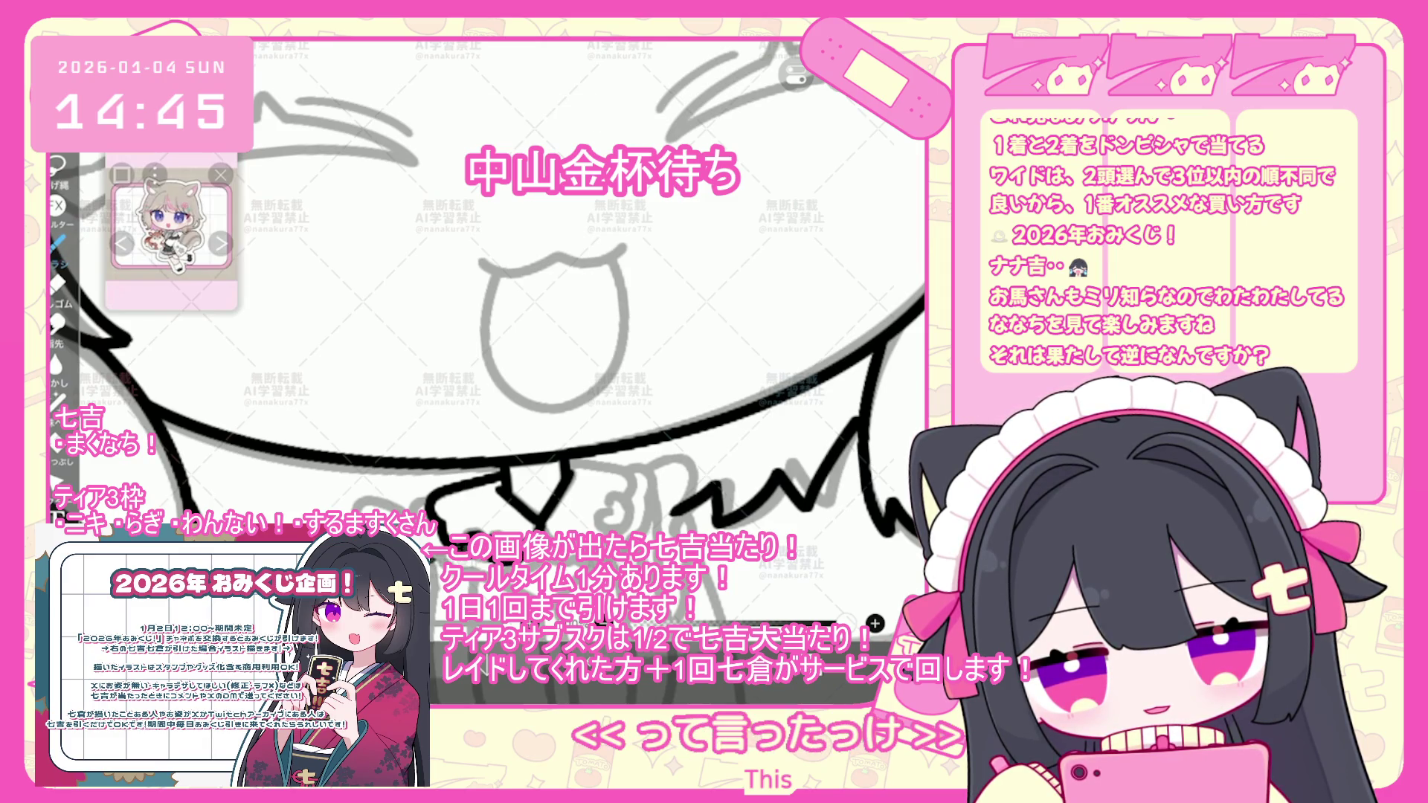
pyautogui.moveTo(606, 533)
pyautogui.mouseDown()
pyautogui.moveTo(599, 517)
pyautogui.moveTo(631, 494)
pyautogui.moveTo(595, 533)
pyautogui.moveTo(616, 534)
pyautogui.moveTo(626, 487)
pyautogui.moveTo(610, 499)
pyautogui.moveTo(630, 497)
pyautogui.moveTo(571, 467)
pyautogui.mouseUp()
pyautogui.hotkey('ctrl', 'z')
pyautogui.hotkey('ctrl', 'z')
pyautogui.hotkey('ctrl', 'z')
pyautogui.hotkey('ctrl', 'z')
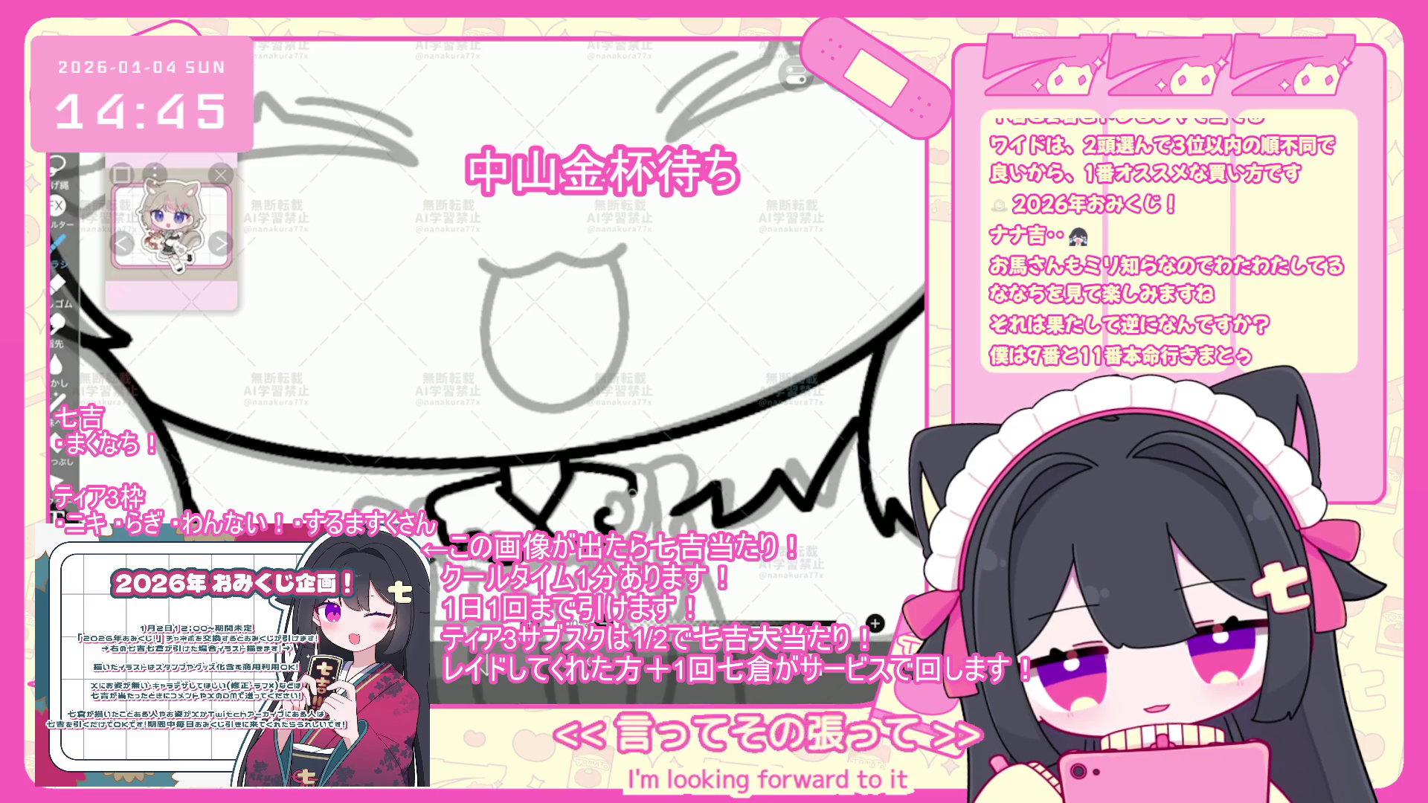
pyautogui.scroll(2, 521, 335)
pyautogui.hotkey('ctrl', 'z')
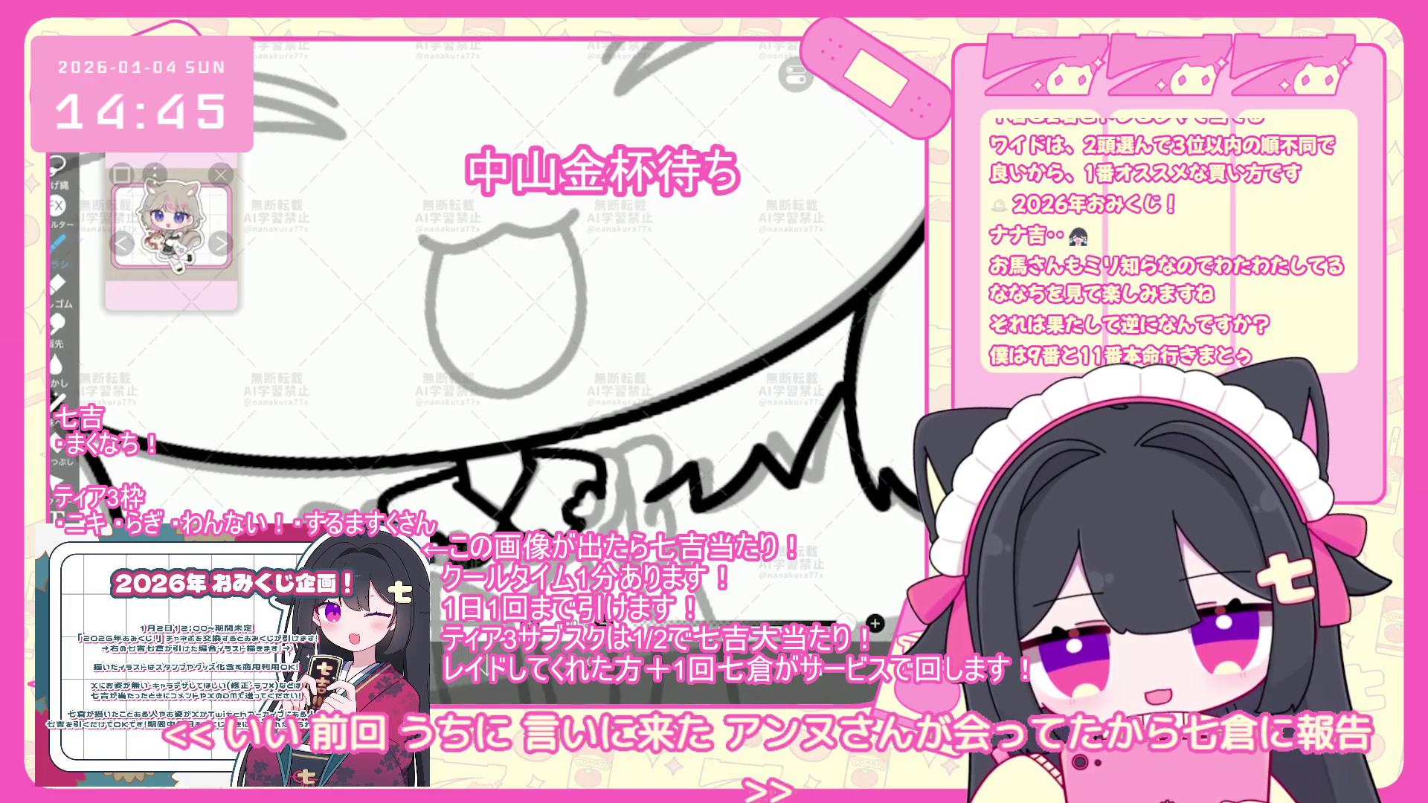
pyautogui.hotkey('ctrl', 'z')
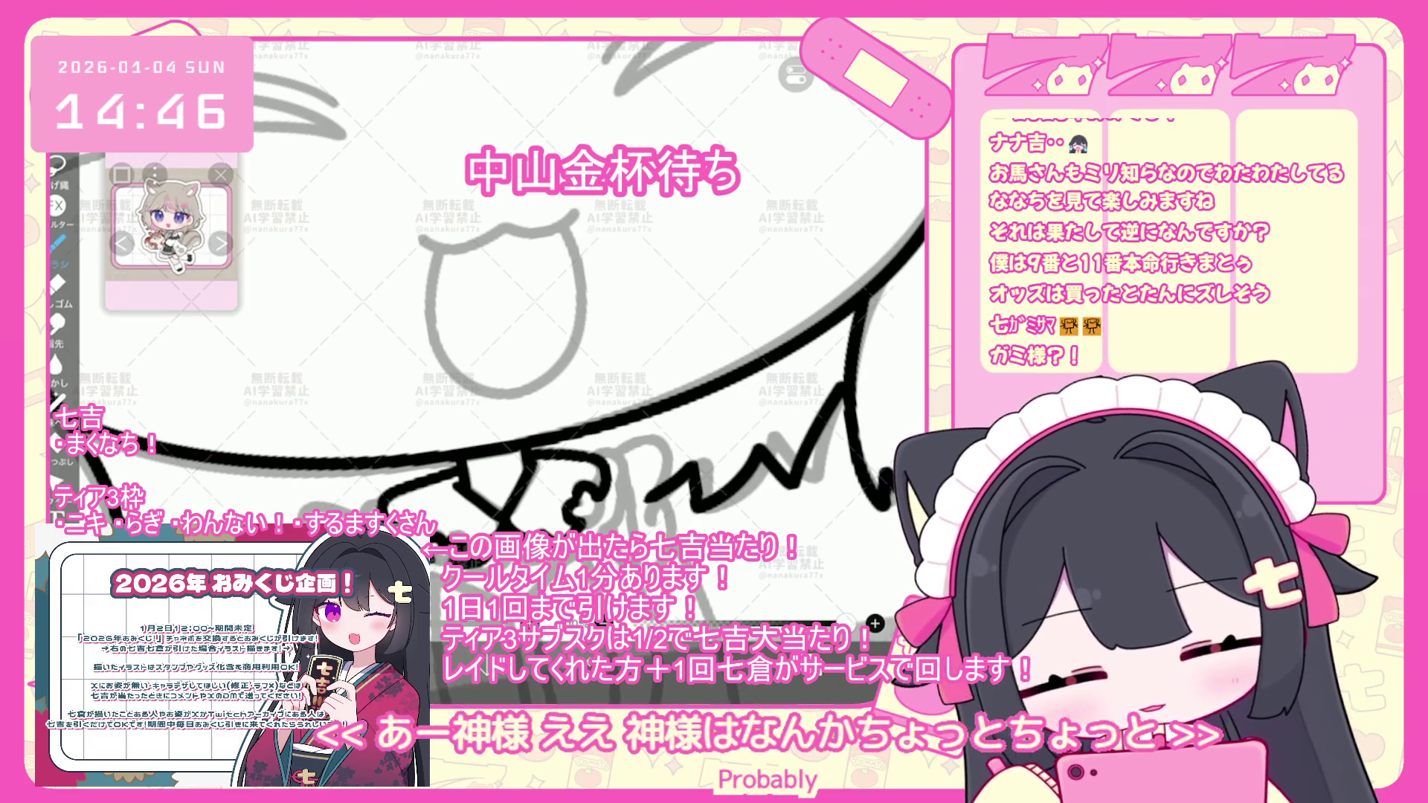
# - Rework the lace frill at the collar, extending its line to the right and undoing stray strokes
pyautogui.hotkey('ctrl', 'z')
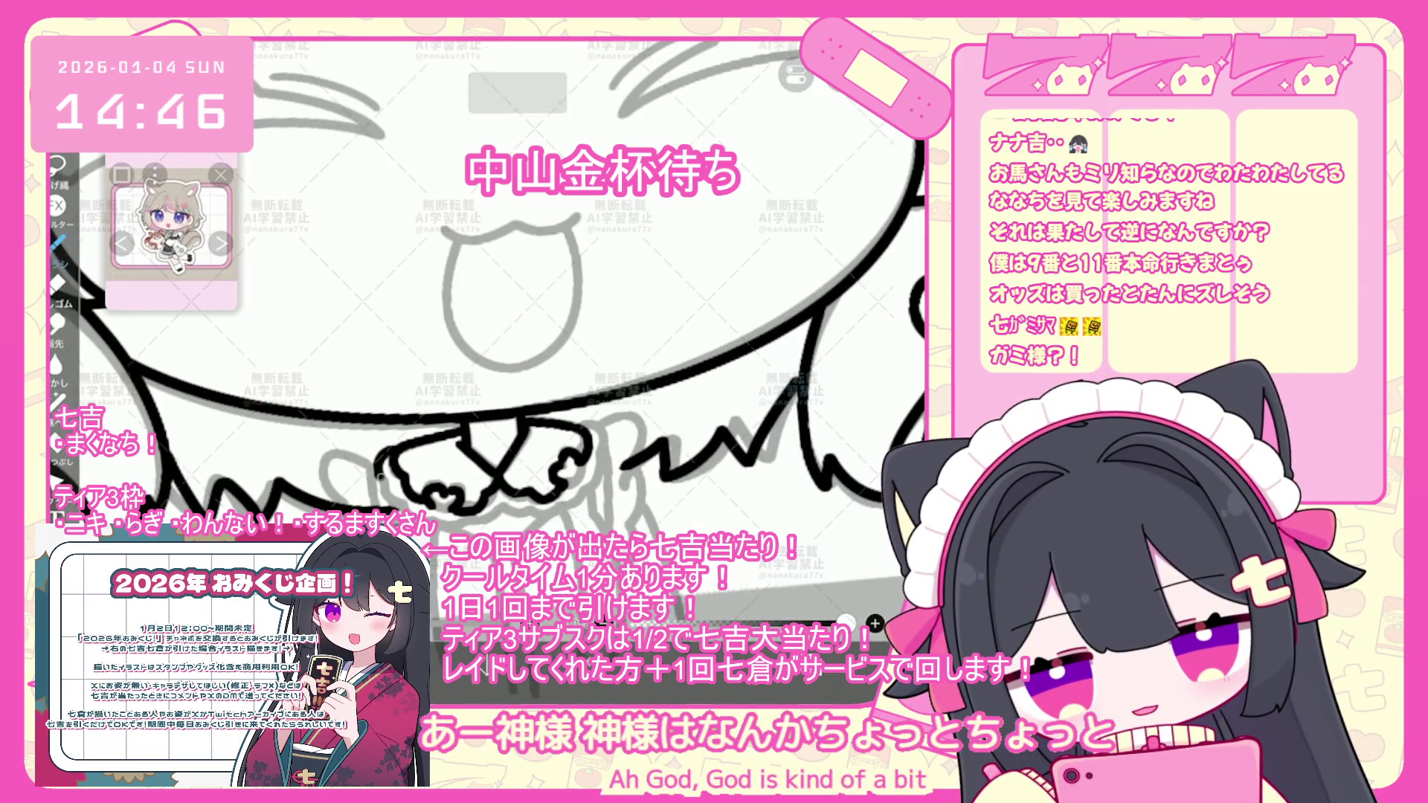
pyautogui.hotkey('ctrl', 'z')
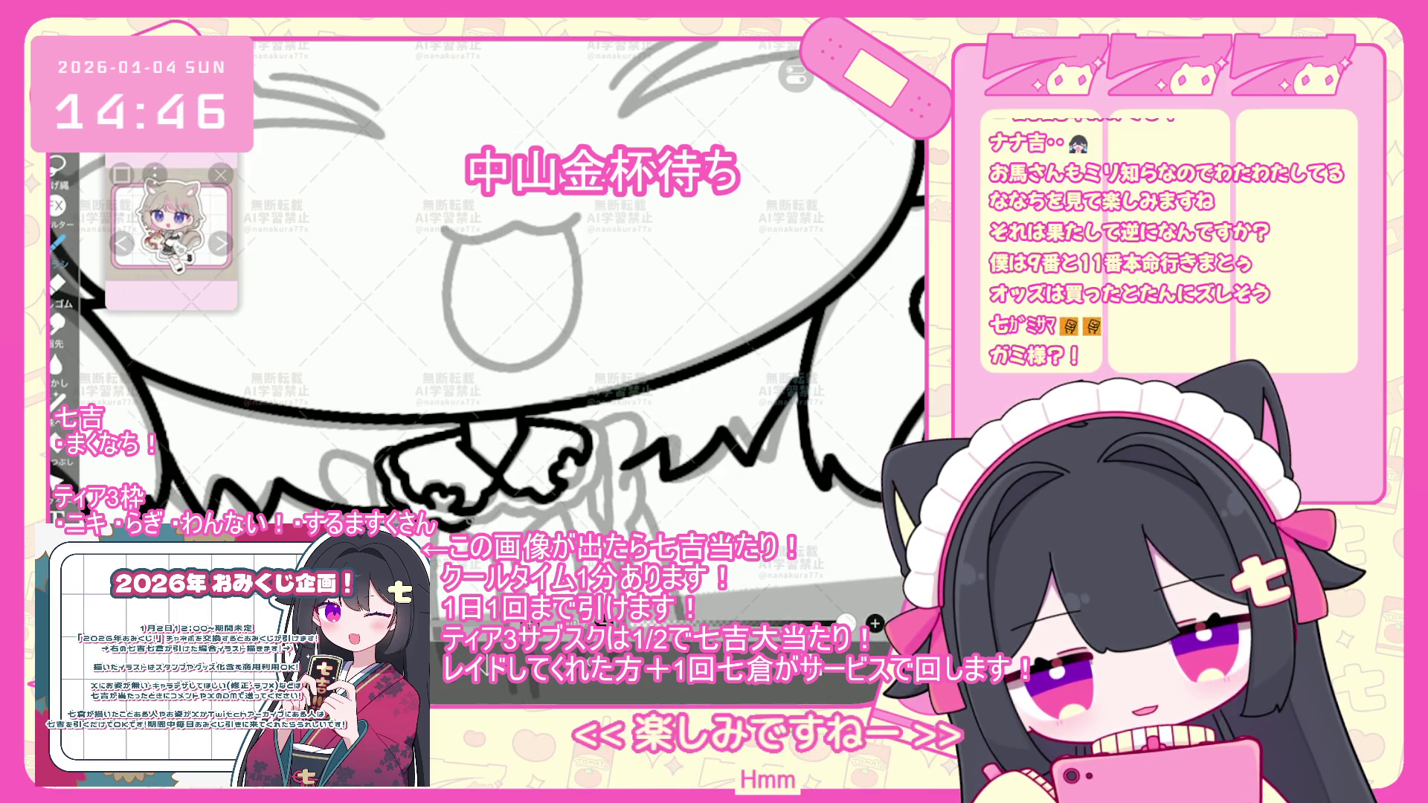
pyautogui.hotkey('ctrl', 'z')
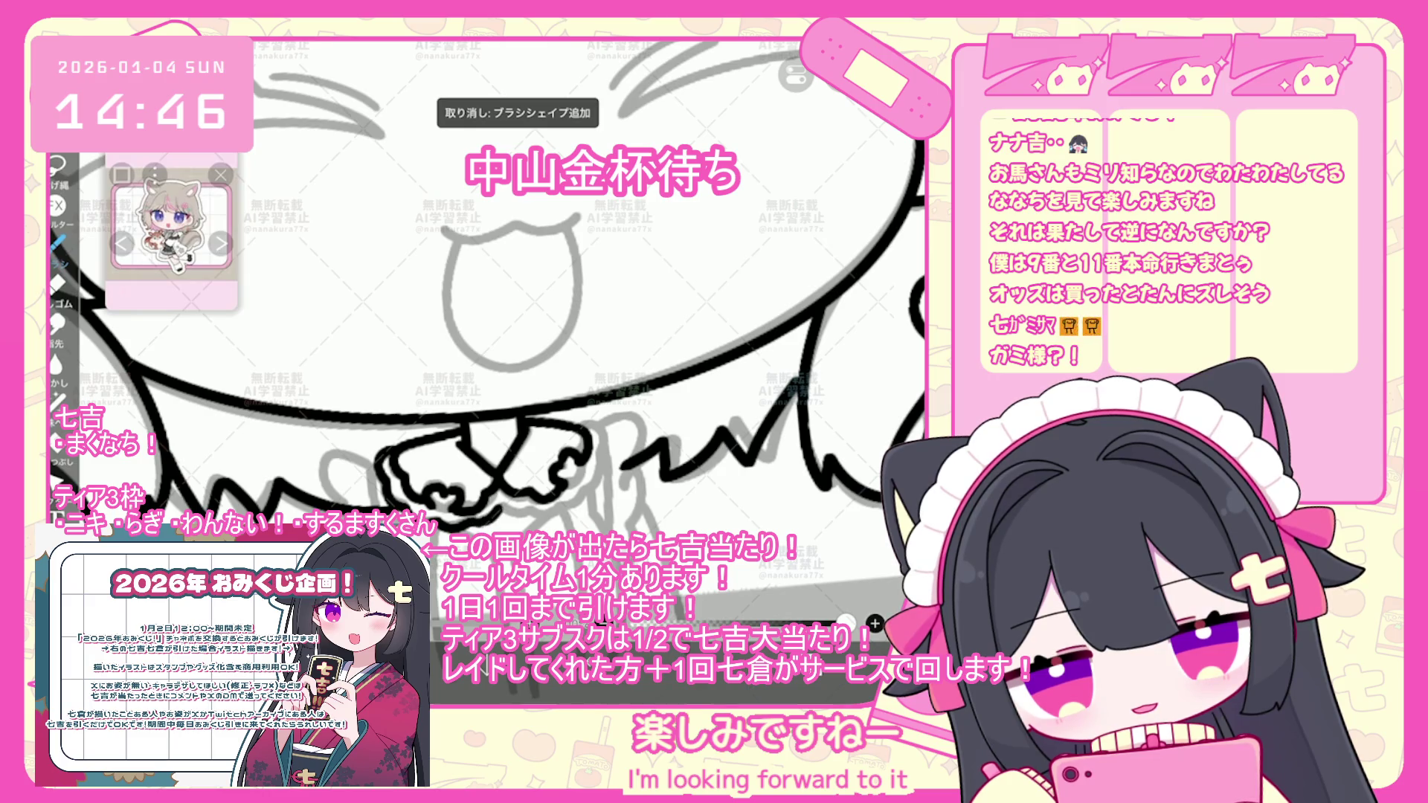
pyautogui.moveTo(528, 513); pyautogui.dragTo(561, 512)
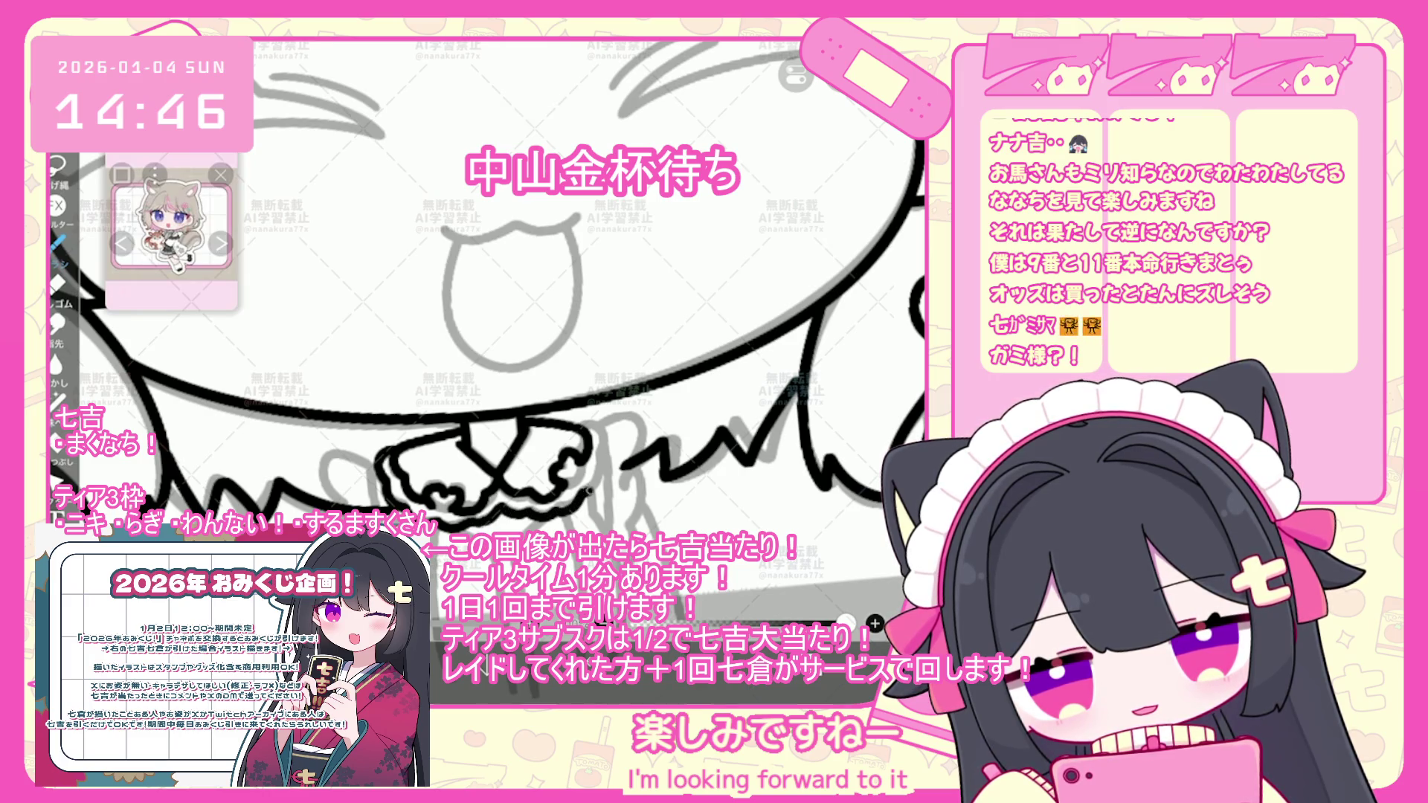
pyautogui.hotkey('ctrl', 'z')
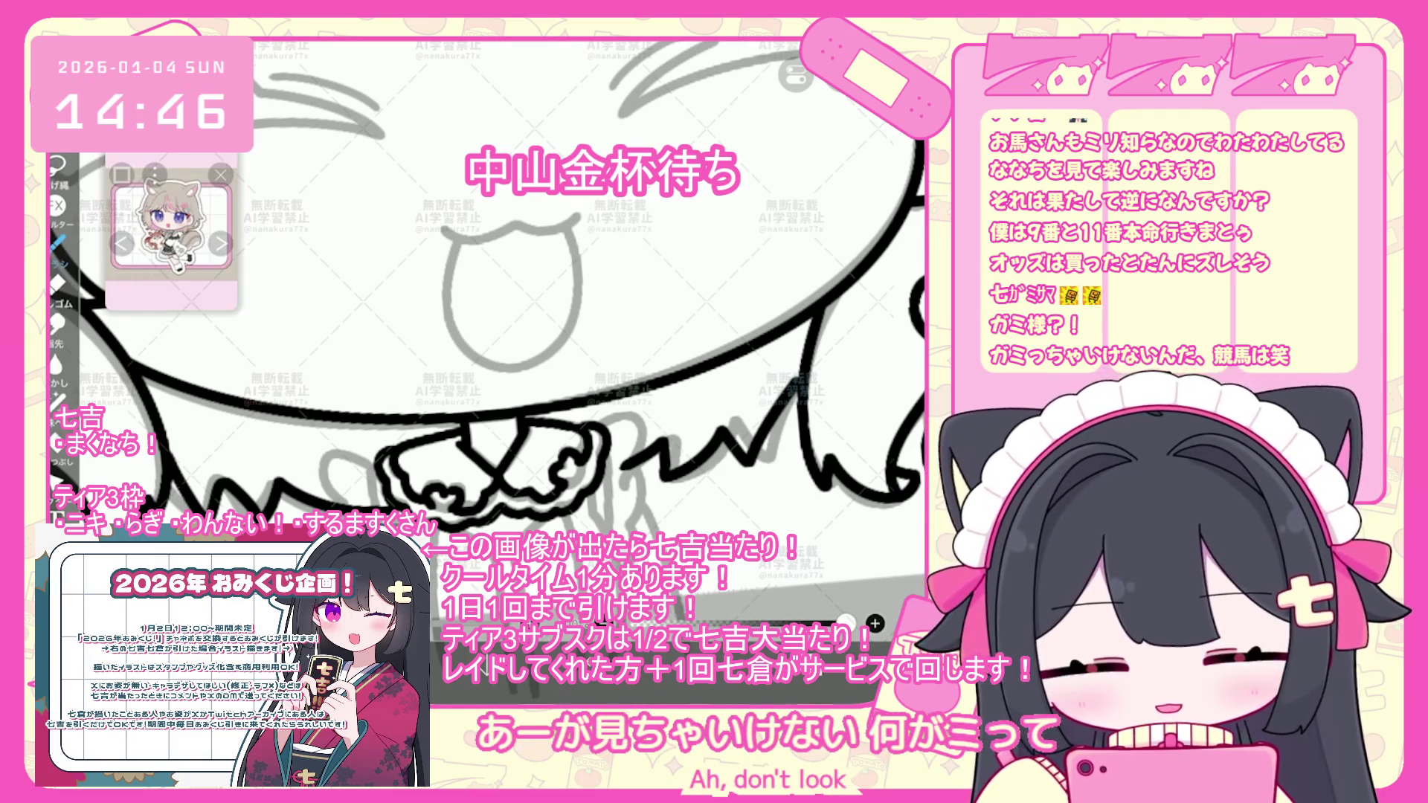
pyautogui.hotkey('ctrl', 'z')
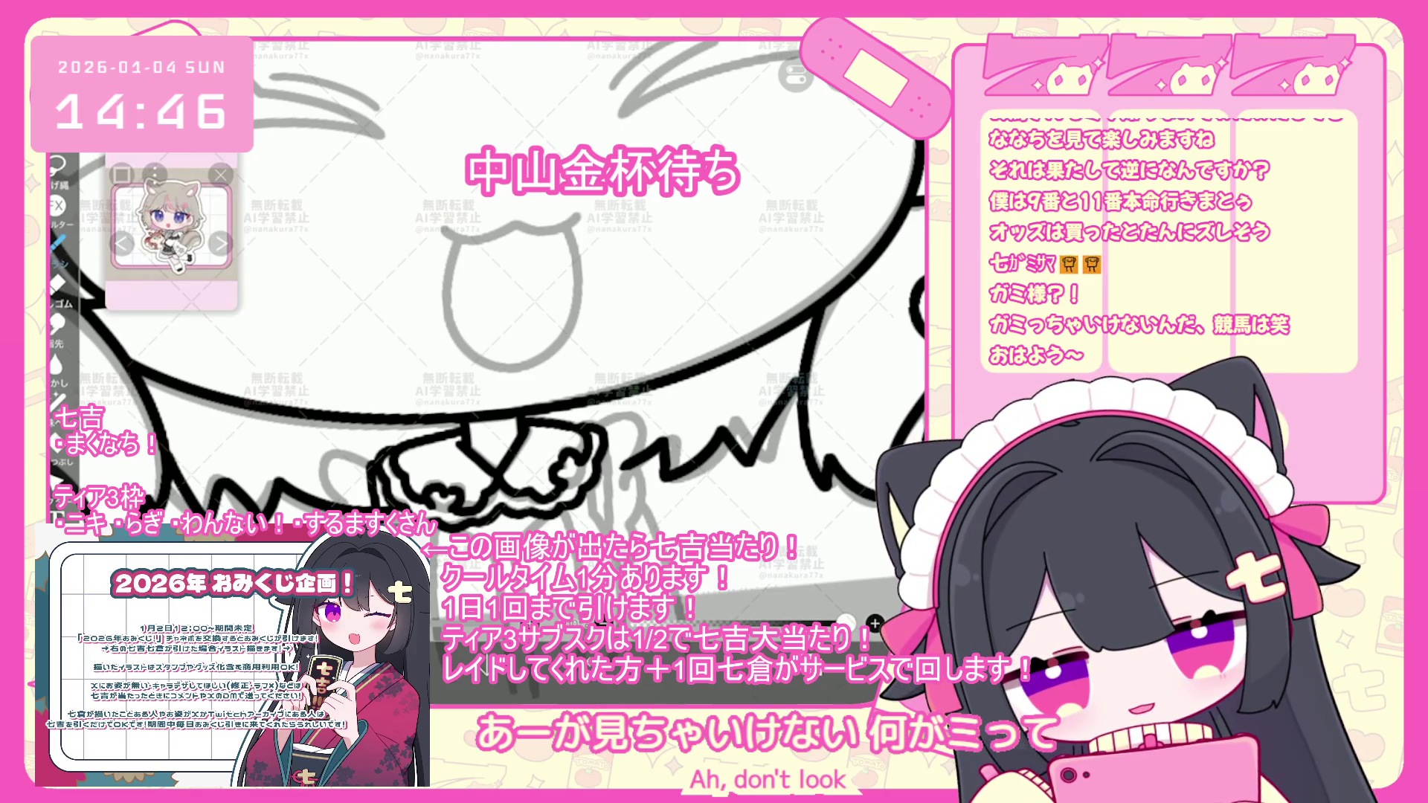
pyautogui.hotkey('ctrl', 'z')
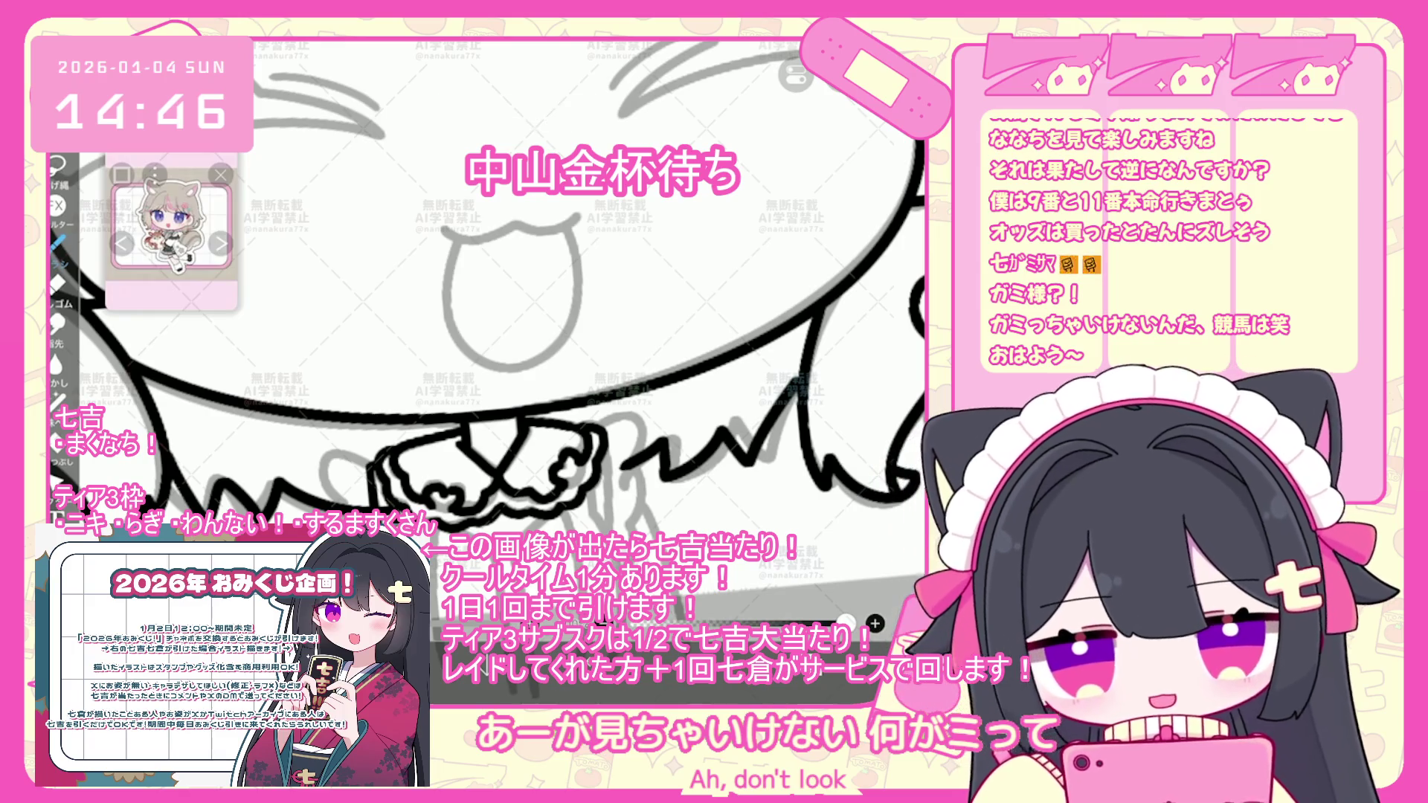
pyautogui.scroll(-2, 521, 335)
# - Try lines on the left and right of the collar frill, undoing the unsuccessful ones
pyautogui.moveTo(387, 408); pyautogui.dragTo(407, 494)
pyautogui.hotkey('ctrl', 'z')
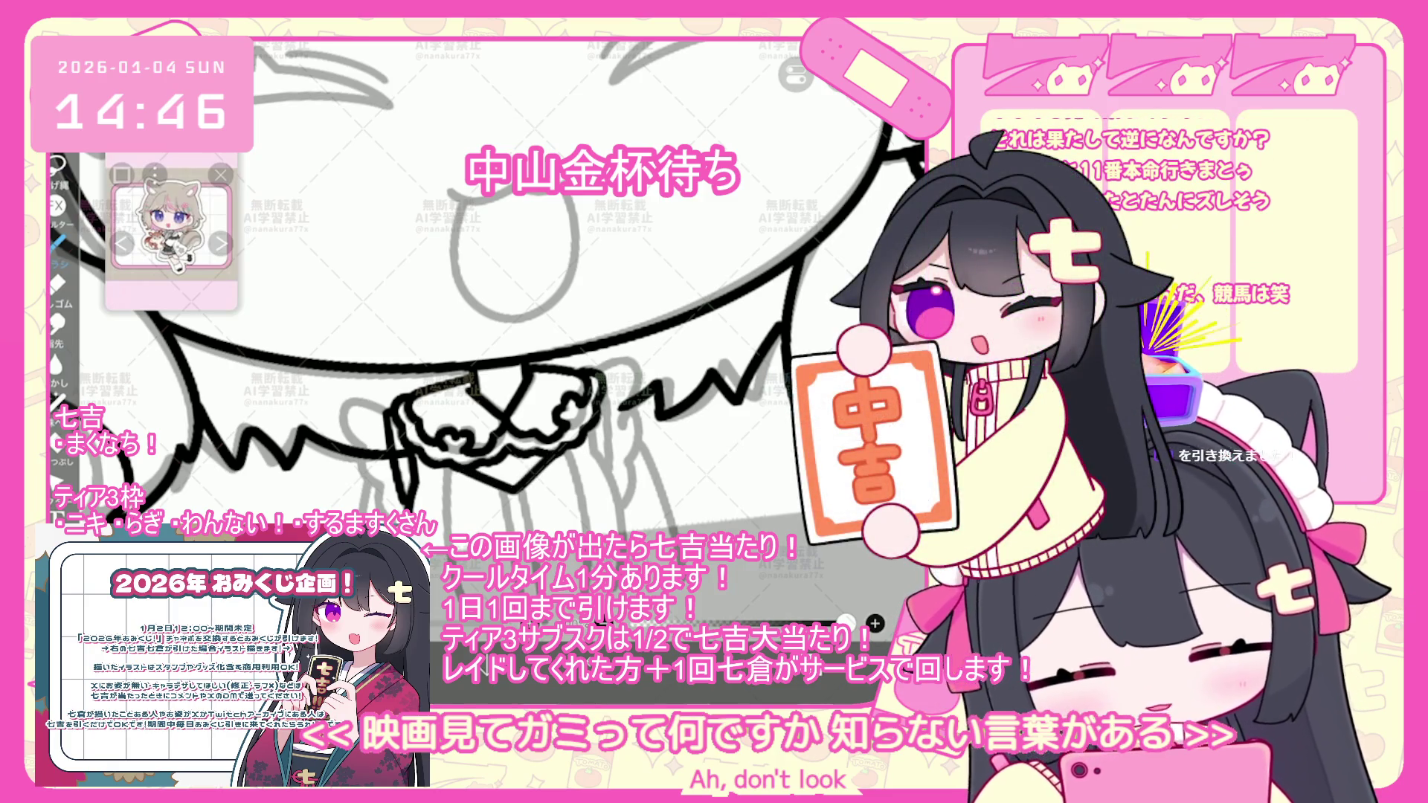
pyautogui.hotkey('ctrl', 'z')
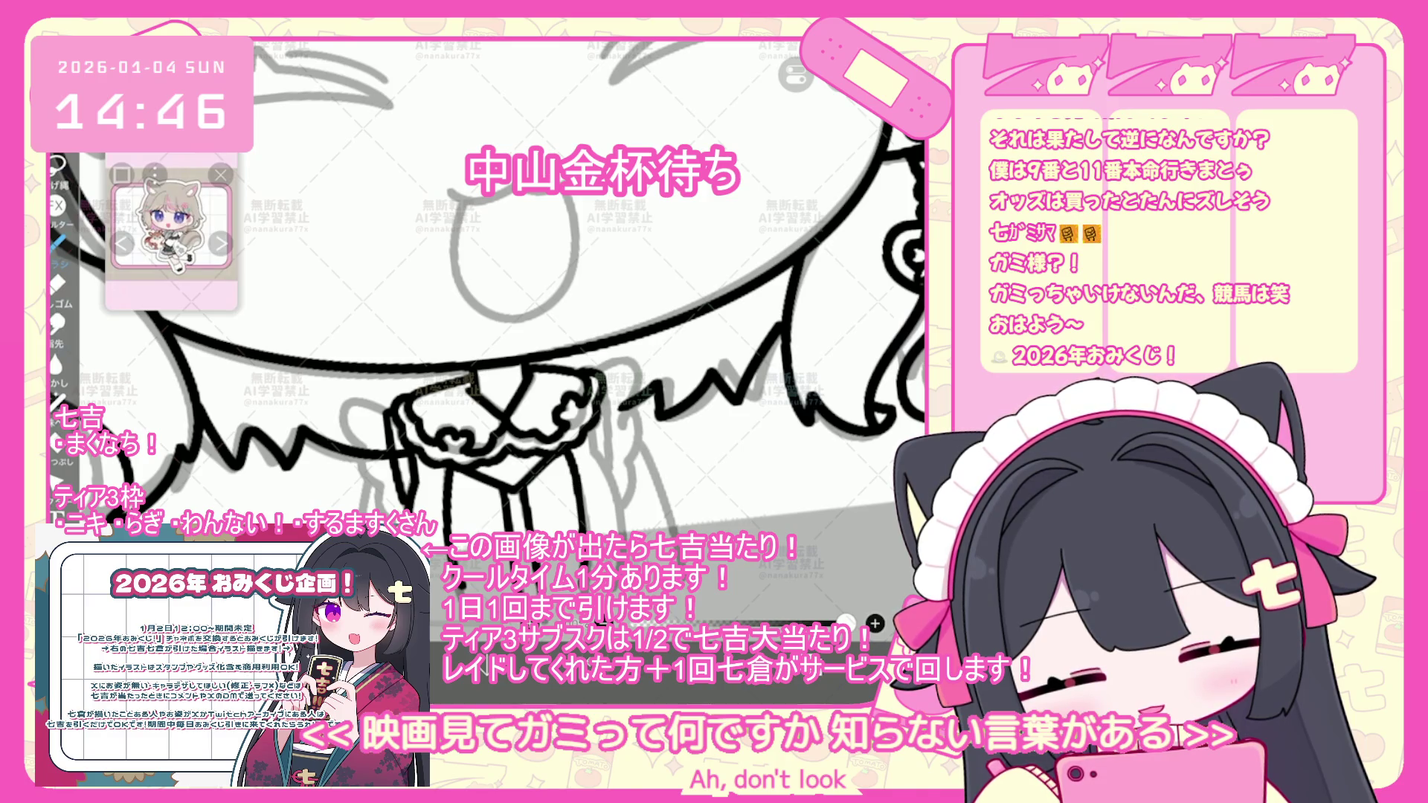
pyautogui.hotkey('ctrl', 'z')
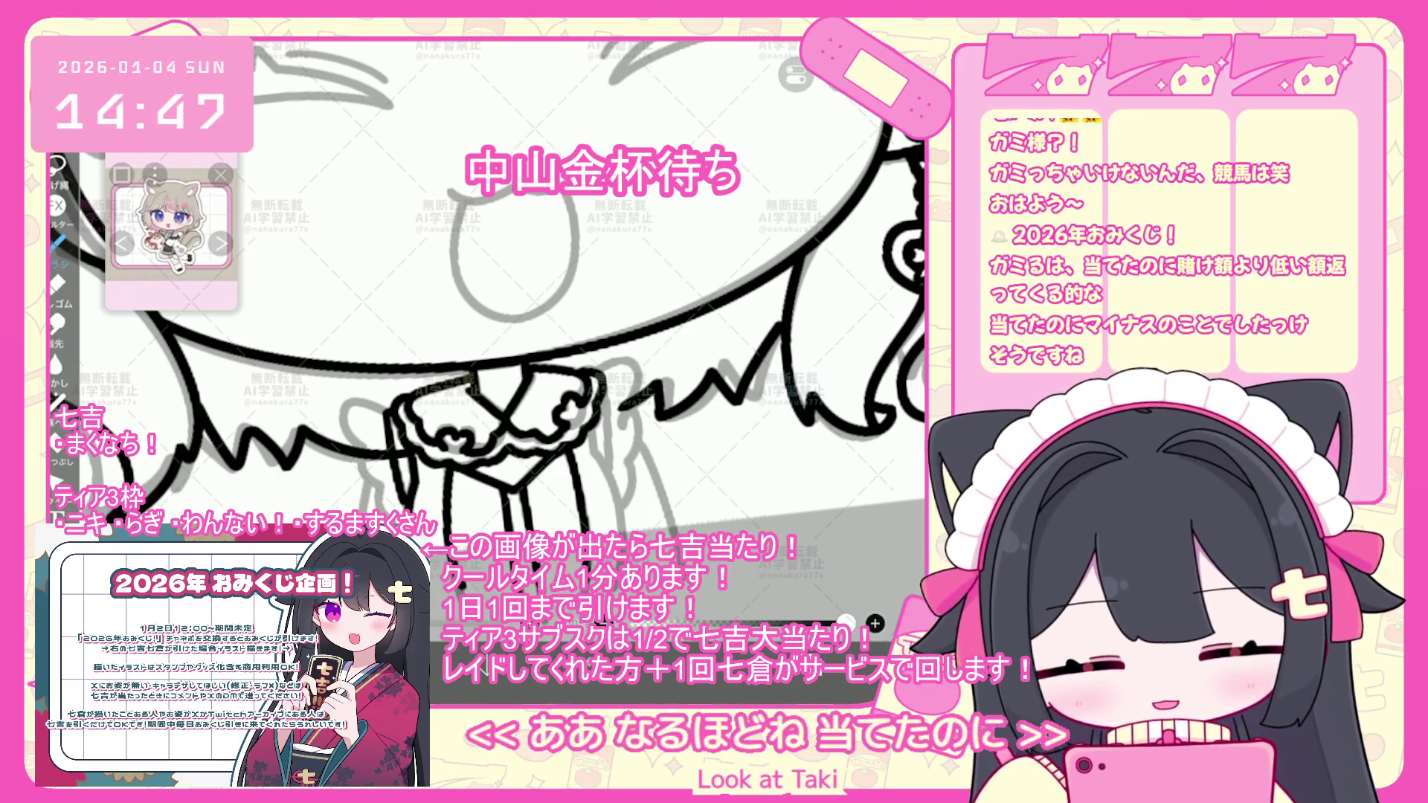
pyautogui.moveTo(592, 425); pyautogui.dragTo(627, 507)
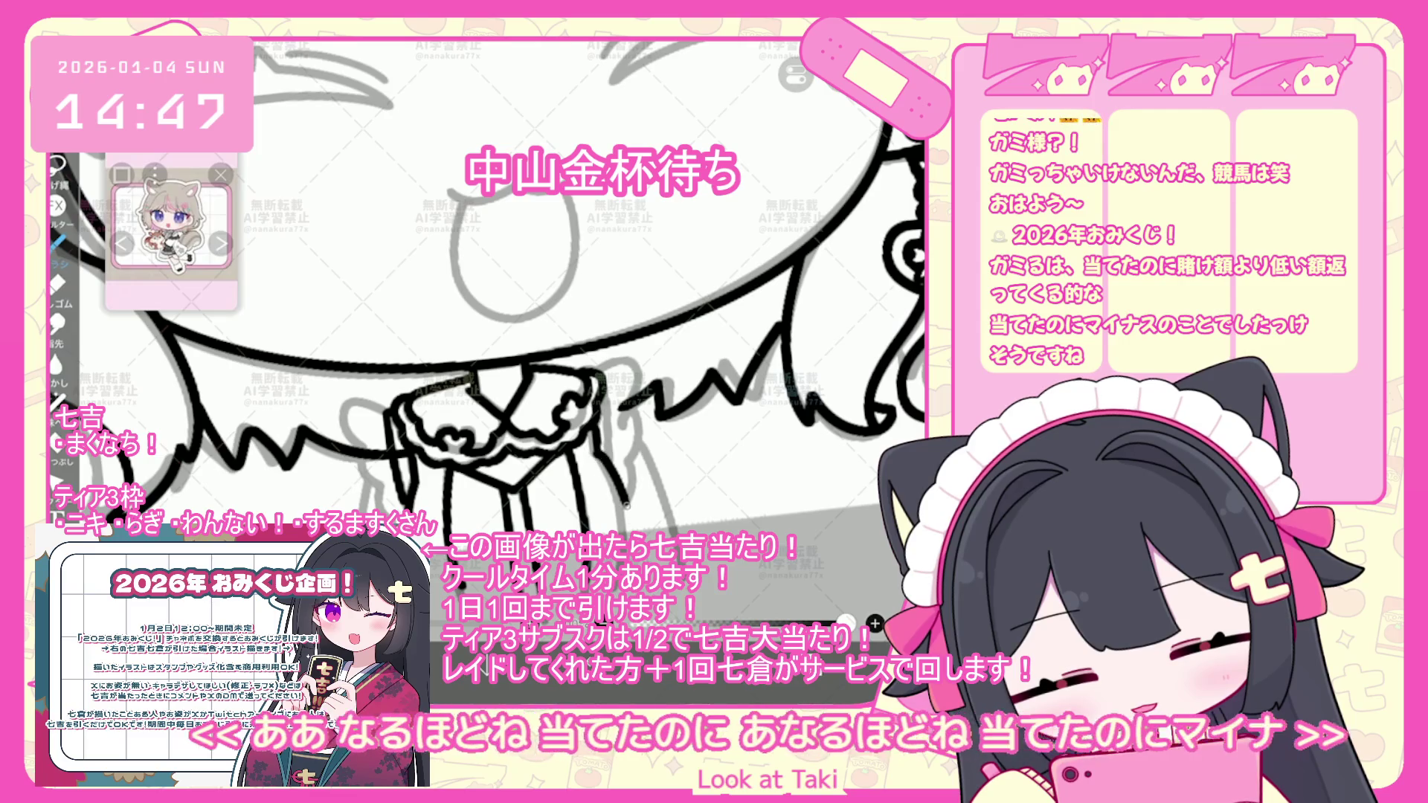
pyautogui.hotkey('ctrl', 'z')
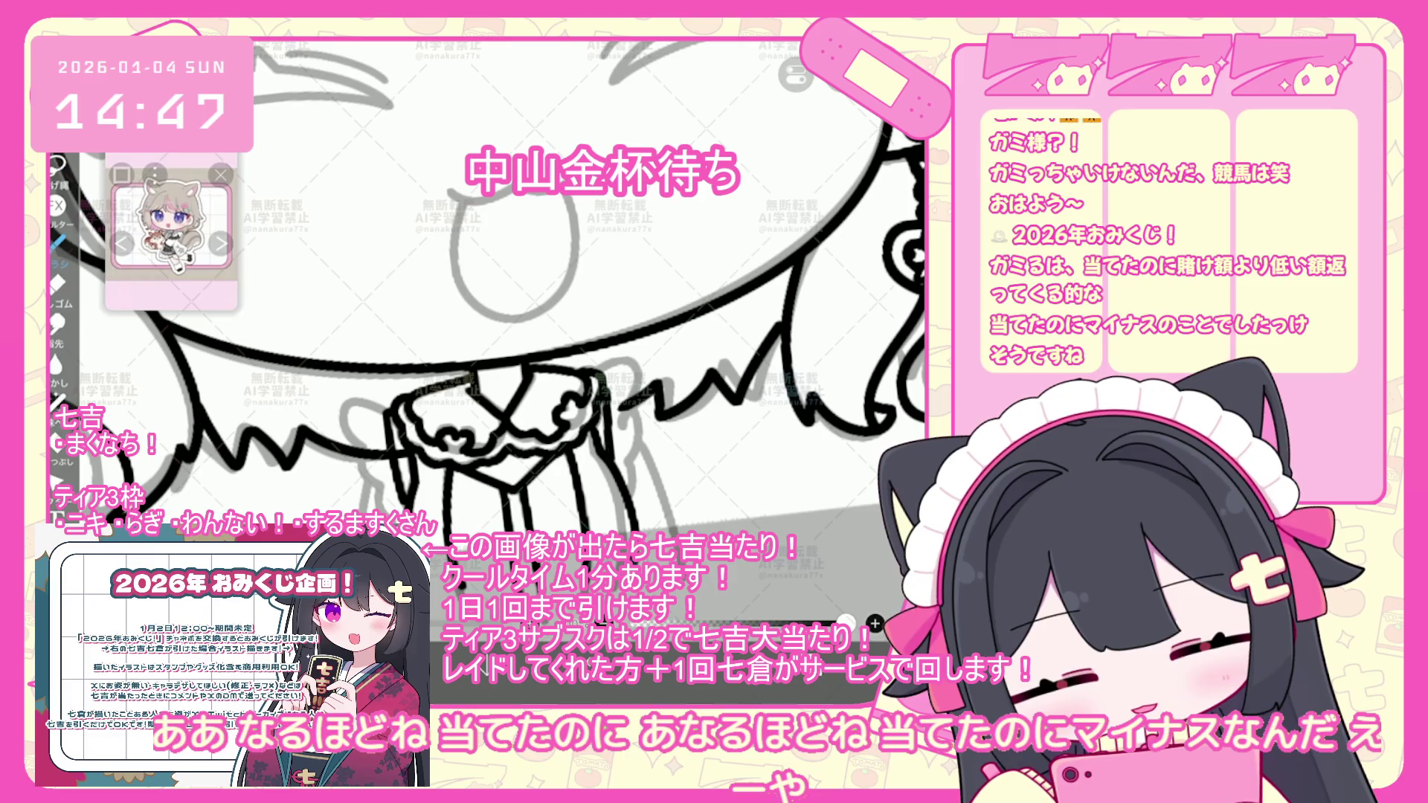
pyautogui.hotkey('ctrl', 'z')
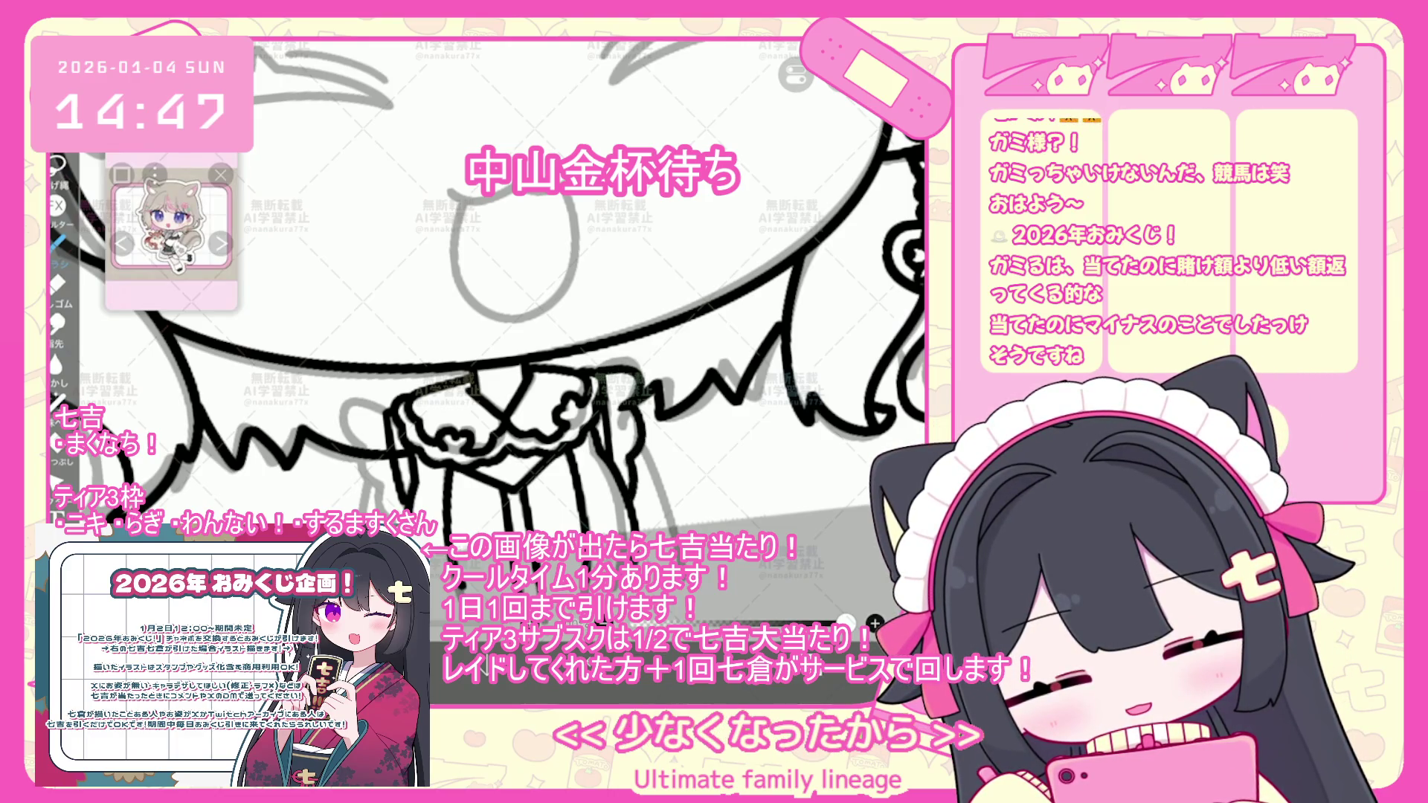
# - Draw a curved line on the collar's left side and zoom back out to the whole character
pyautogui.hotkey('ctrl', 'z')
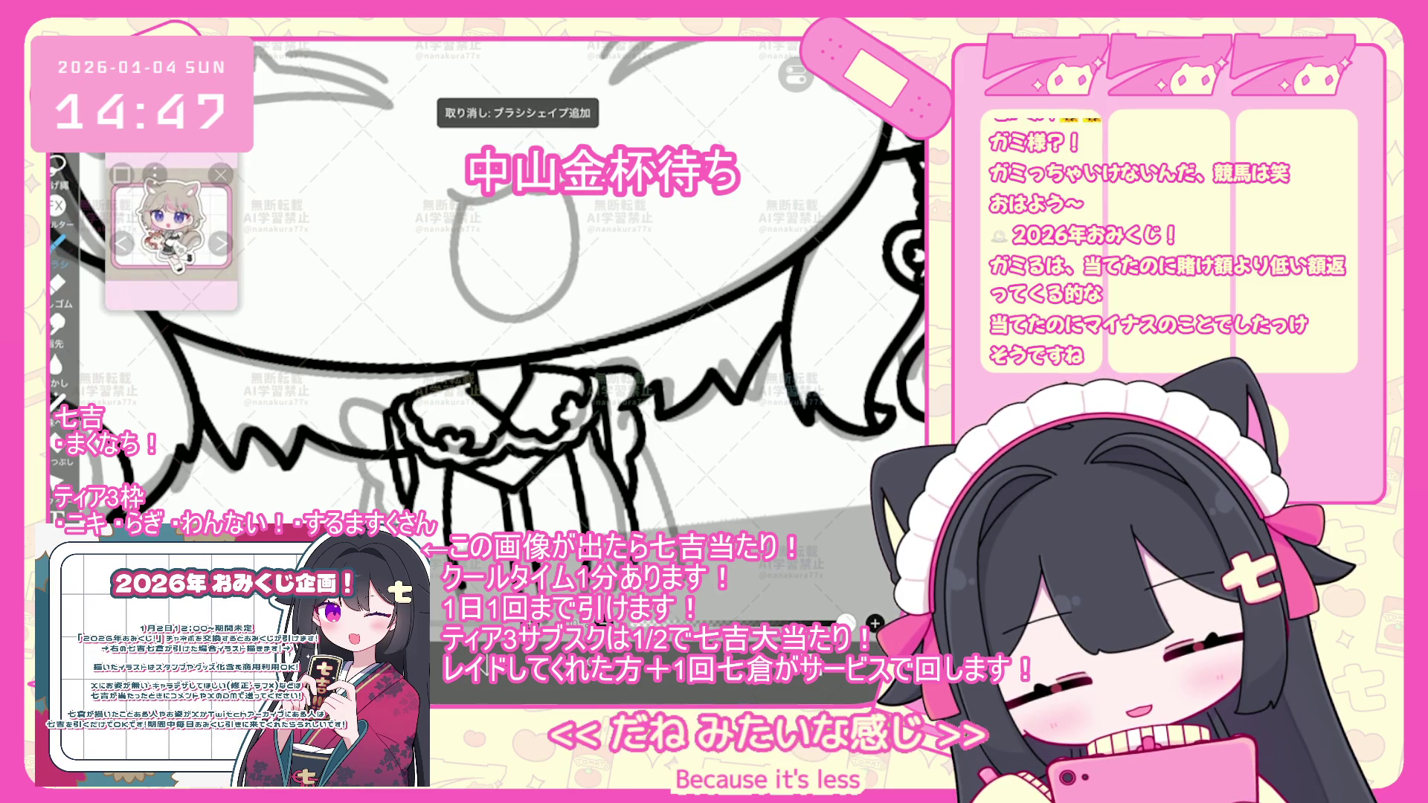
pyautogui.moveTo(369, 413); pyautogui.dragTo(358, 449)
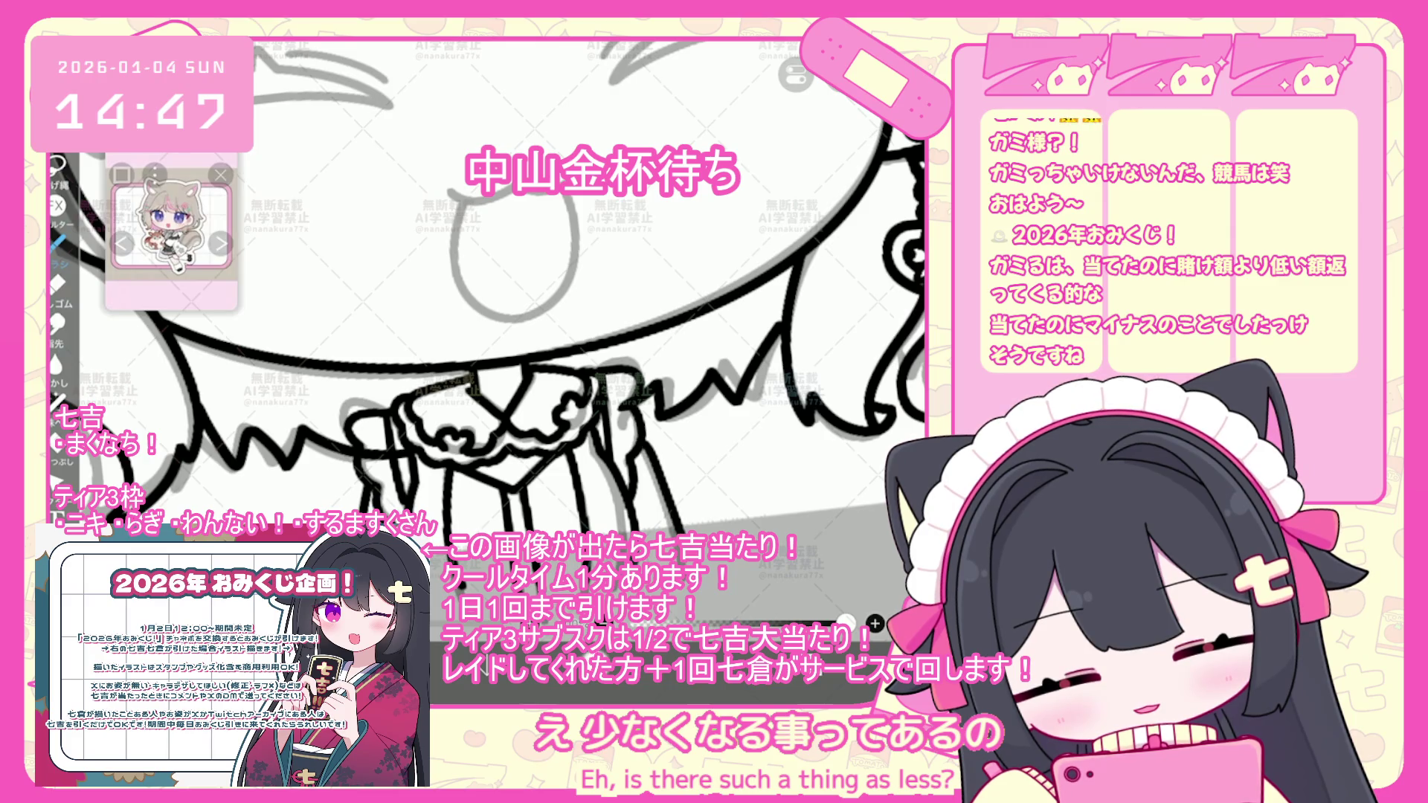
pyautogui.hotkey('ctrl', 'z')
pyautogui.scroll(-5, 547, 291)
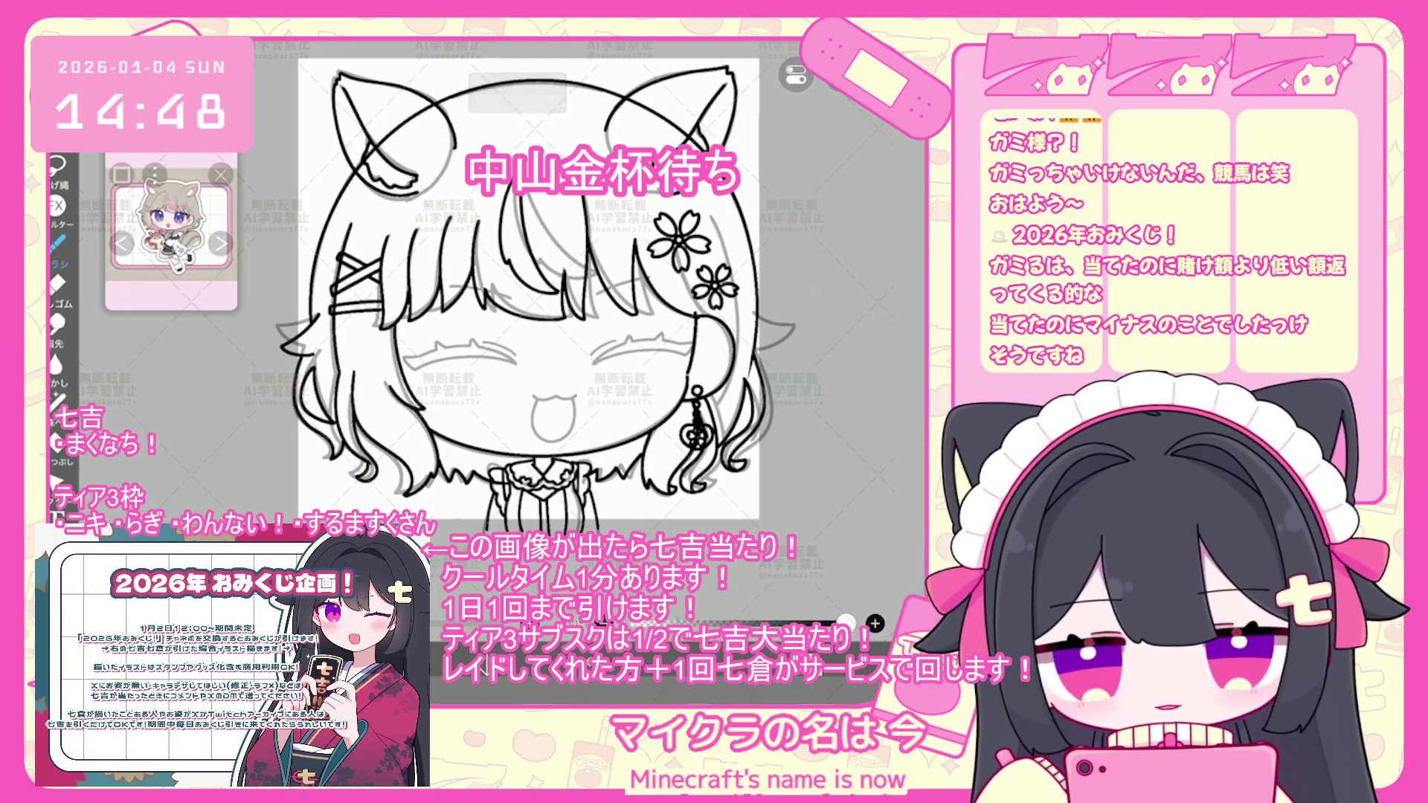
# - Make layer 42 the drawing layer and undo two earlier strokes
pyautogui.scroll(2, 539, 312)
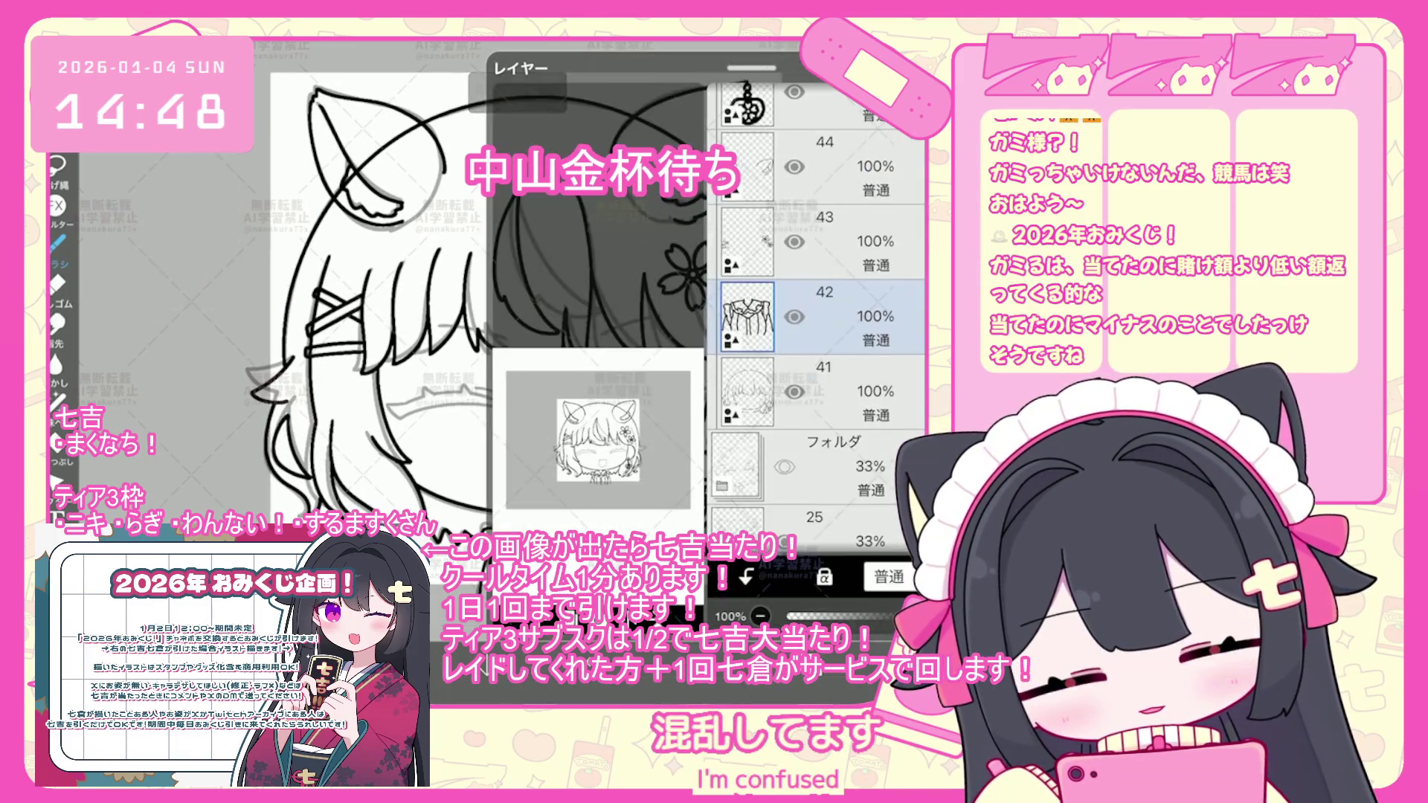
pyautogui.scroll(2, 818, 297)
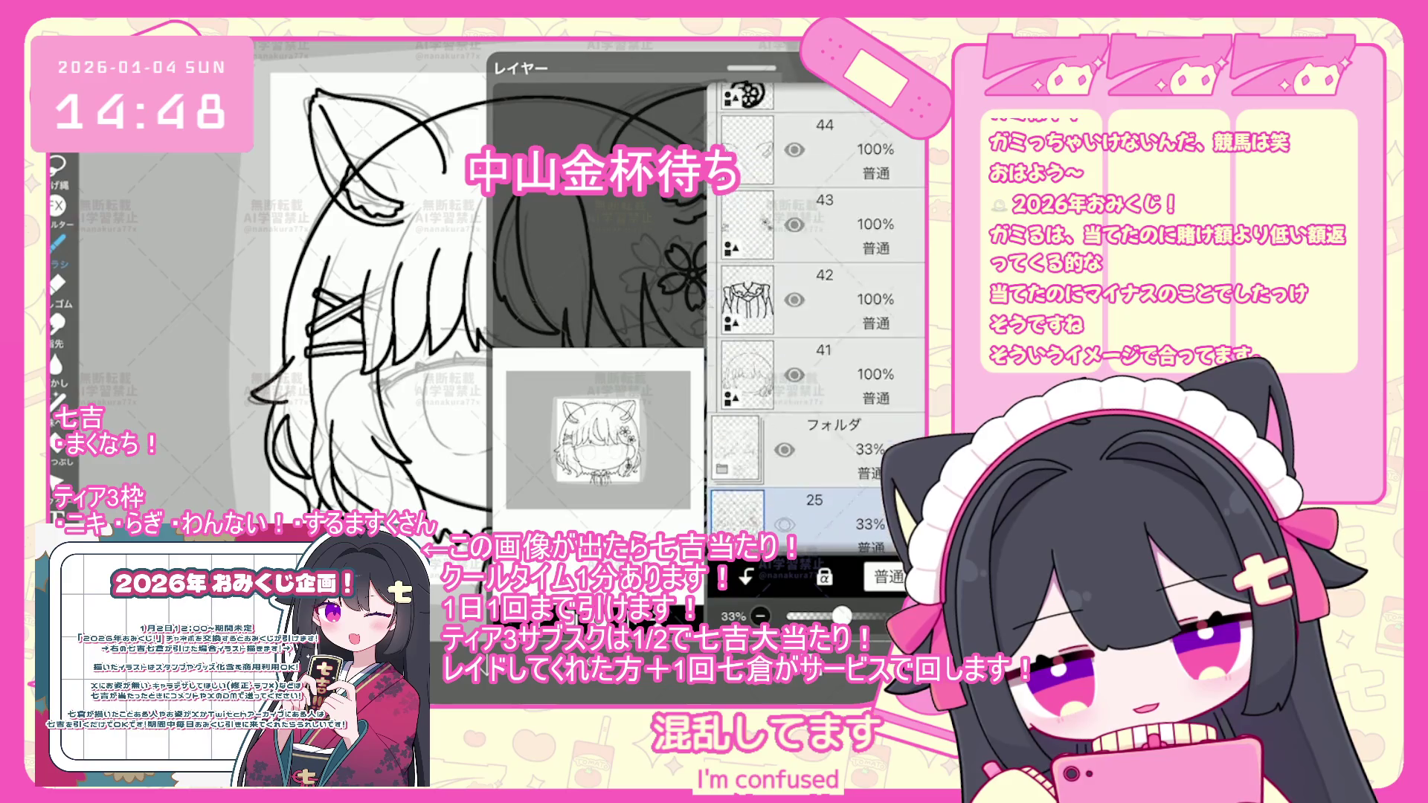
pyautogui.click(747, 337)
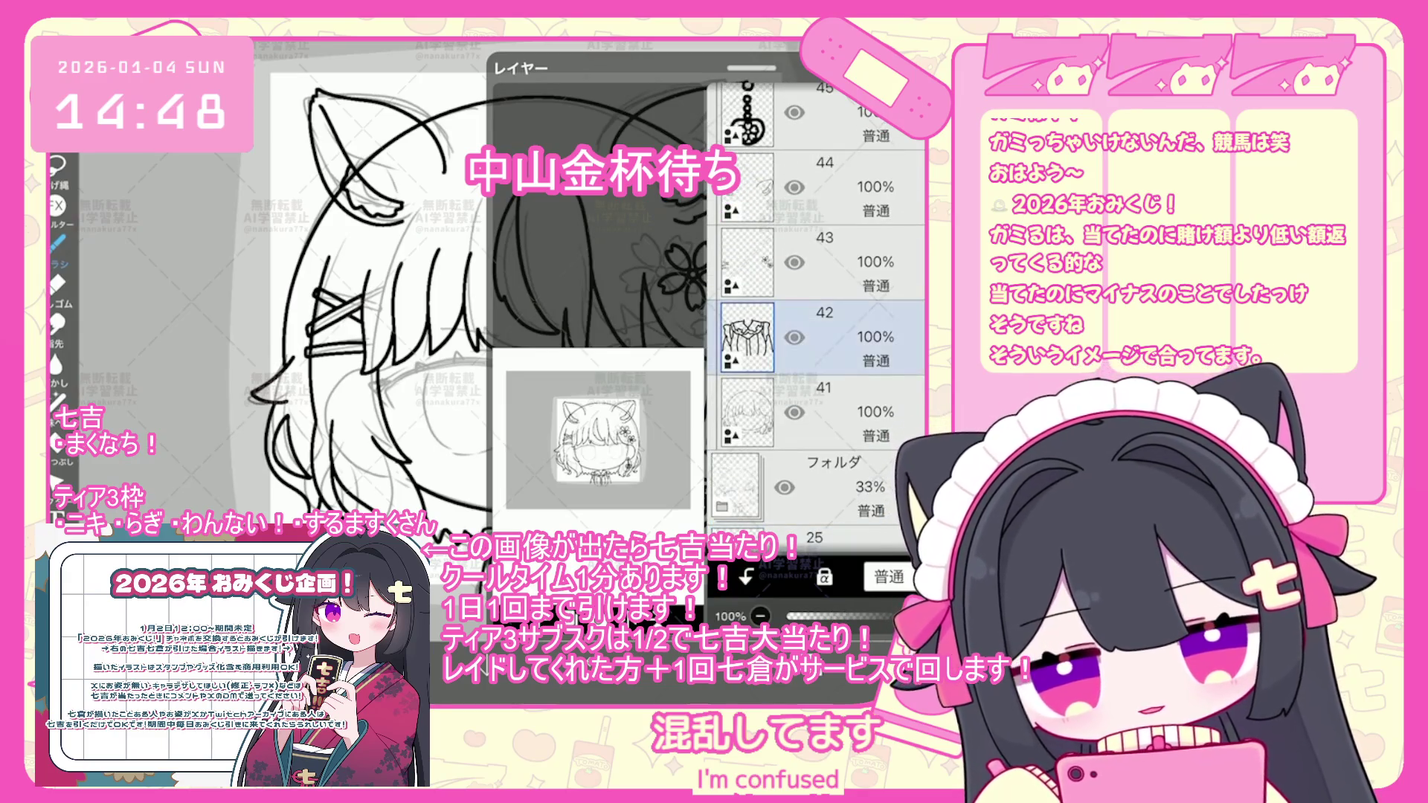
pyautogui.moveTo(521, 67); pyautogui.dragTo(520, 500)
pyautogui.scroll(5, 681, 335)
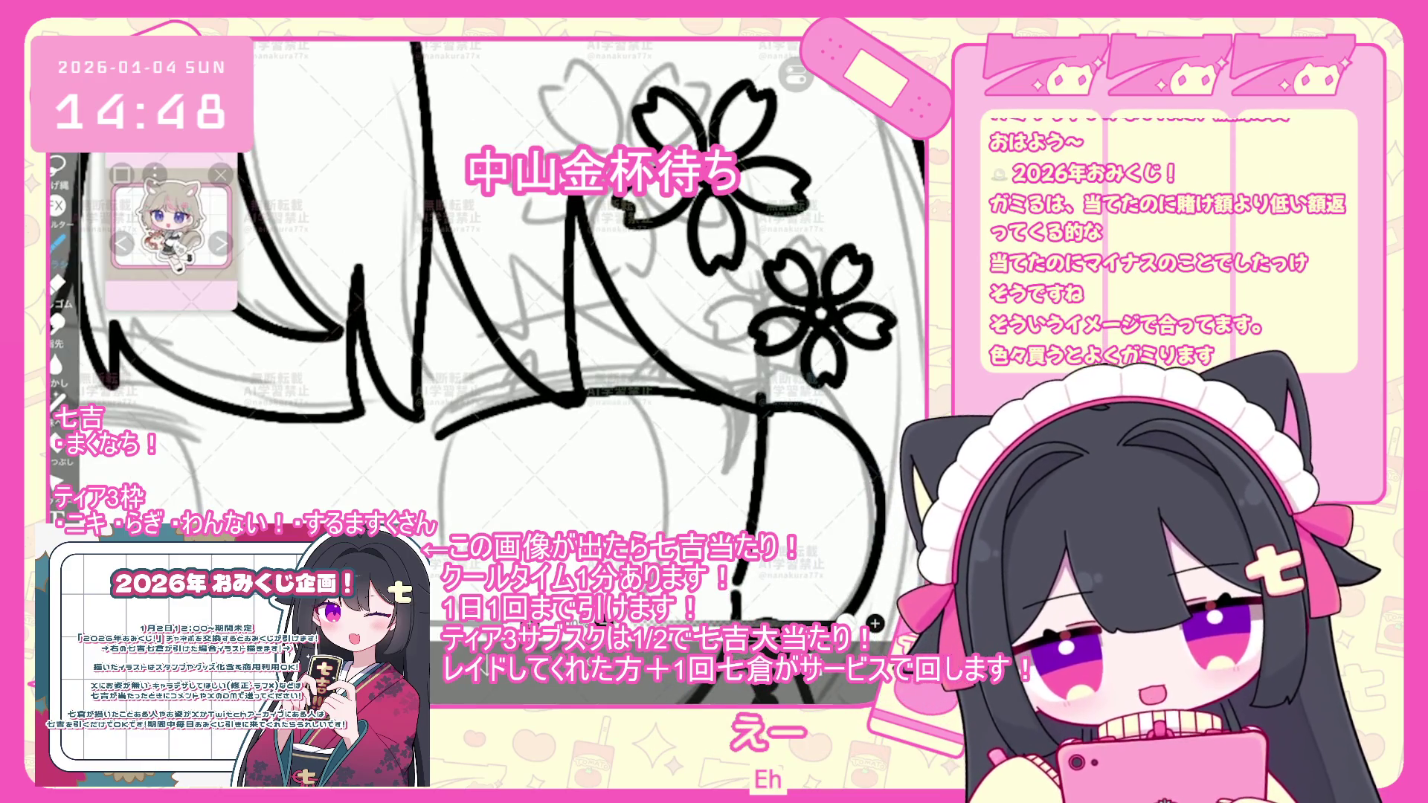
pyautogui.hotkey('ctrl', 'z')
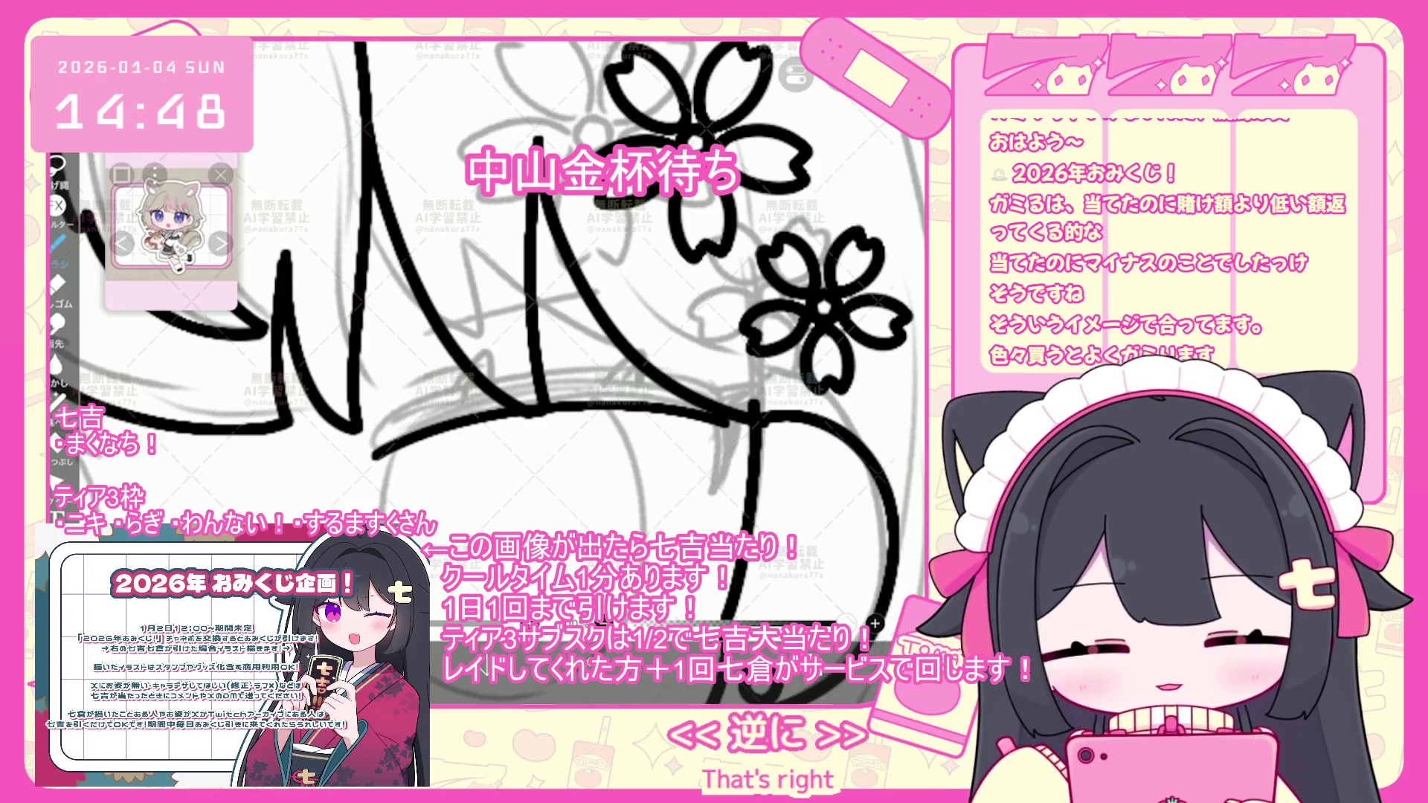
pyautogui.hotkey('ctrl', 'z')
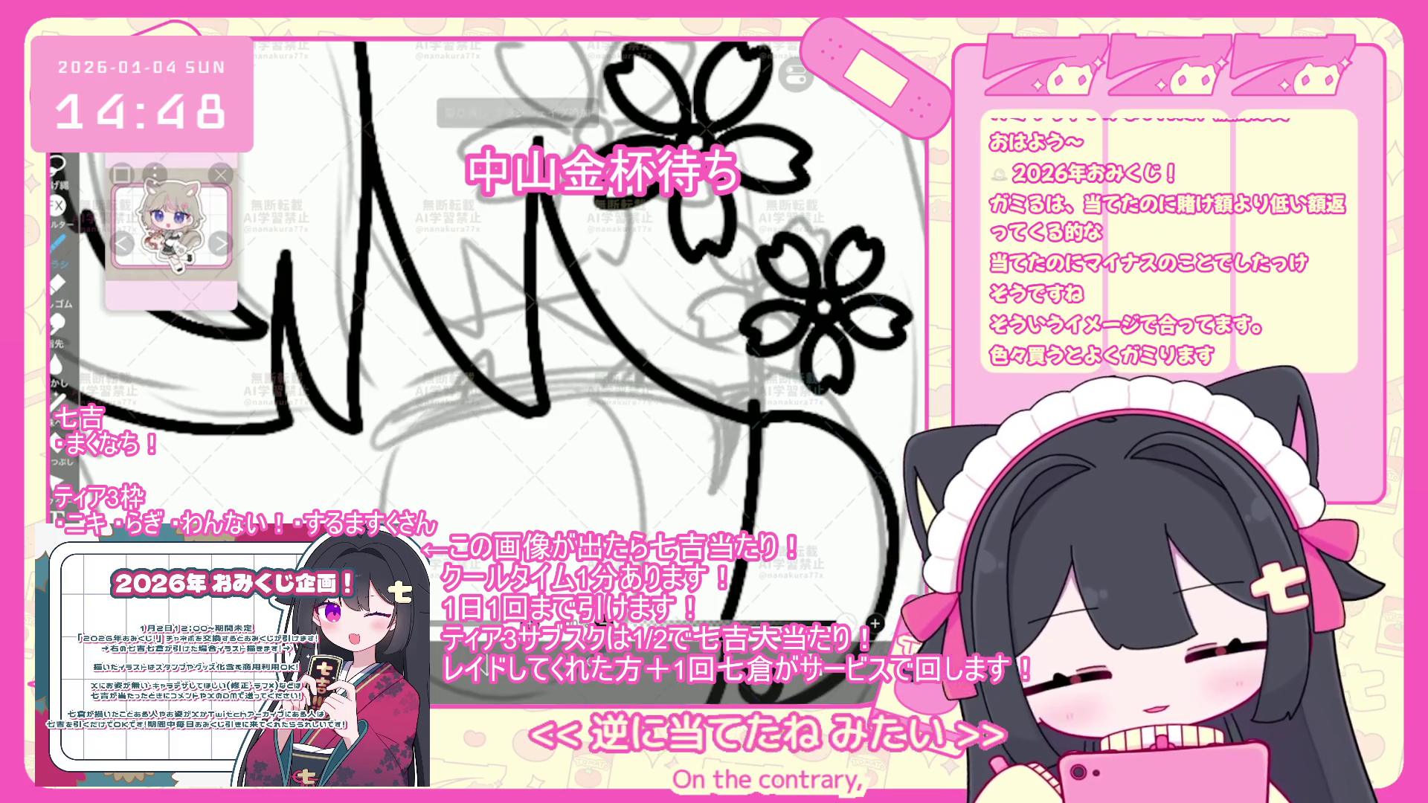
# - Draw an arched hair strand beneath the sakura flowers, keeping it after undo and redo, and open the layers list
pyautogui.moveTo(432, 424); pyautogui.dragTo(685, 405)
pyautogui.hotkey('ctrl', 'z')
pyautogui.moveTo(377, 455)
pyautogui.mouseDown()
pyautogui.moveTo(696, 416)
pyautogui.moveTo(716, 505)
pyautogui.moveTo(744, 424)
pyautogui.moveTo(715, 521)
pyautogui.moveTo(746, 430)
pyautogui.mouseUp()
pyautogui.hotkey('ctrl', 'z')
pyautogui.moveTo(381, 435)
pyautogui.mouseDown()
pyautogui.moveTo(480, 380)
pyautogui.moveTo(757, 402)
pyautogui.mouseUp()
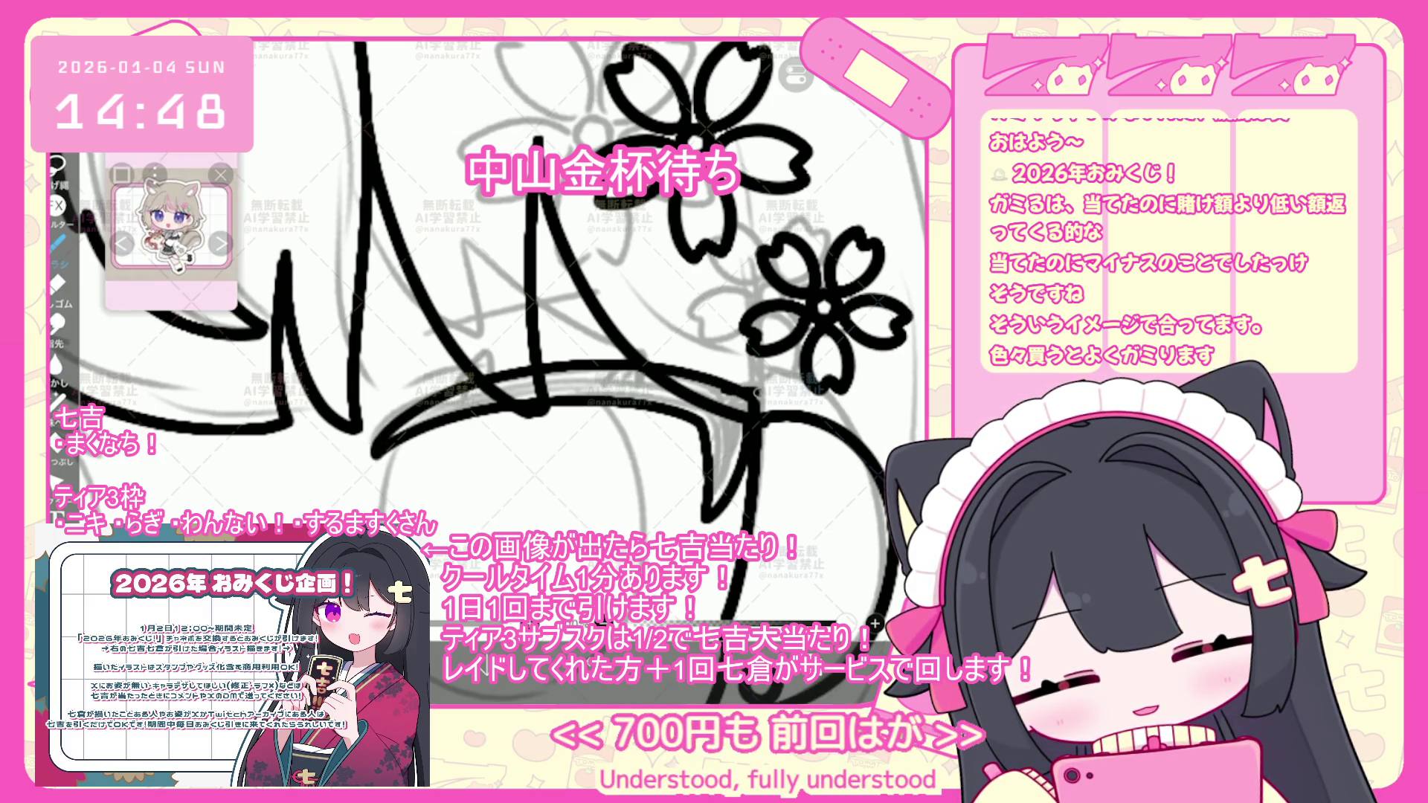
pyautogui.hotkey('ctrl', 'z')
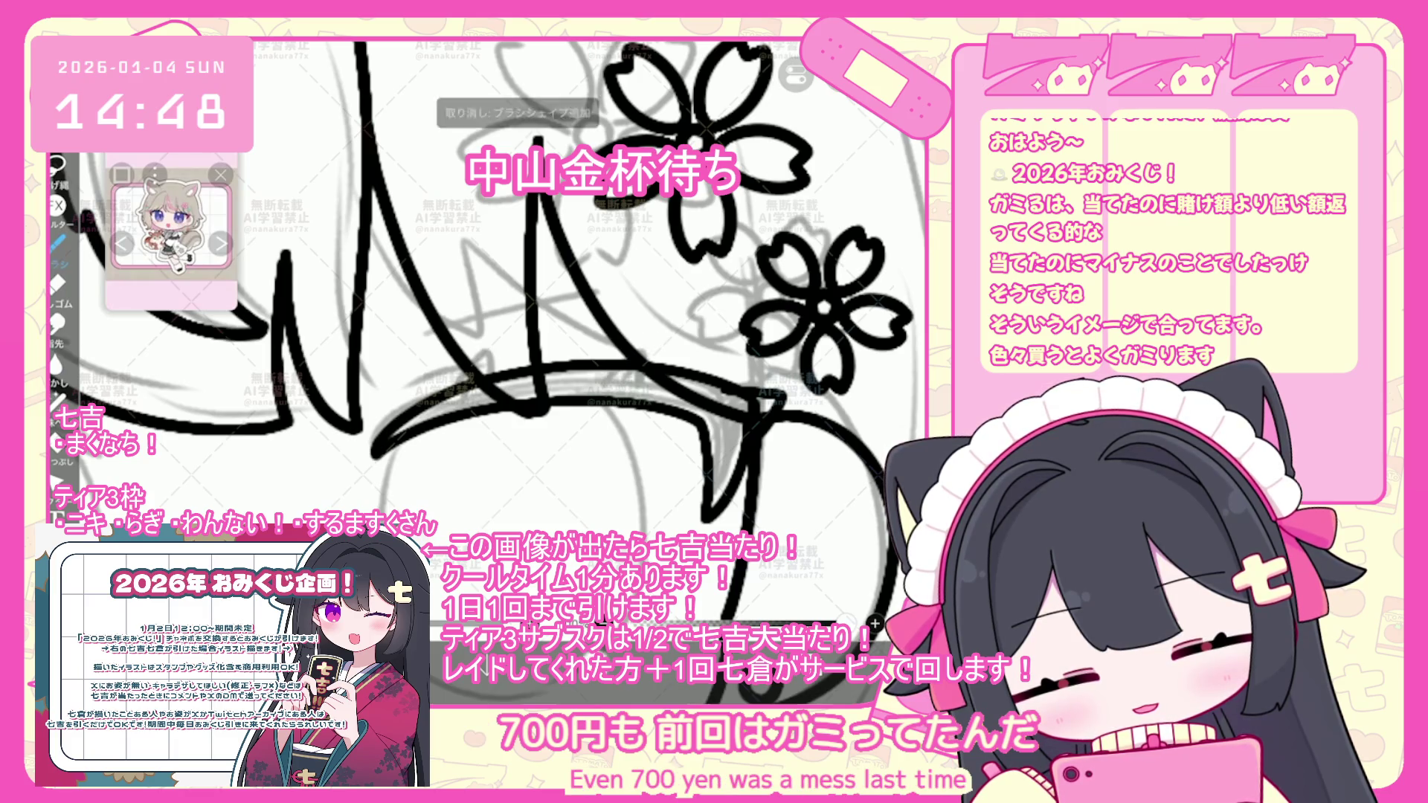
pyautogui.hotkey('ctrl', 'y')
pyautogui.press('l')
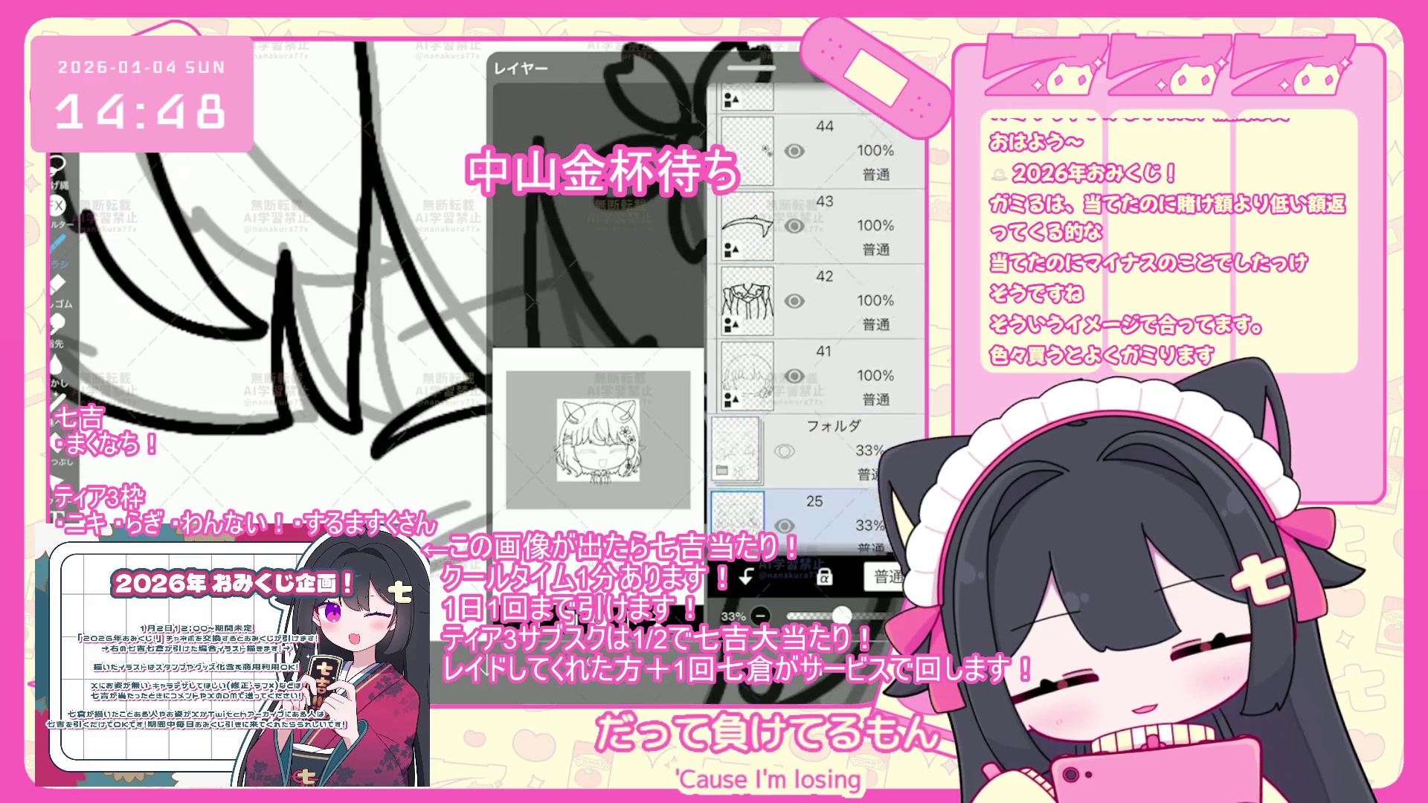
# - Close the layers list, call up the 端点 endpoint options, and zoom out to the whole head
pyautogui.scroll(3, 819, 312)
pyautogui.press('l')
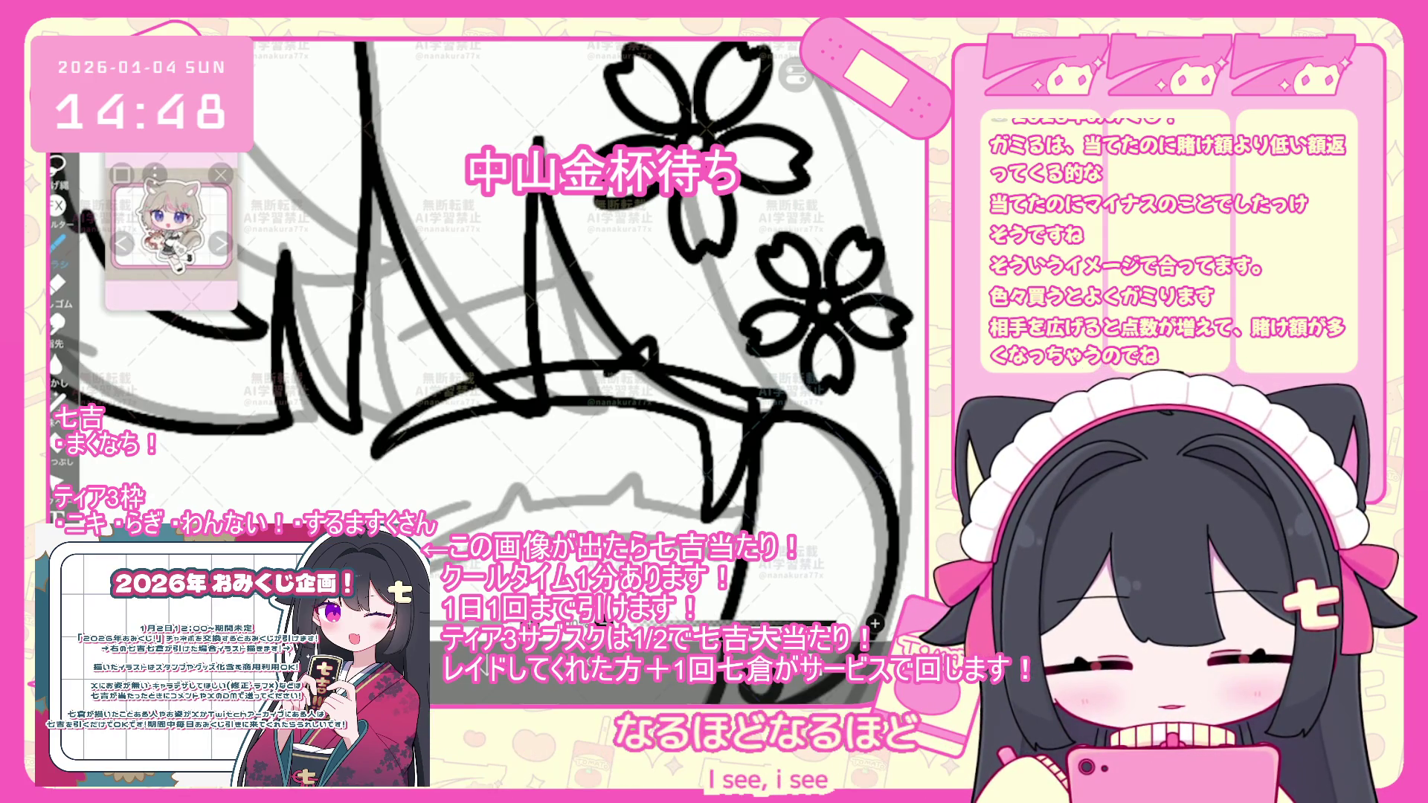
pyautogui.rightClick(855, 618)
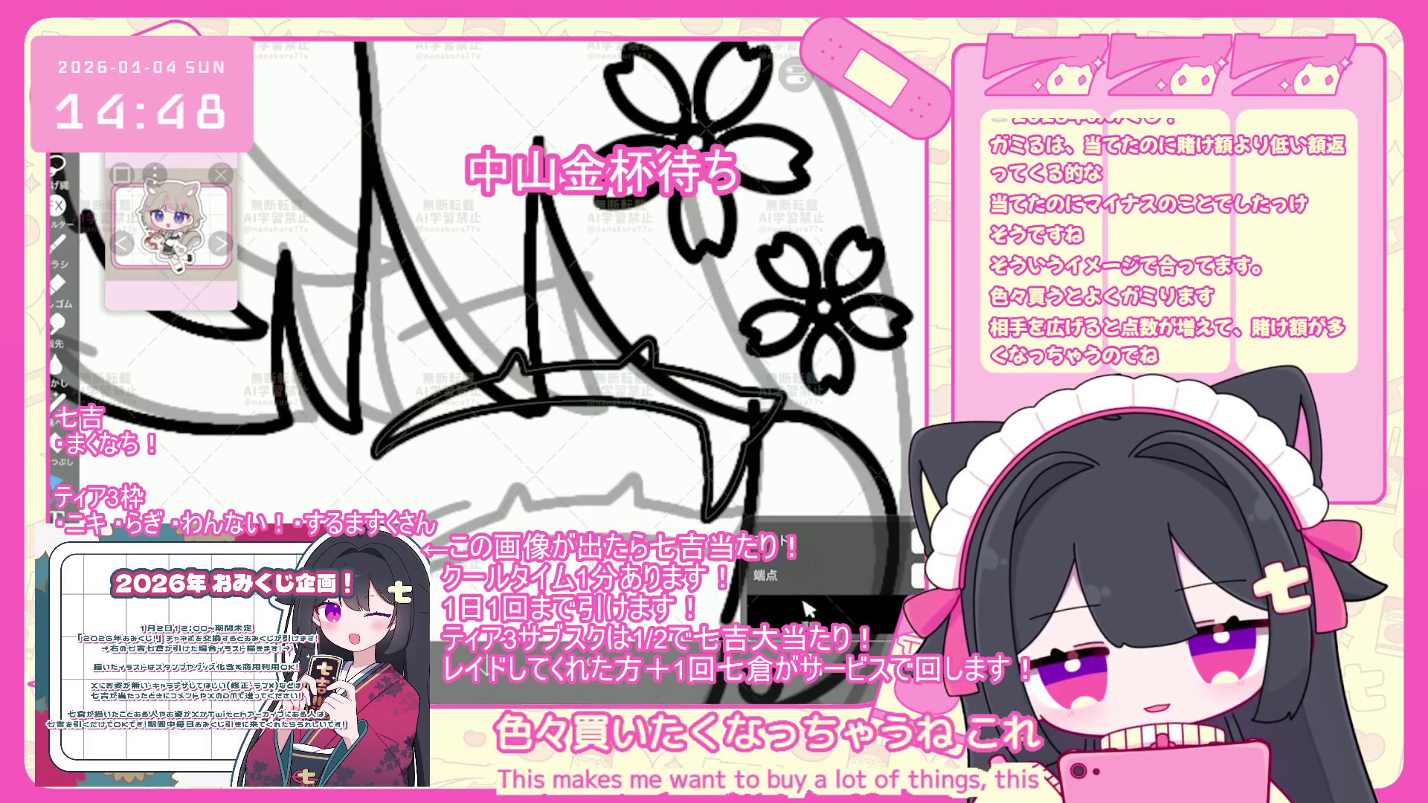
pyautogui.scroll(-5, 491, 297)
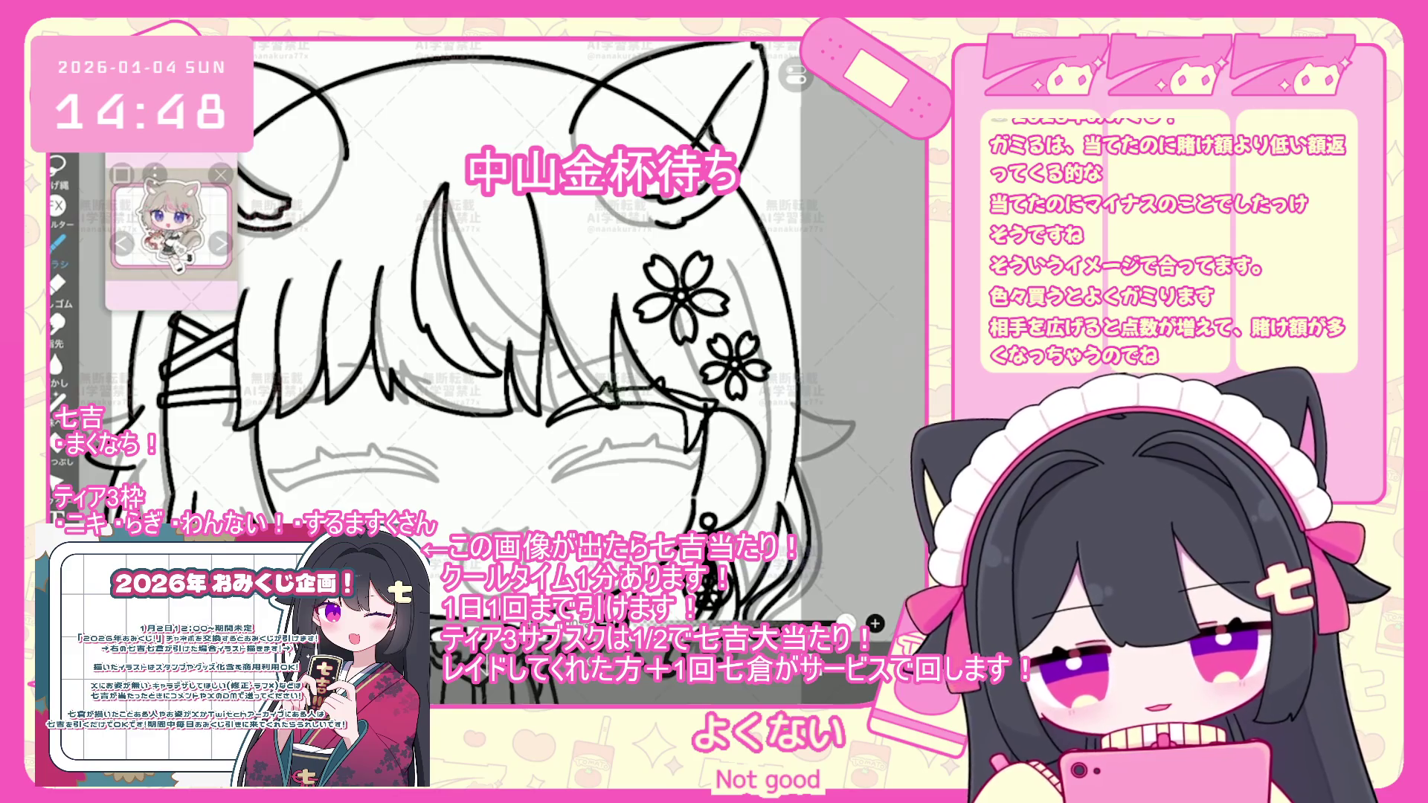
# - Switch the active layer to layer 43, which holds the bangs line
pyautogui.click(807, 609)
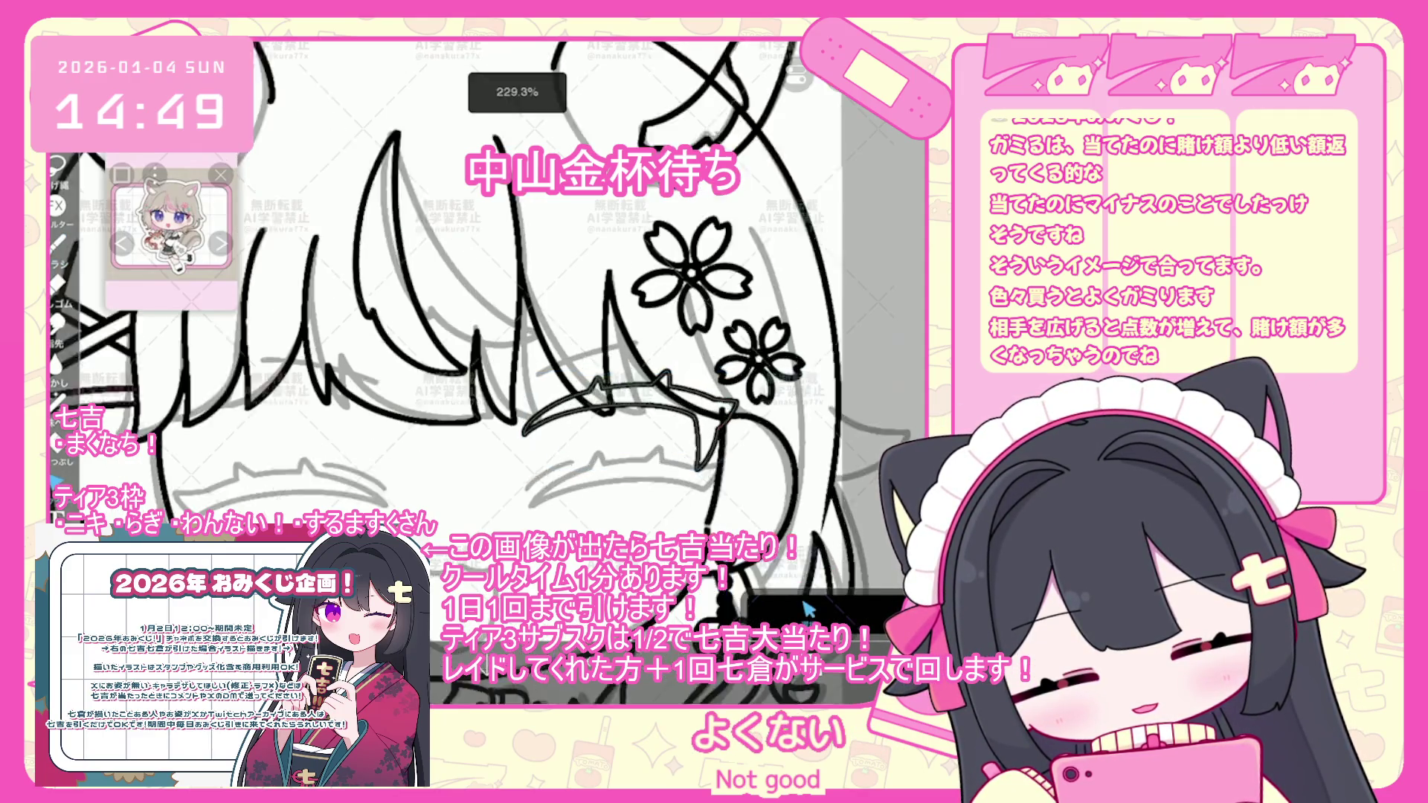
pyautogui.scroll(2, 491, 334)
pyautogui.click(807, 609)
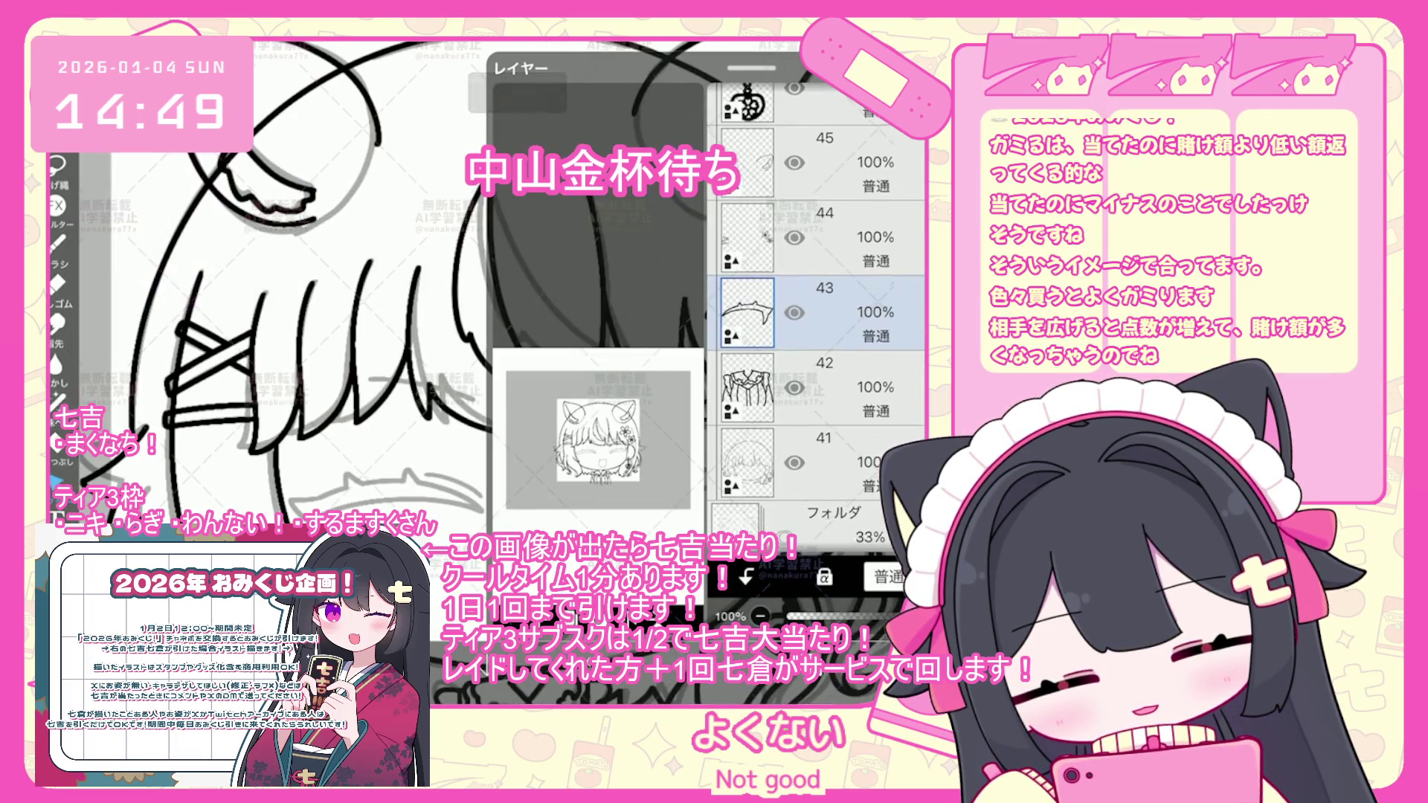
pyautogui.click(818, 366)
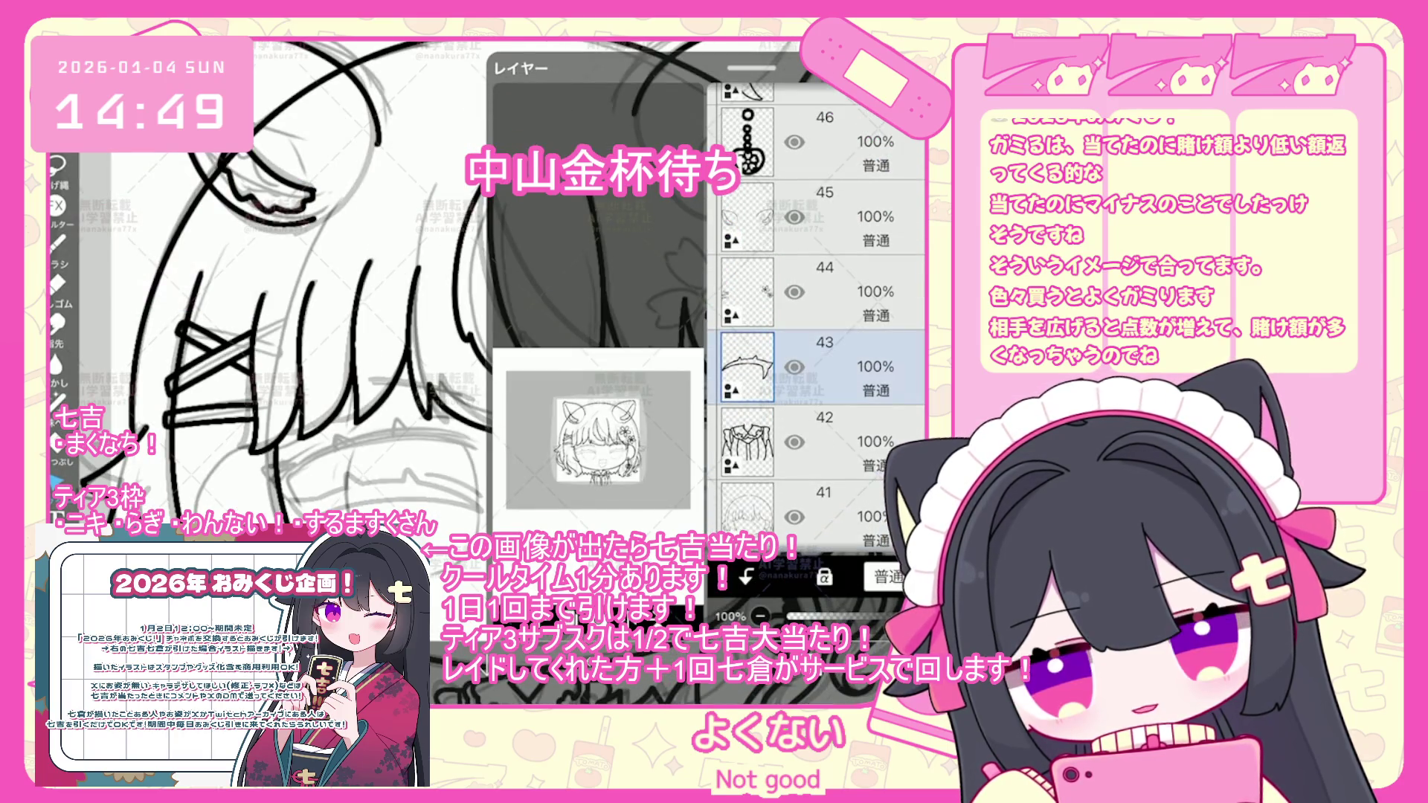
pyautogui.click(807, 609)
pyautogui.scroll(3, 491, 335)
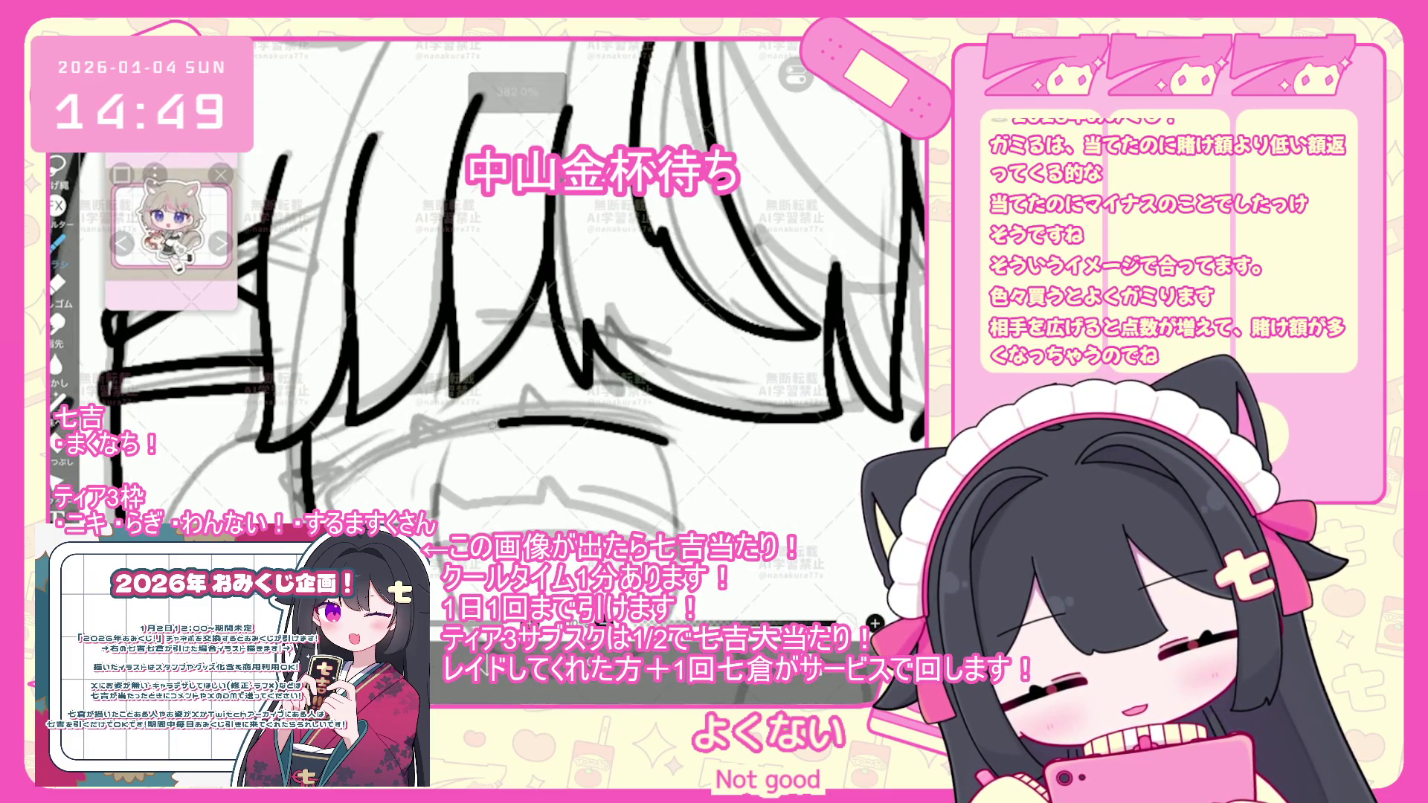
# - Replace the old strokes with a long curved line beneath the bangs plus a short left-end stroke
pyautogui.hotkey('ctrl', 'z')
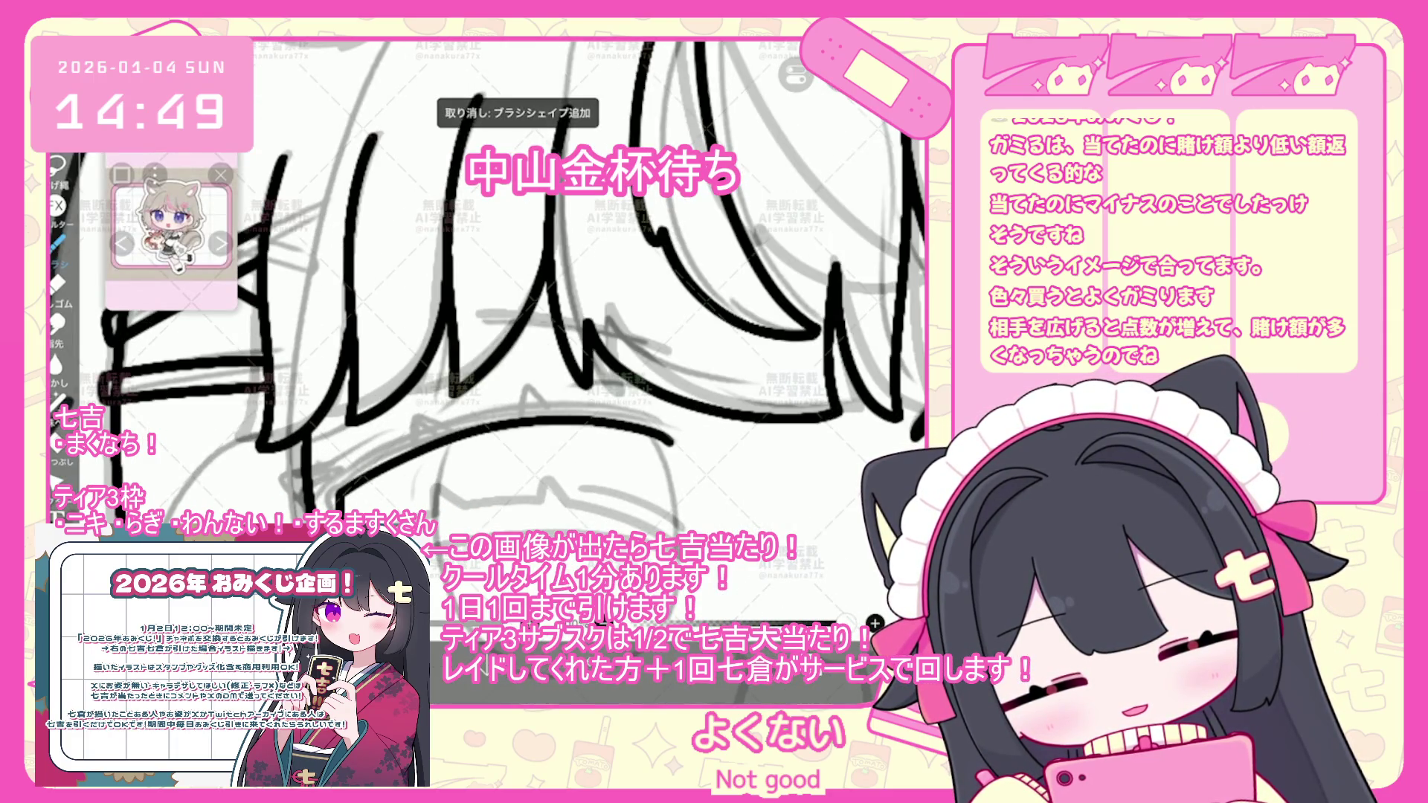
pyautogui.hotkey('ctrl', 'z')
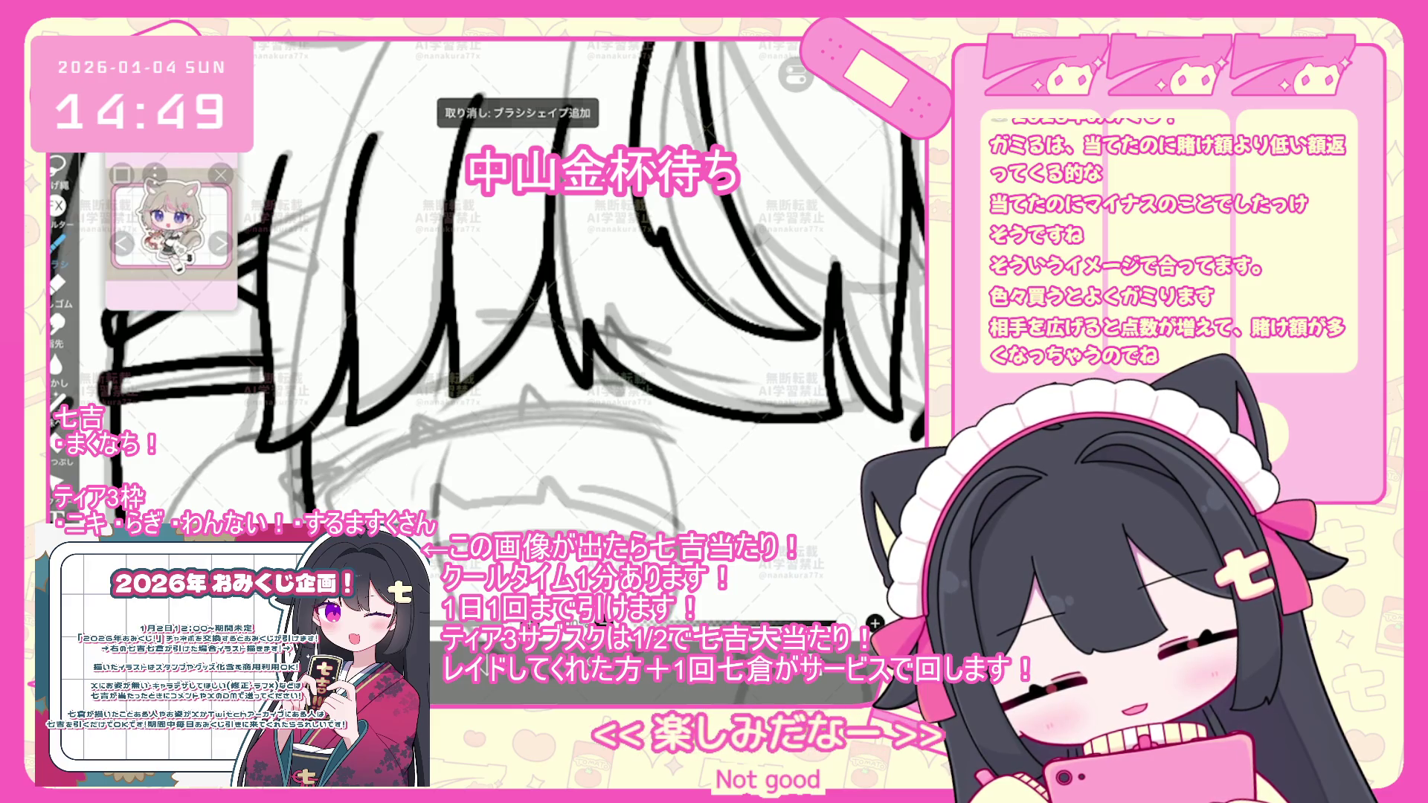
pyautogui.moveTo(348, 487); pyautogui.dragTo(337, 520)
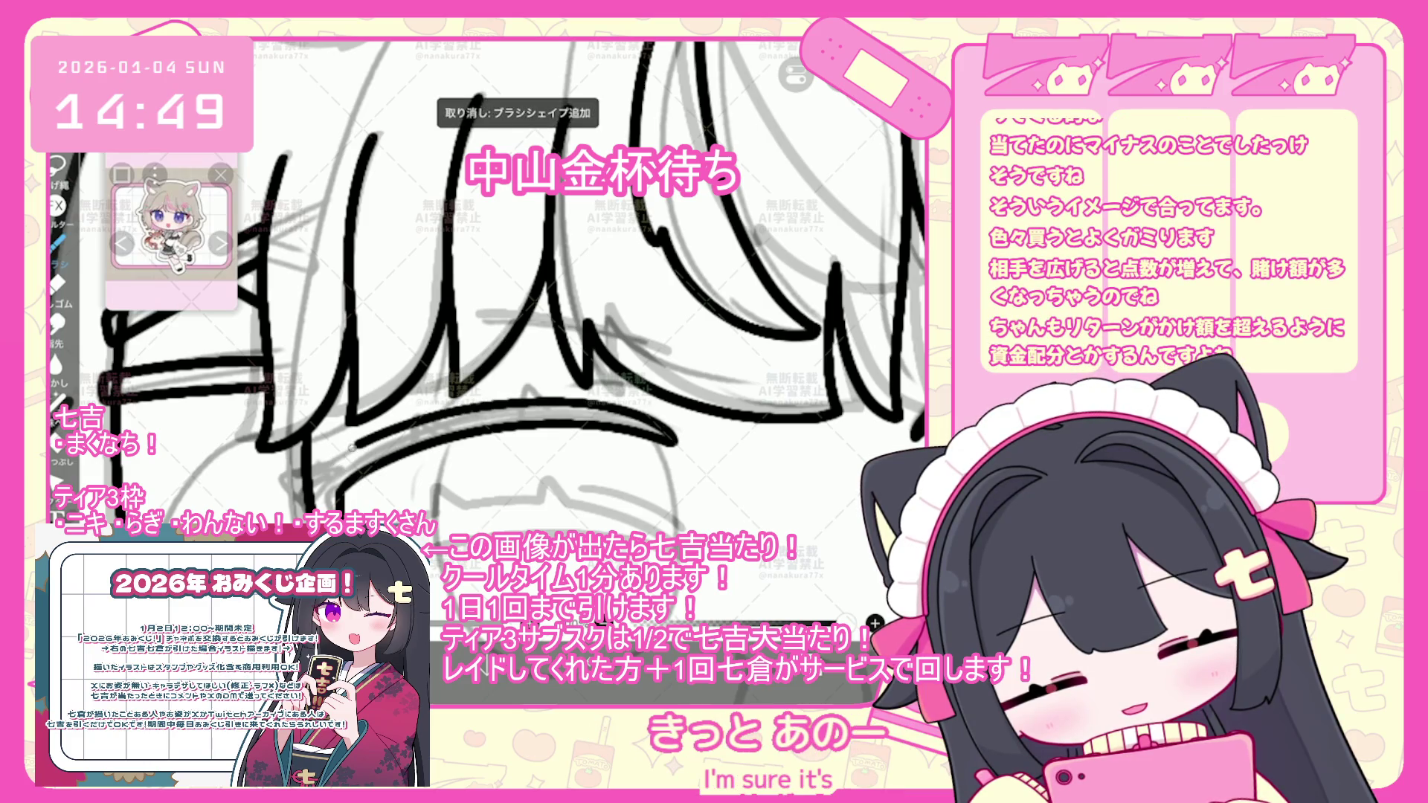
pyautogui.hotkey('ctrl', 'z')
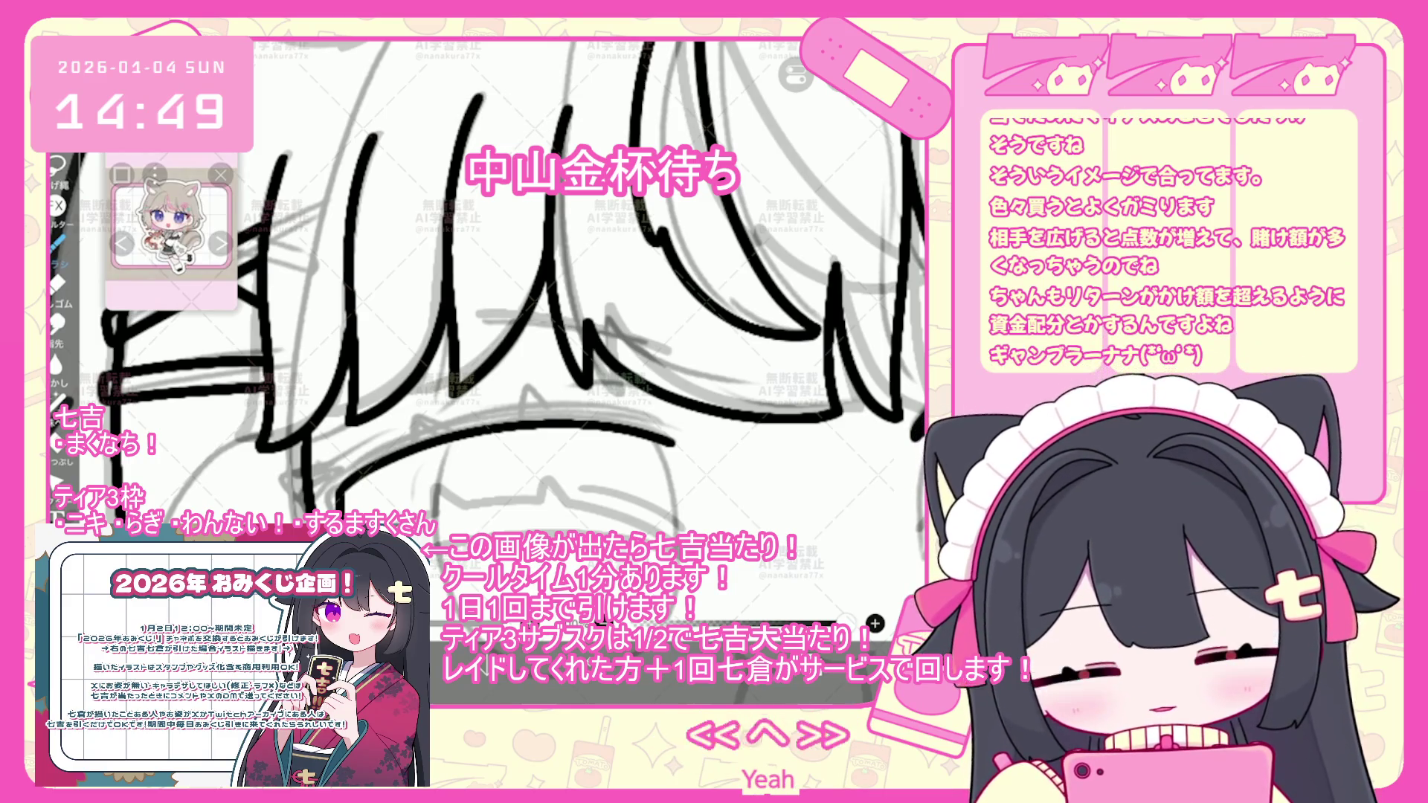
pyautogui.moveTo(435, 402); pyautogui.dragTo(298, 465)
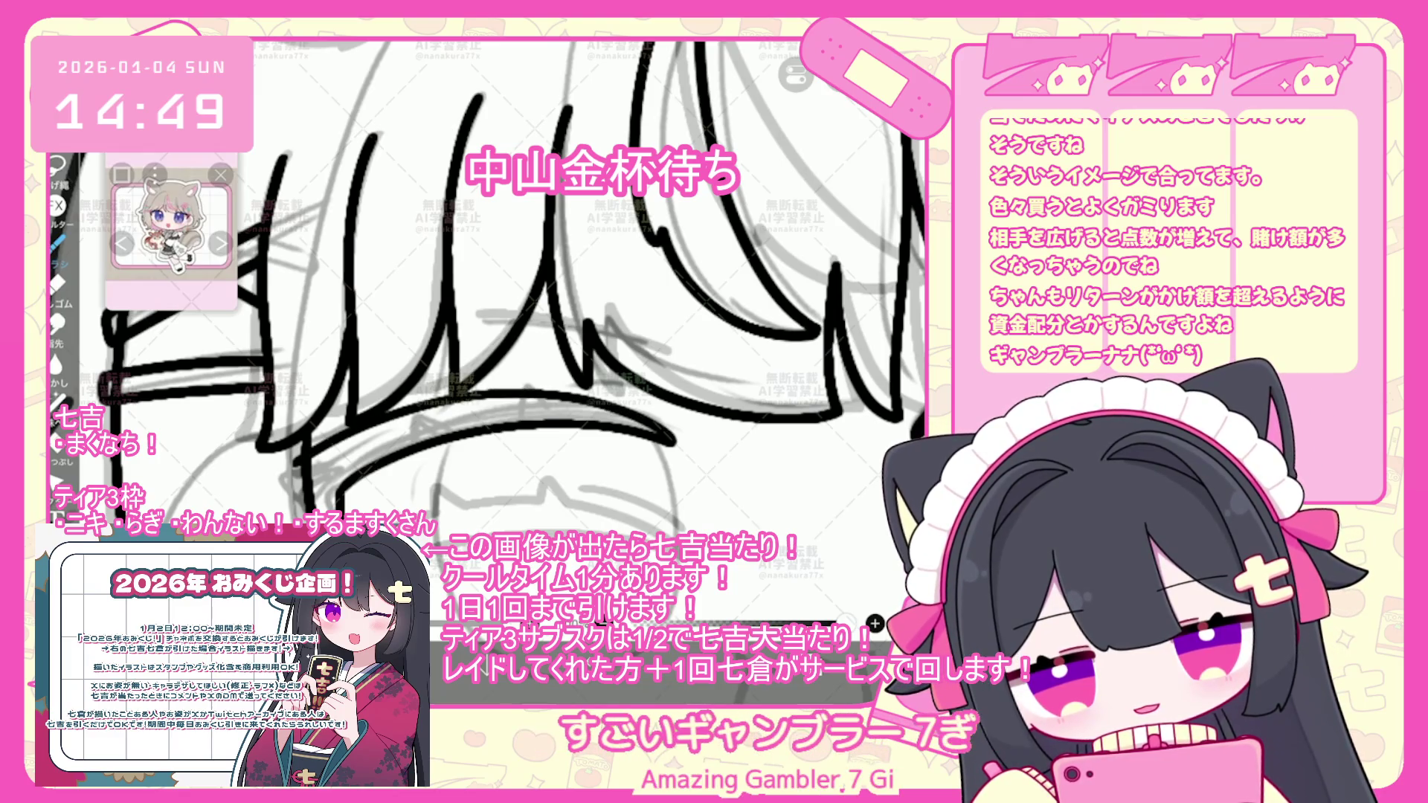
pyautogui.hotkey('ctrl', 'z')
pyautogui.moveTo(675, 436); pyautogui.dragTo(330, 446)
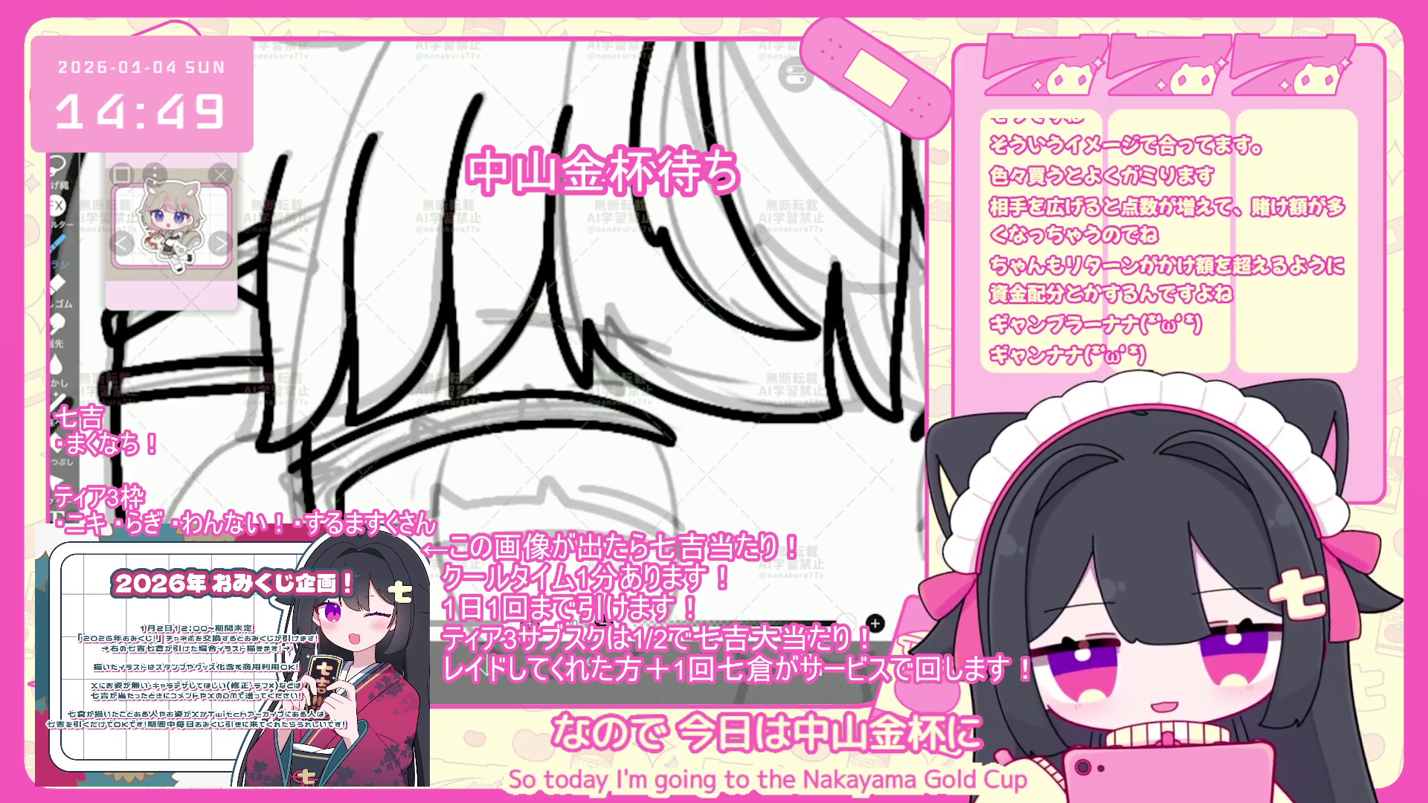
pyautogui.moveTo(301, 457); pyautogui.dragTo(268, 505)
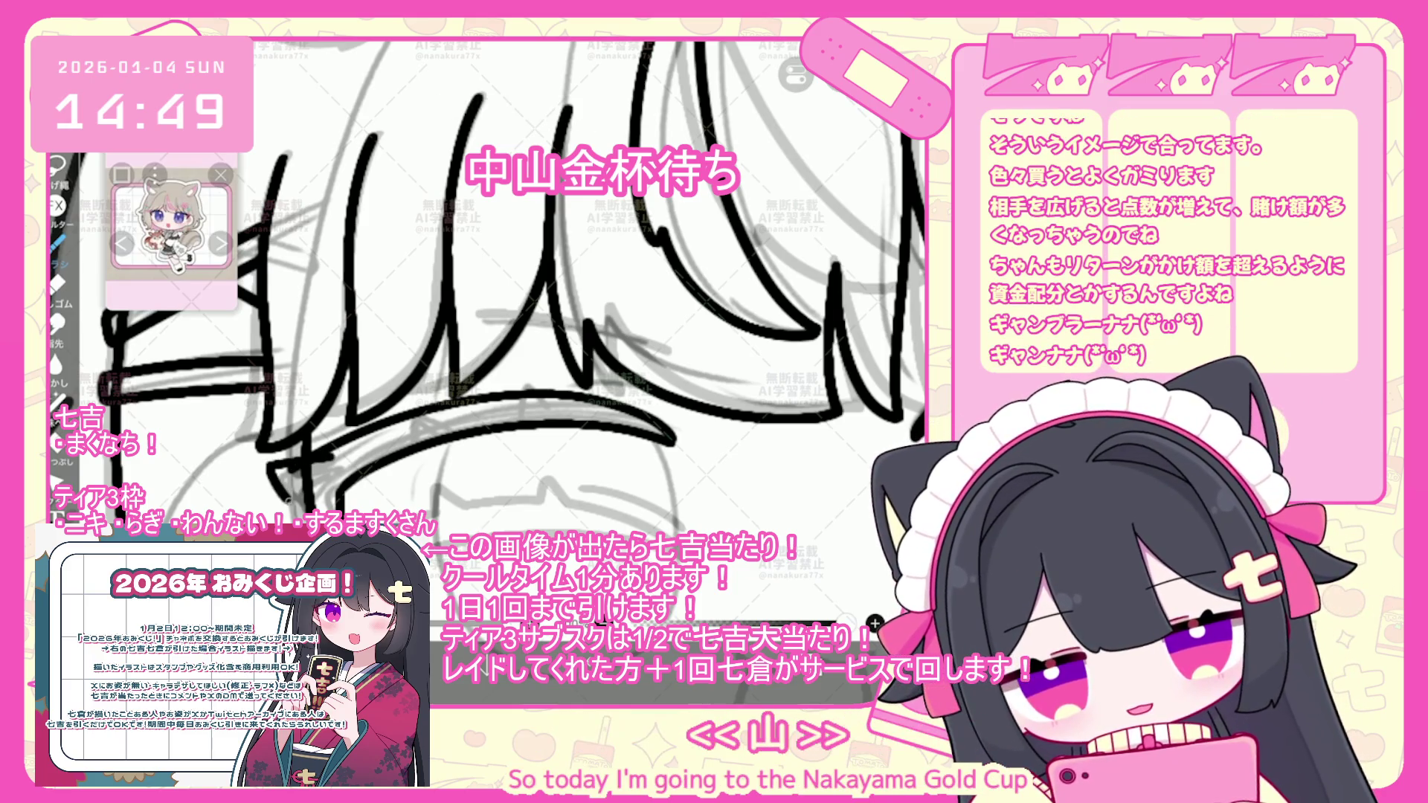
# - Undo the last stroke and select the short vertical hair stroke on the left for endpoint editing
pyautogui.scroll(-3, 483, 334)
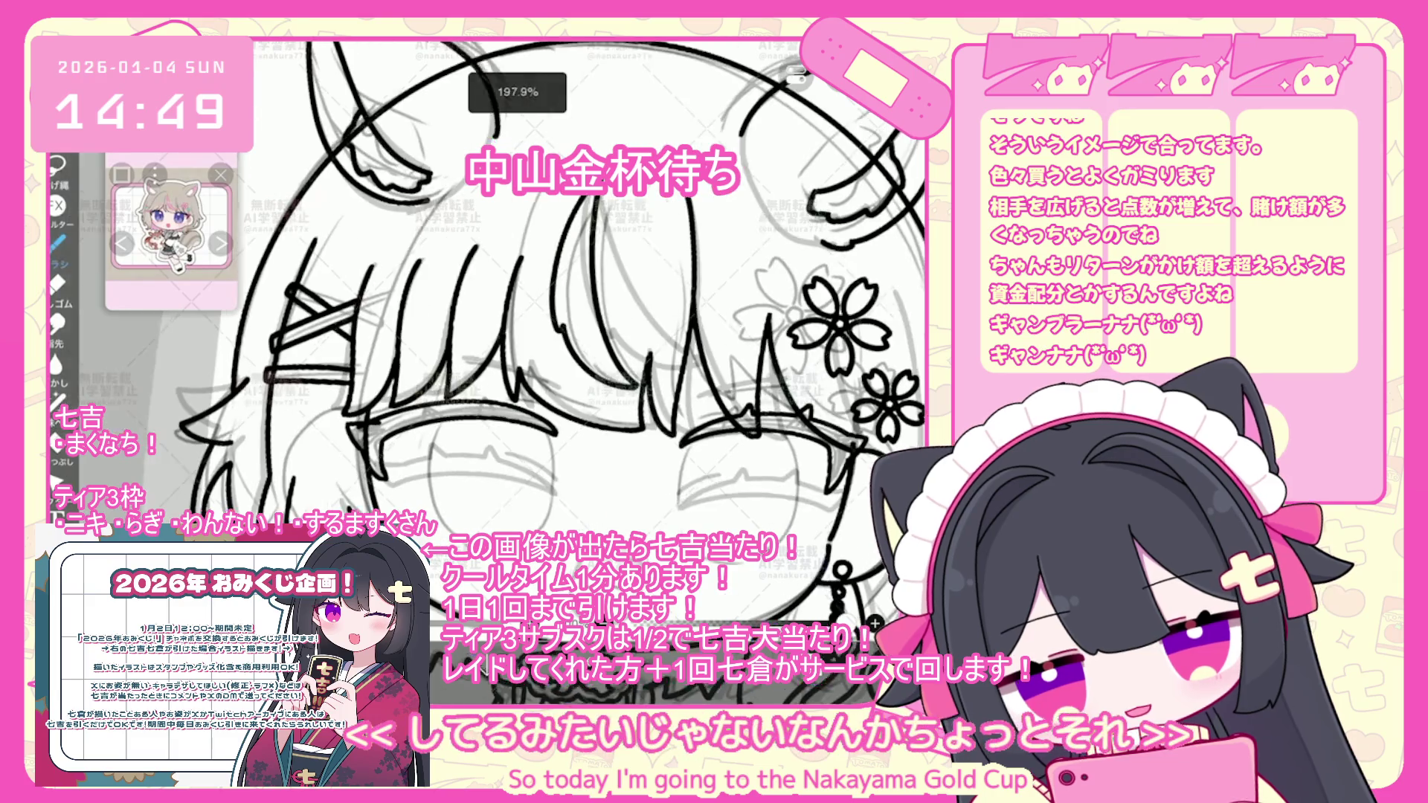
pyautogui.scroll(3, 484, 335)
pyautogui.hotkey('ctrl', 'z')
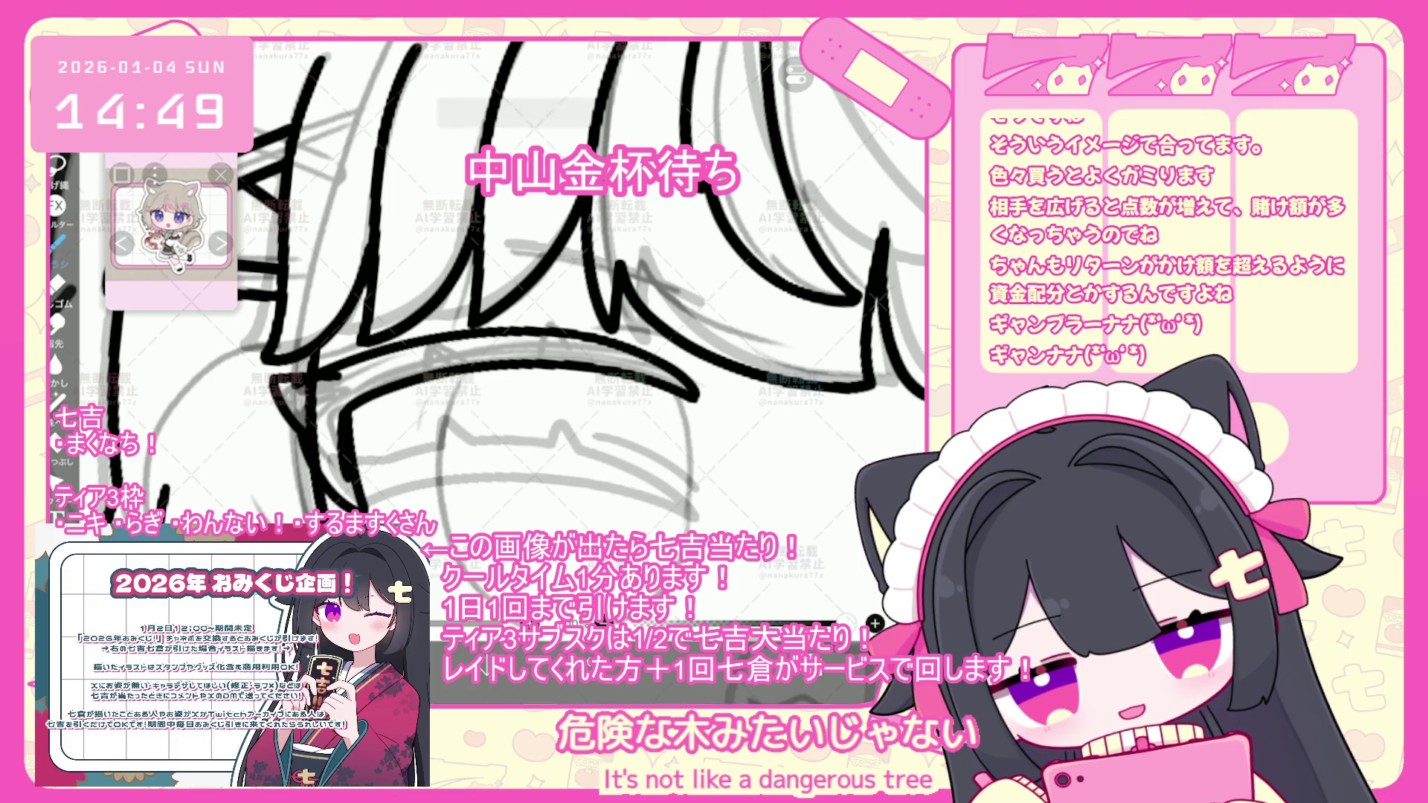
pyautogui.rightClick(748, 521)
pyautogui.click(807, 610)
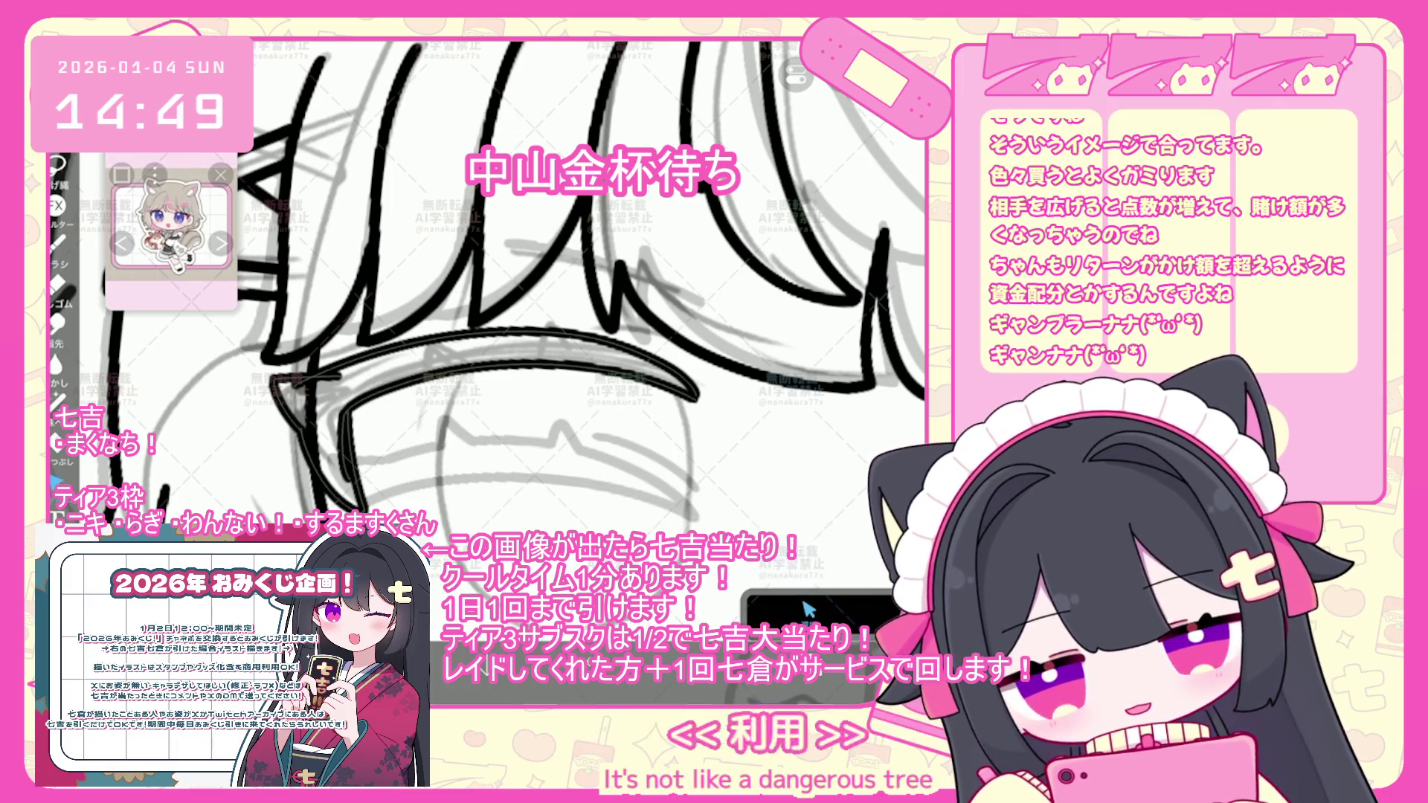
pyautogui.scroll(3, 514, 298)
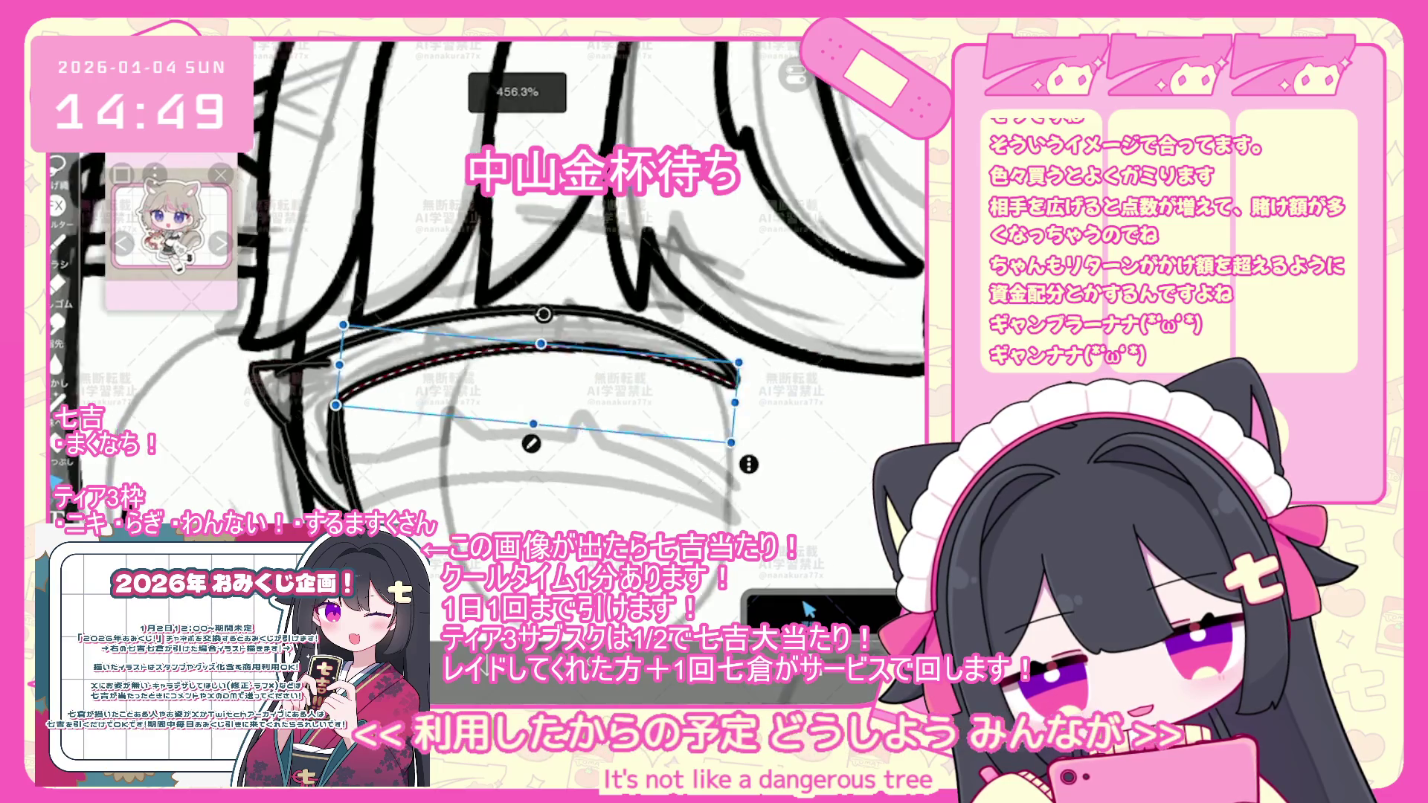
pyautogui.click(327, 424)
pyautogui.rightClick(807, 610)
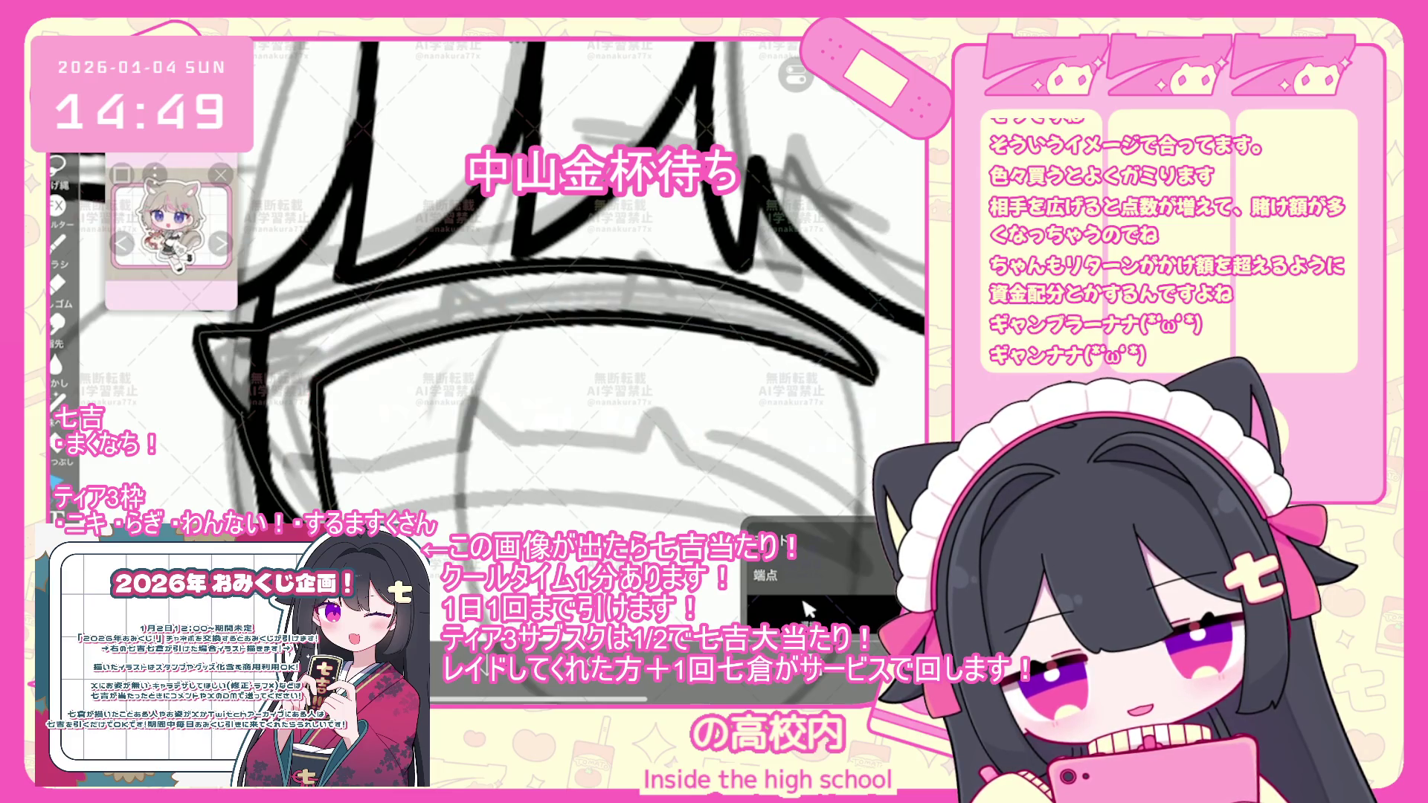
# - Give the hair strand a pointed tip via endpoint options, then zoom out and straighten the view
pyautogui.scroll(-5, 513, 297)
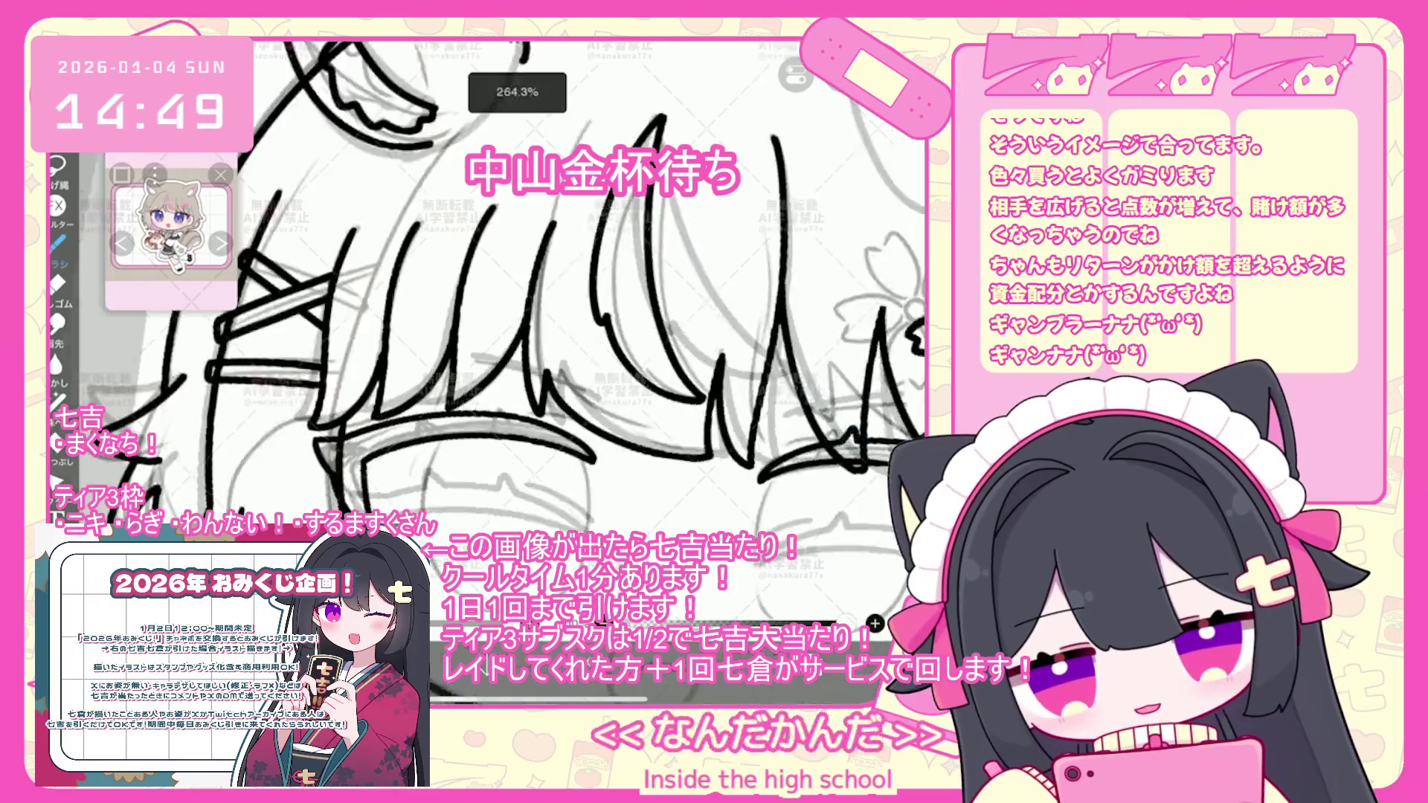
pyautogui.scroll(5, 513, 335)
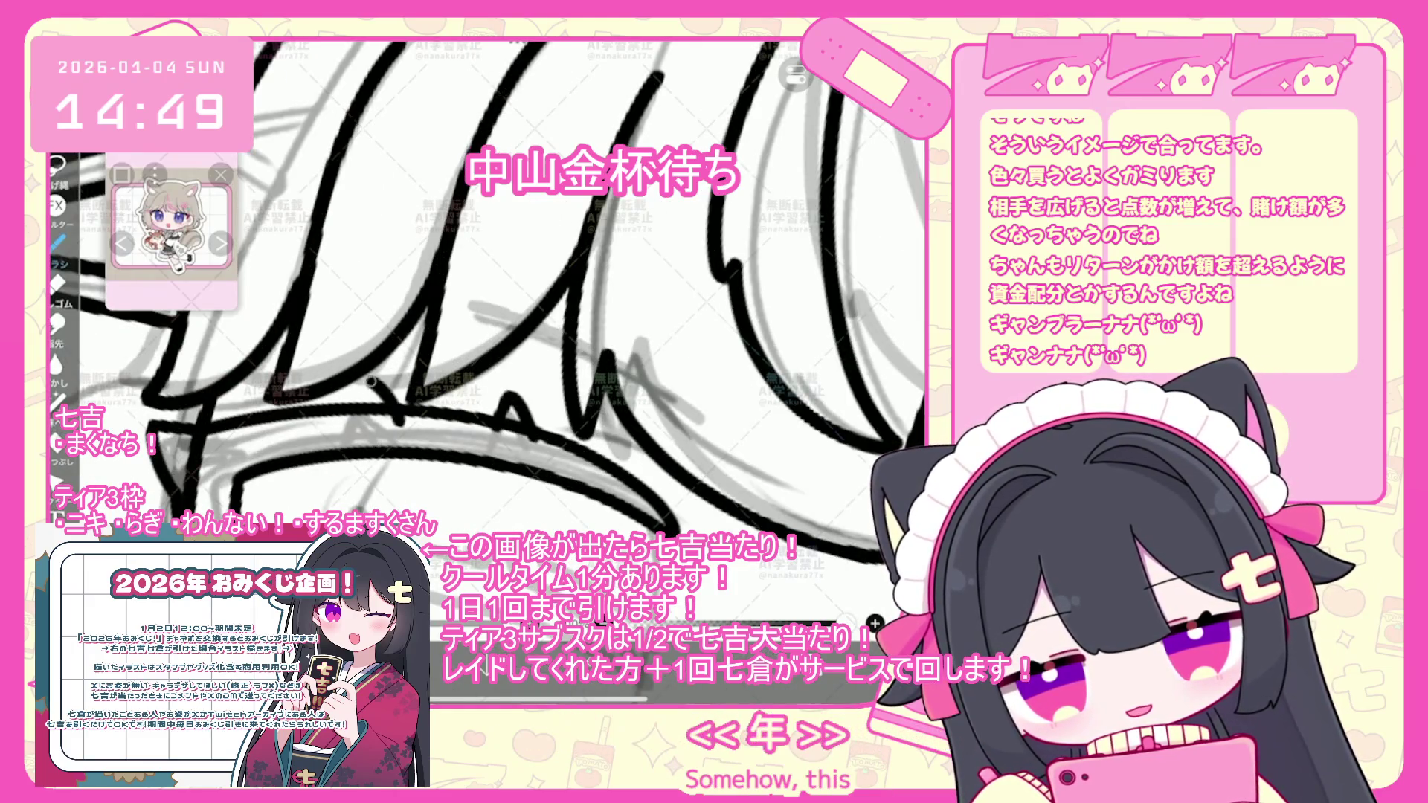
pyautogui.hotkey('ctrl', 'z')
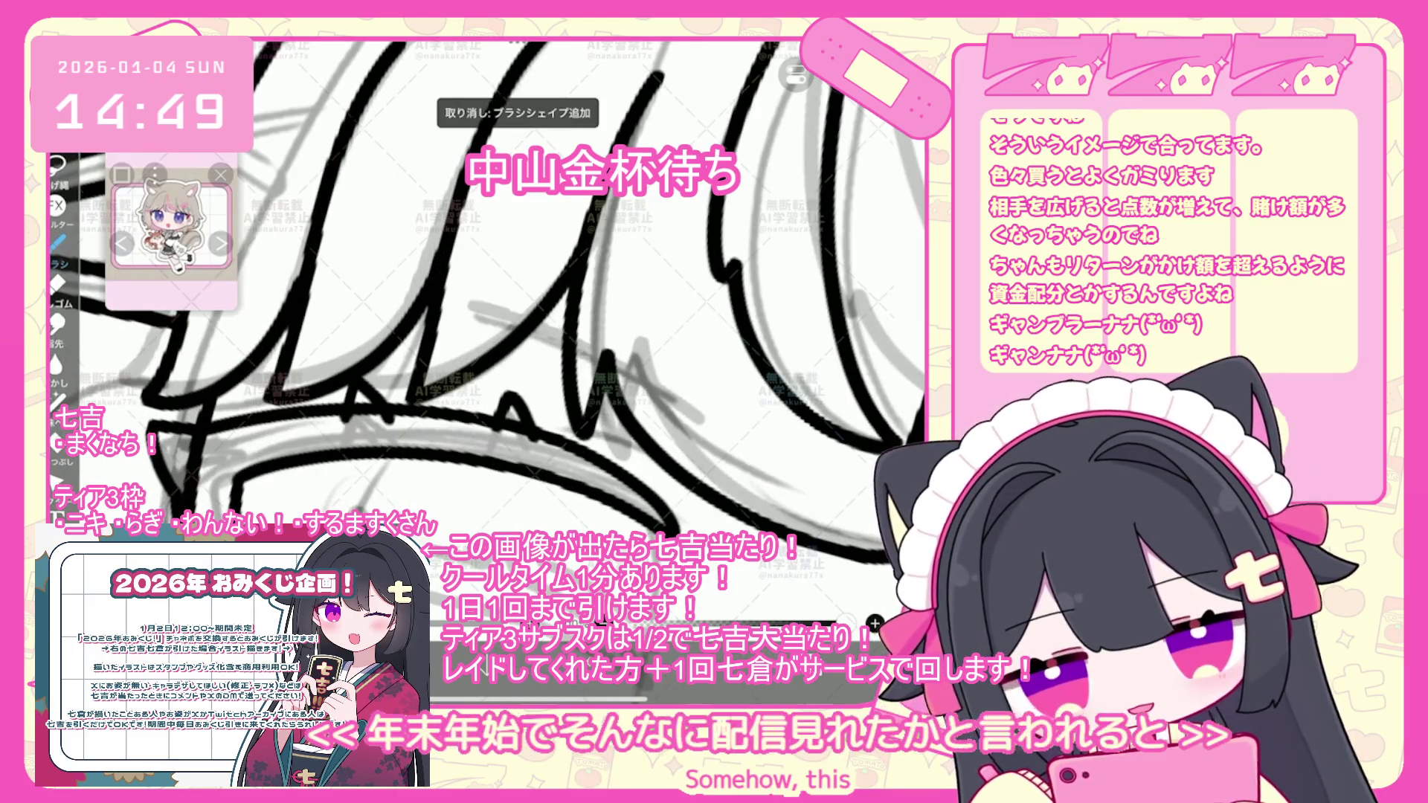
pyautogui.rightClick(807, 609)
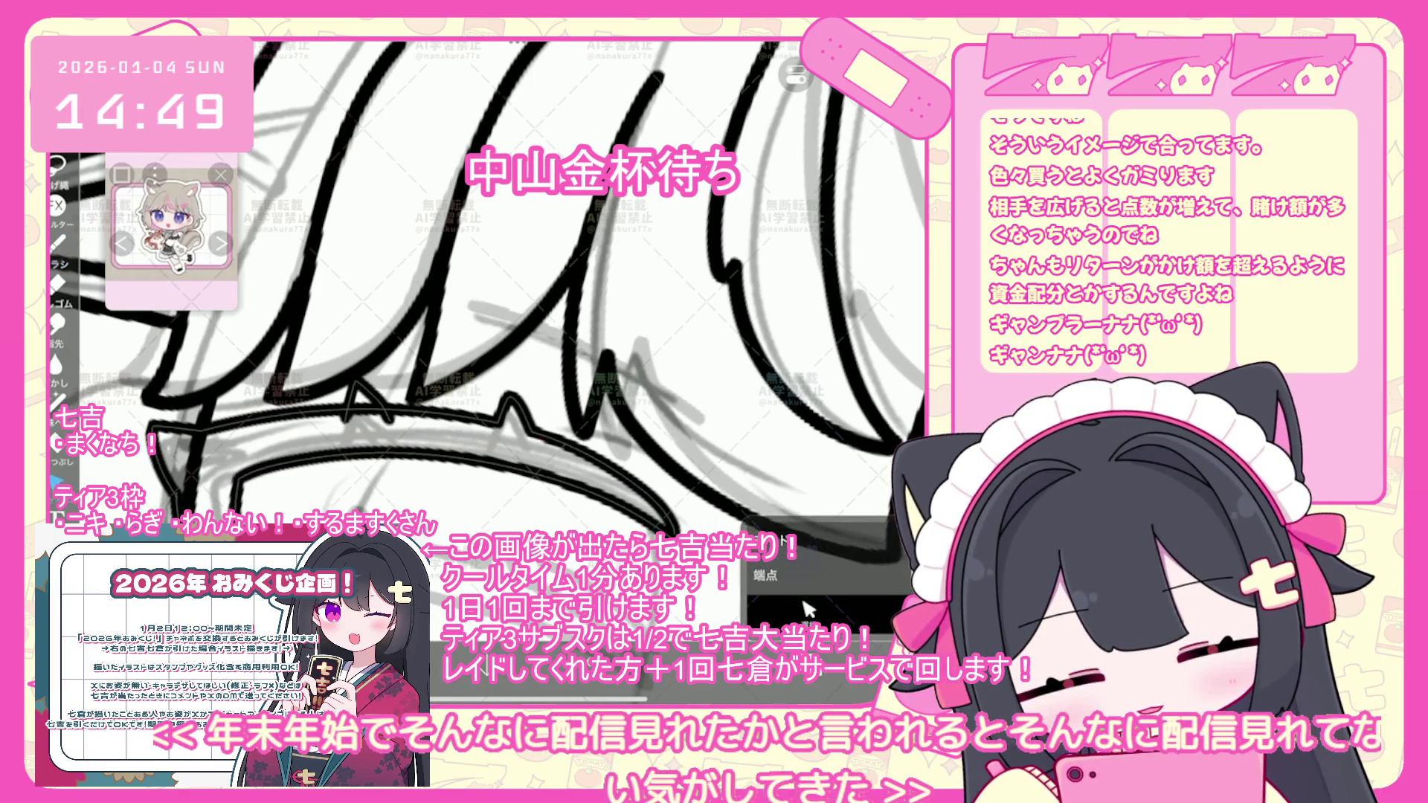
pyautogui.hotkey('ctrl', '0')
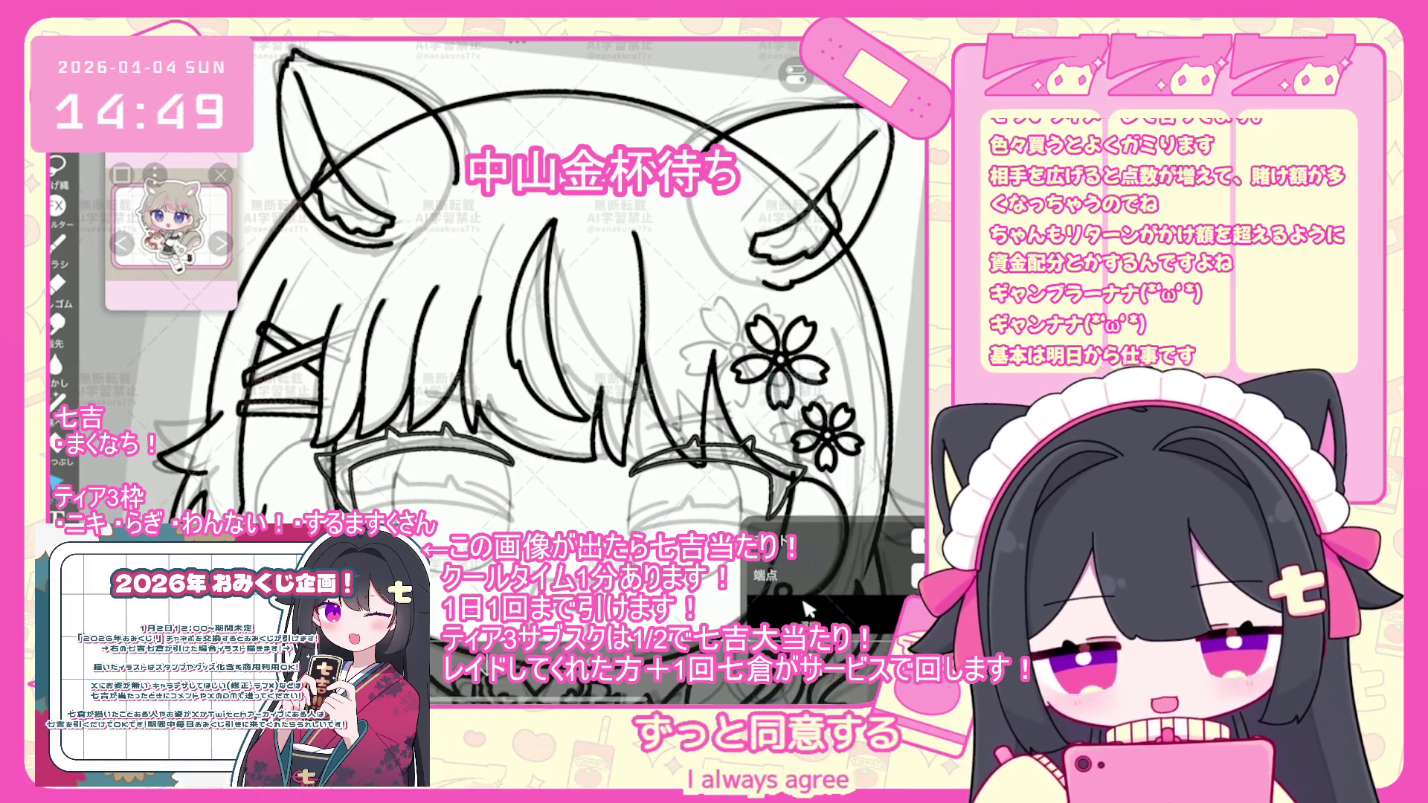
pyautogui.click(807, 609)
pyautogui.moveTo(316, 422); pyautogui.dragTo(513, 521)
pyautogui.moveTo(421, 391); pyautogui.dragTo(416, 393)
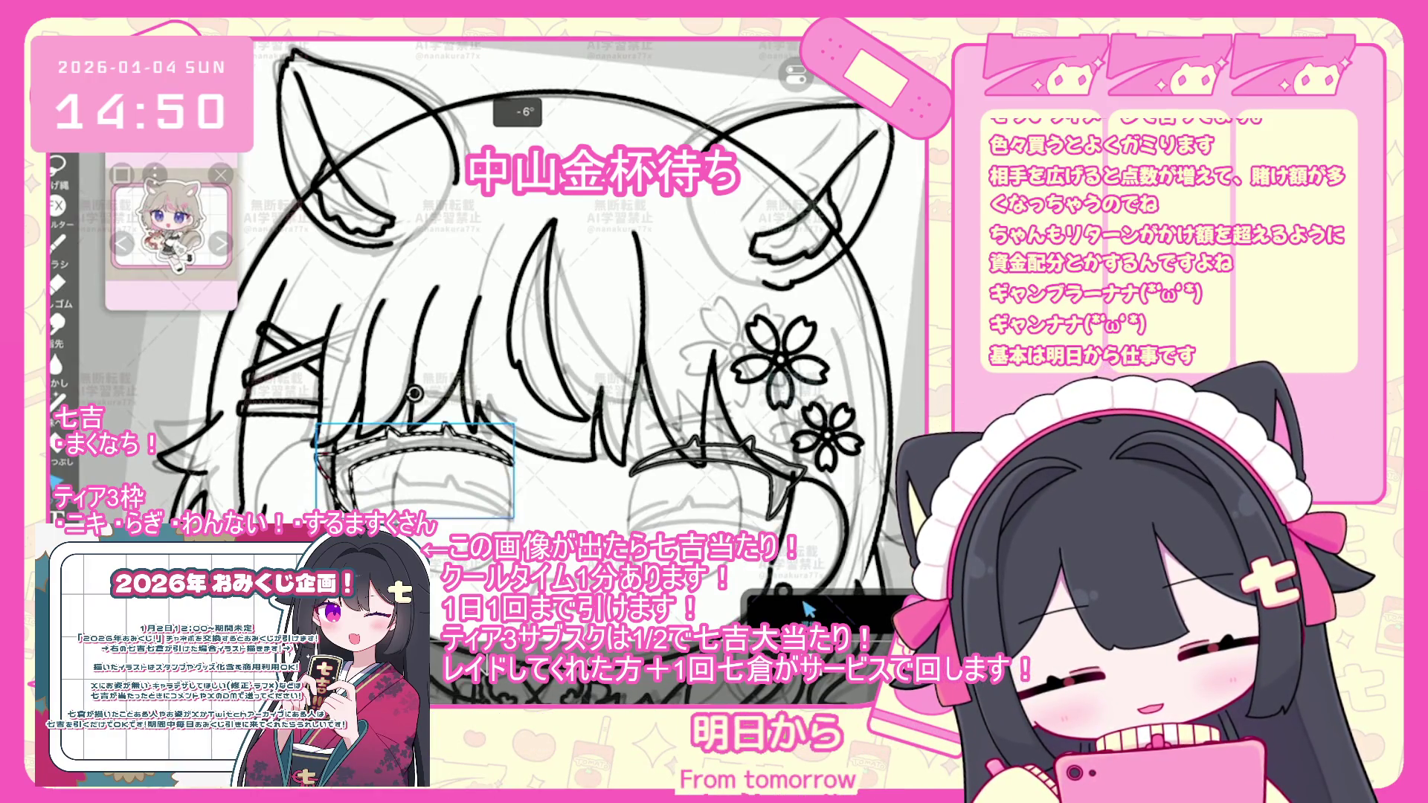
pyautogui.scroll(-3, 521, 334)
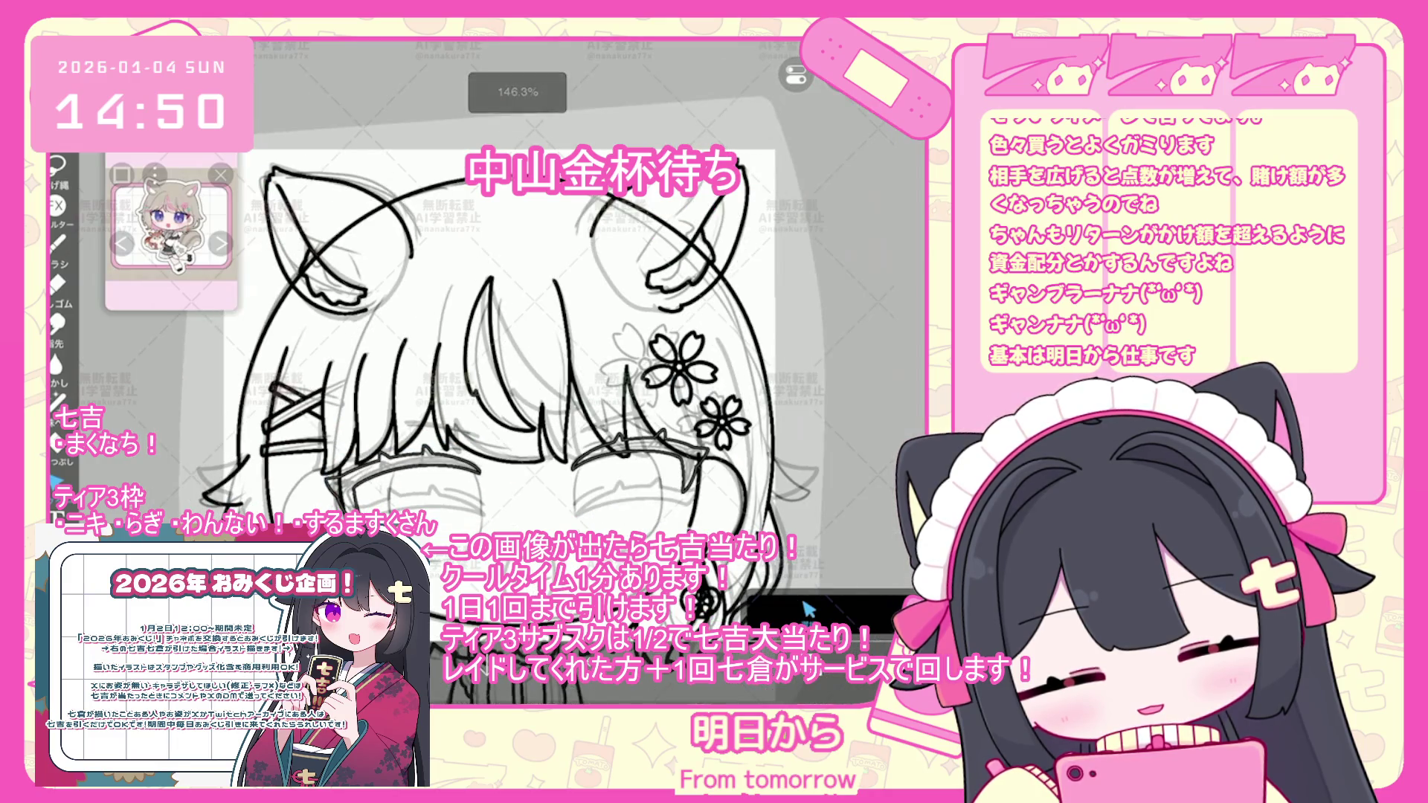
# - Return to the Brush tool with the B shortcut
pyautogui.press('b')
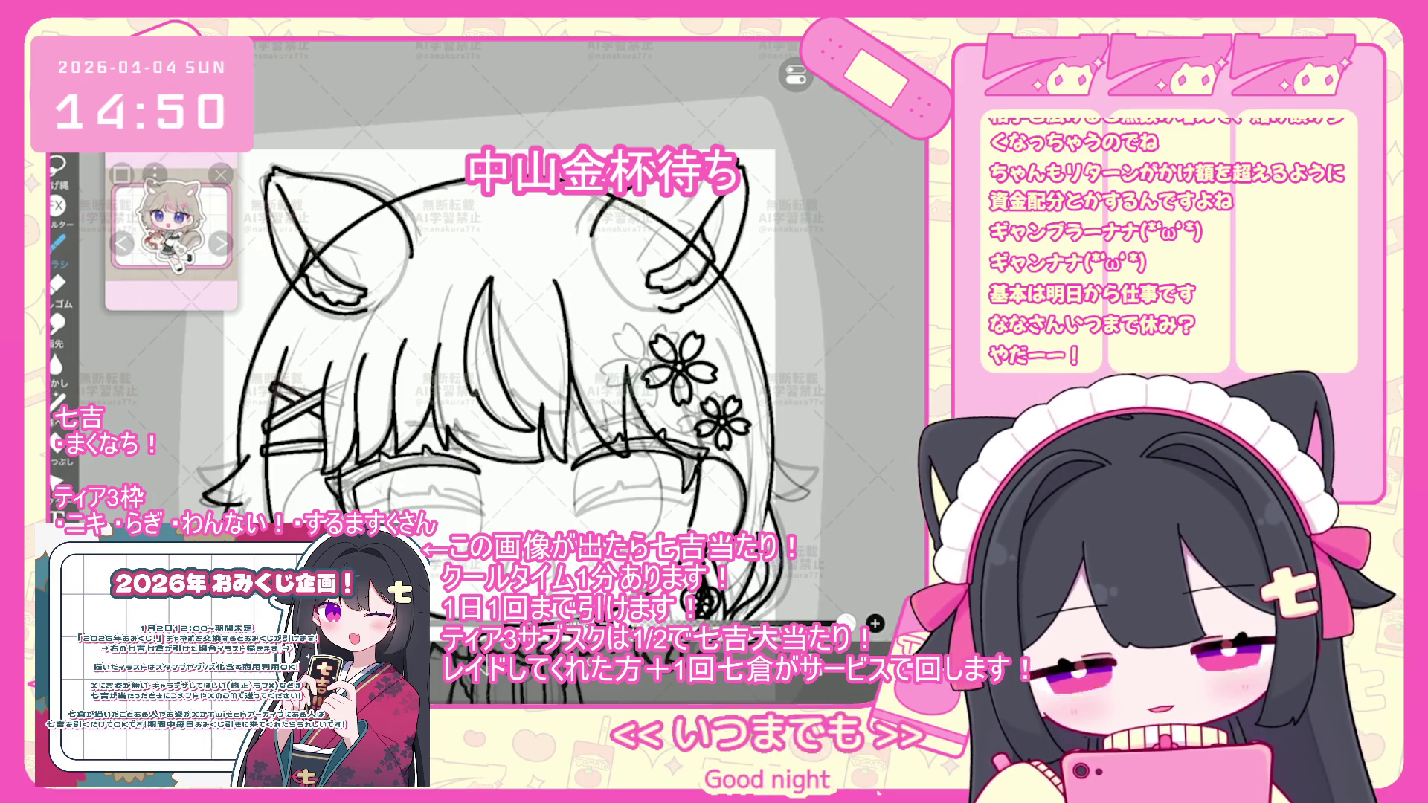
# - Zoom in on the bangs and remove the last two brush strokes from the hair
pyautogui.scroll(5, 588, 462)
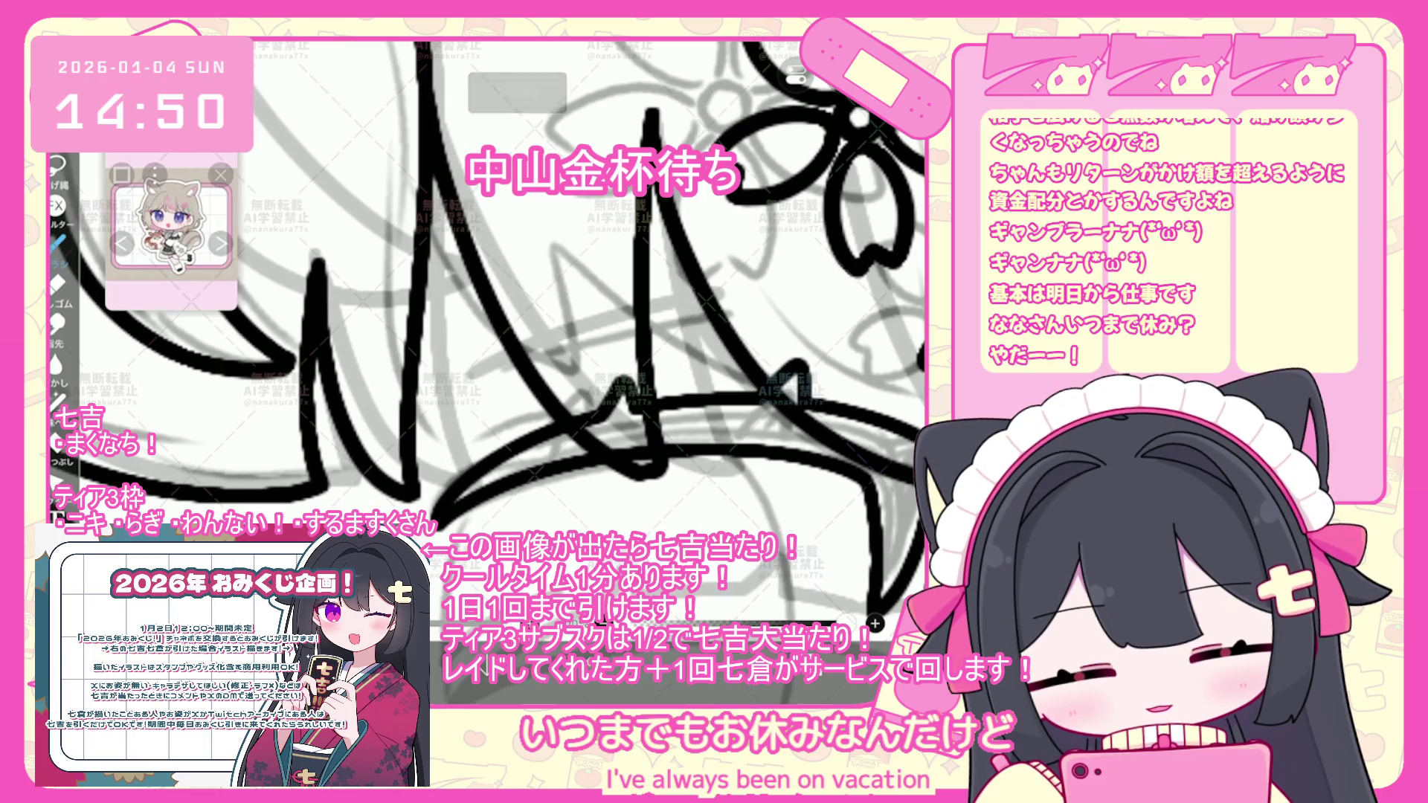
pyautogui.hotkey('ctrl', 'z')
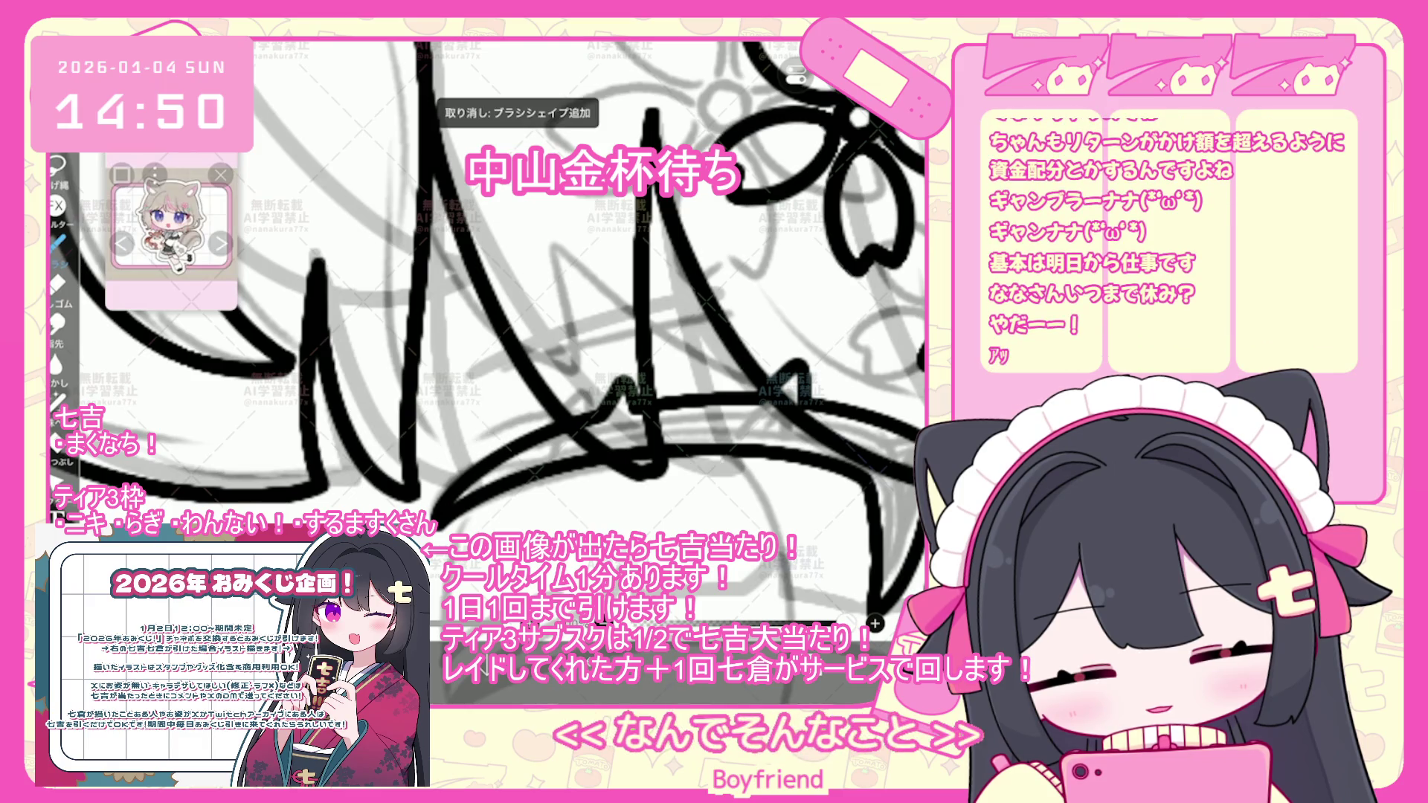
pyautogui.scroll(-3, 487, 331)
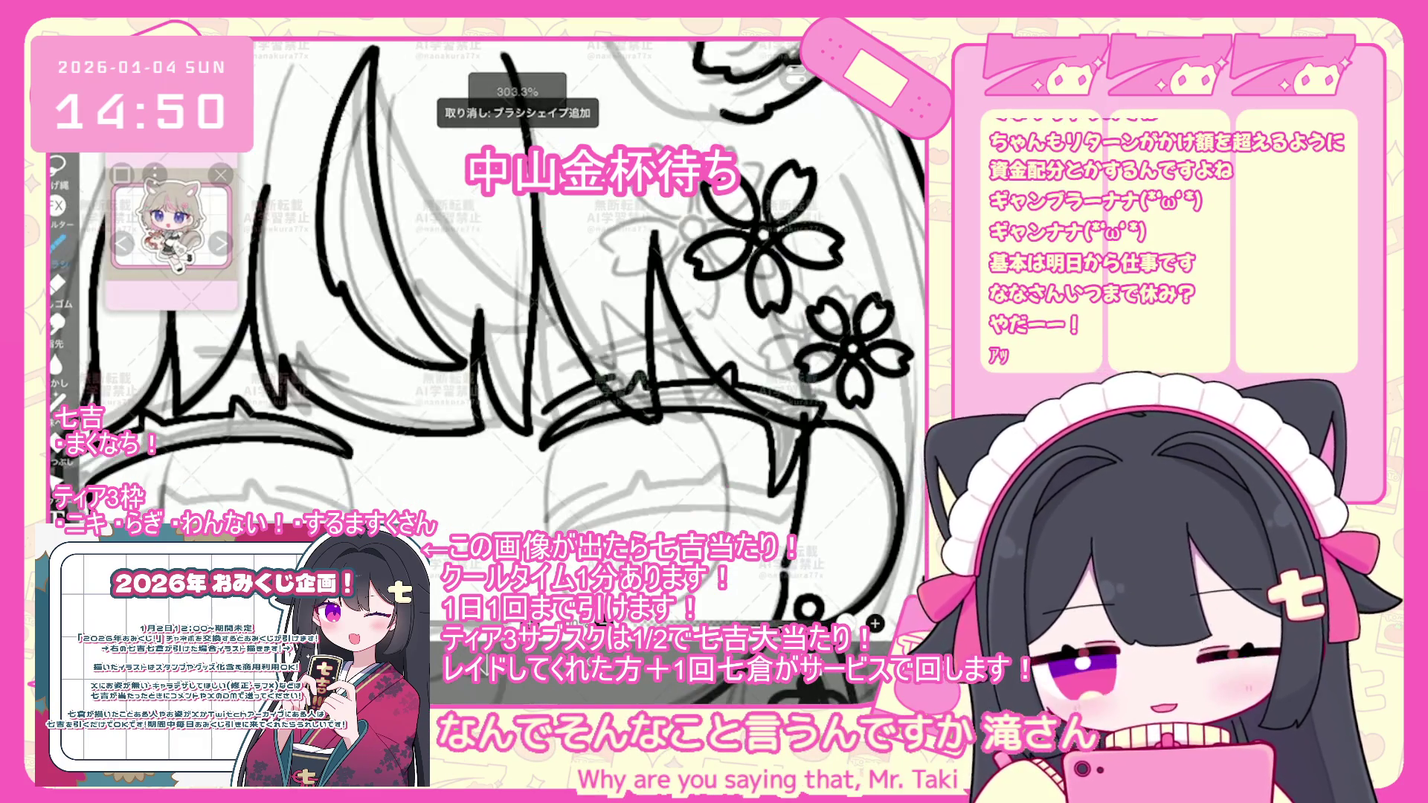
pyautogui.scroll(3, 558, 298)
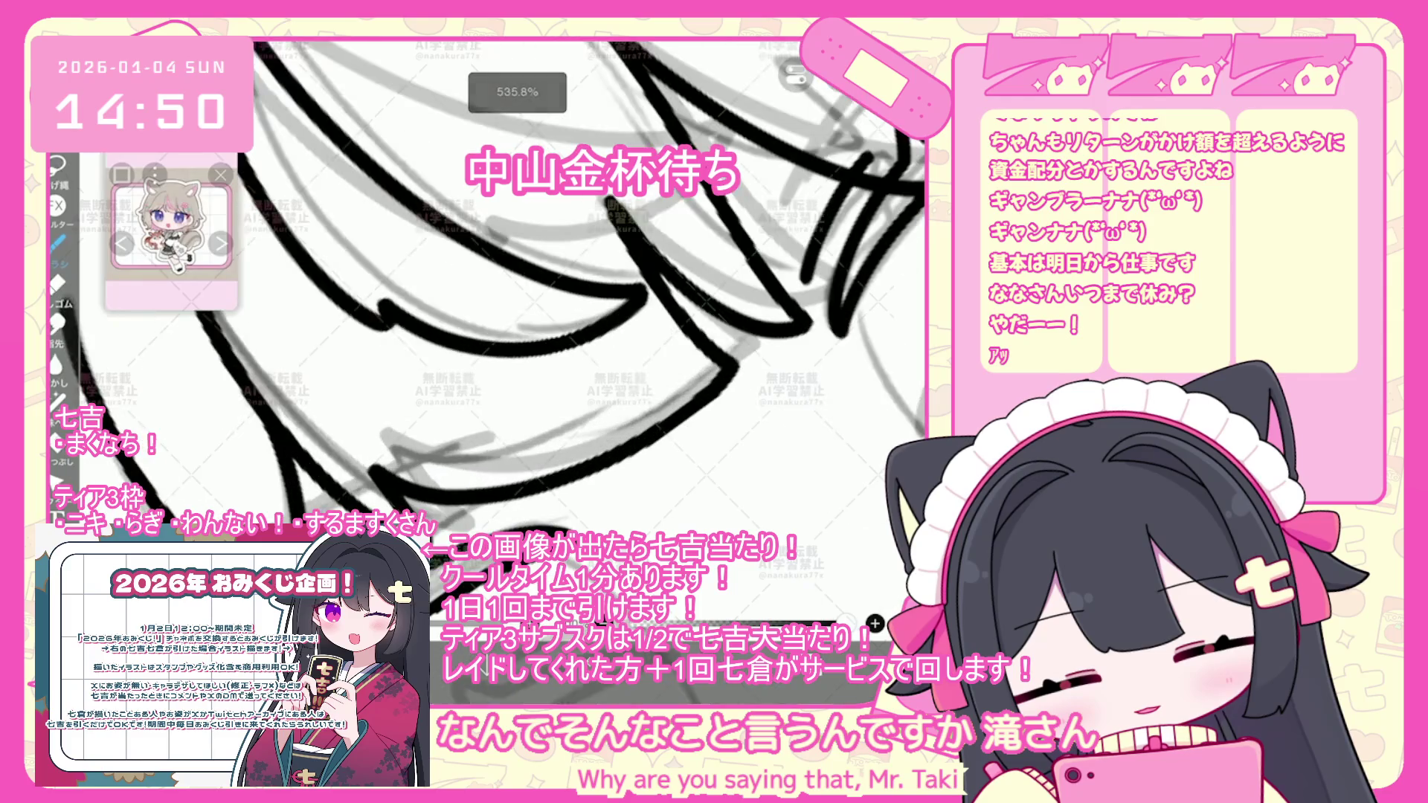
pyautogui.hotkey('ctrl', 'z')
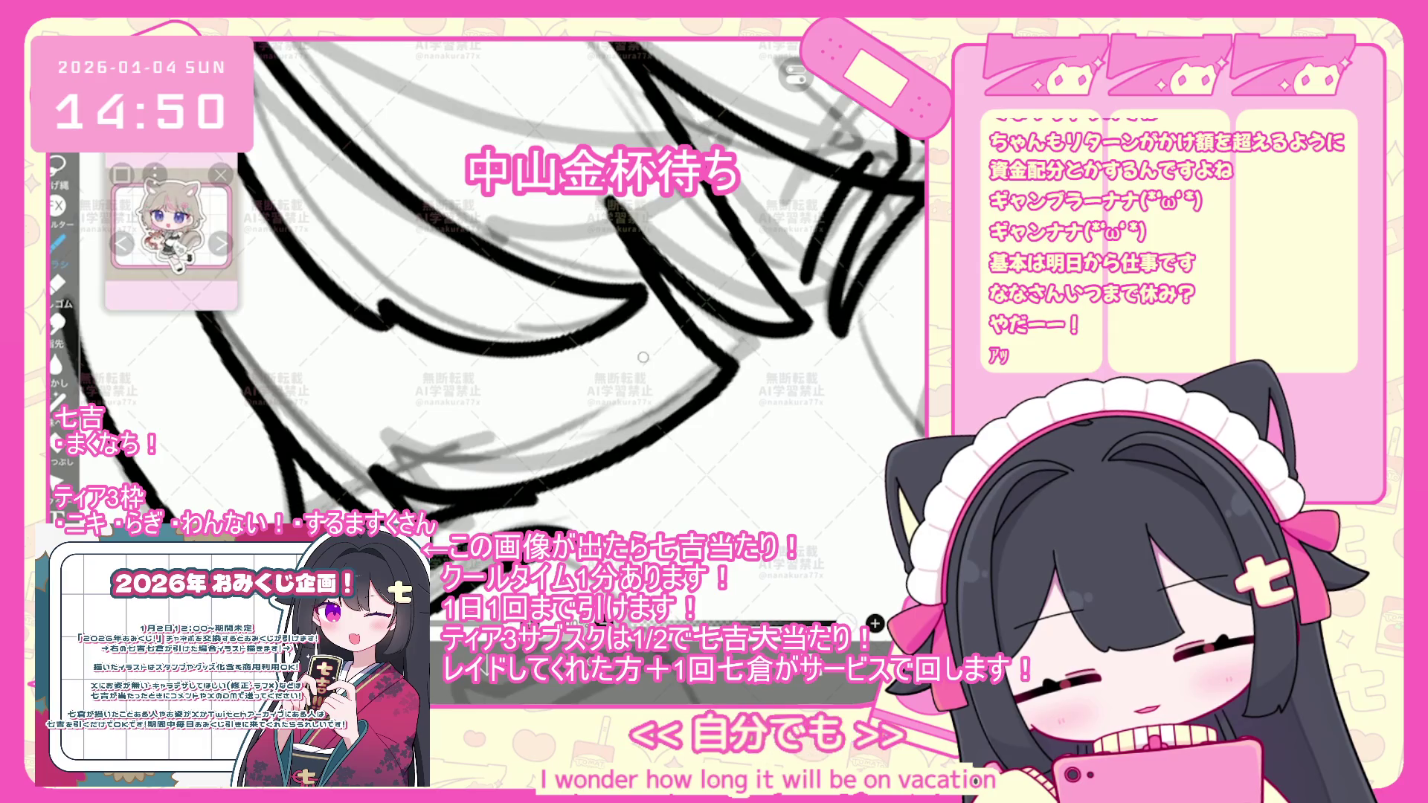
pyautogui.scroll(-5, 487, 298)
pyautogui.scroll(2, 487, 298)
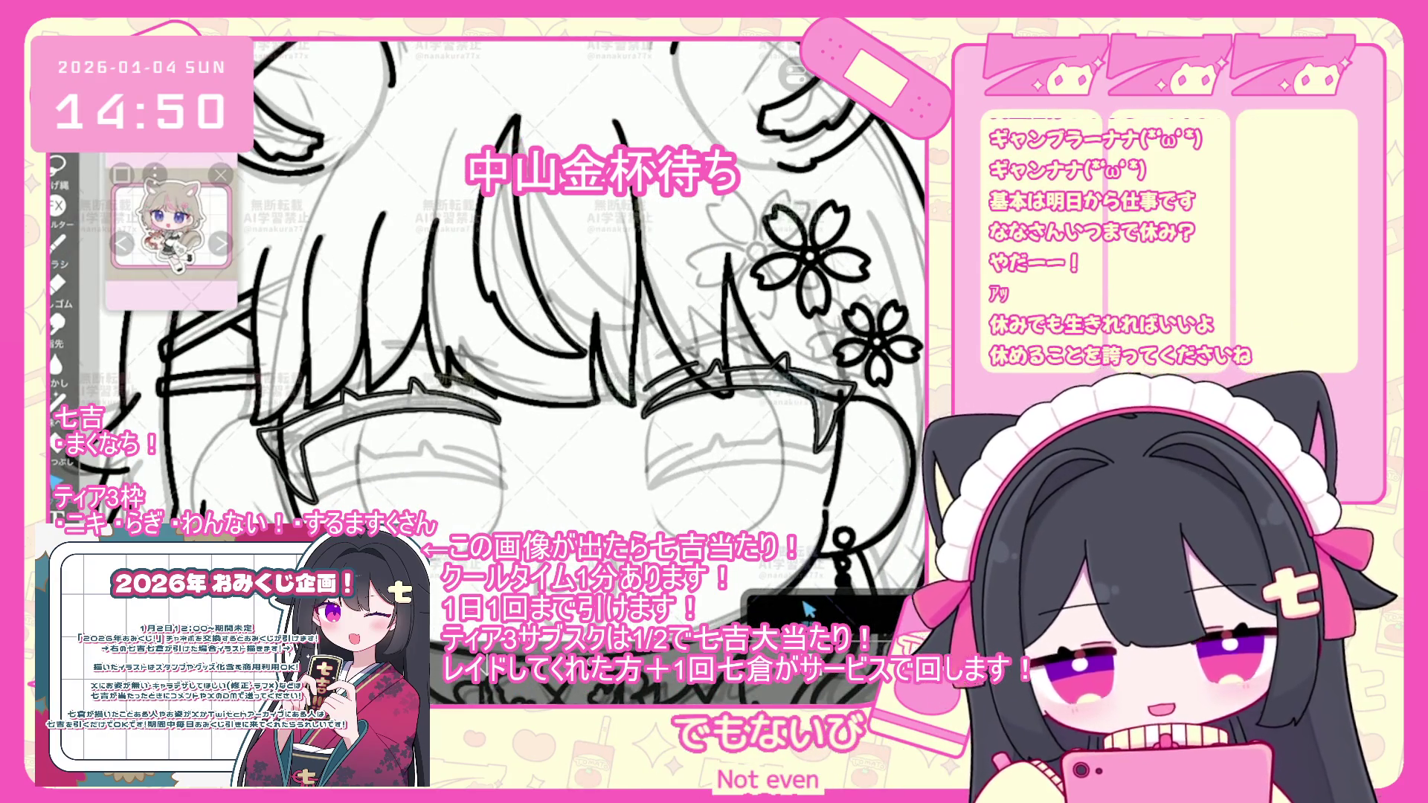
# - Sketch trial strokes at the hairline and along the left eye, undoing the stray centre stroke
pyautogui.scroll(3, 488, 298)
pyautogui.moveTo(398, 364); pyautogui.dragTo(484, 392)
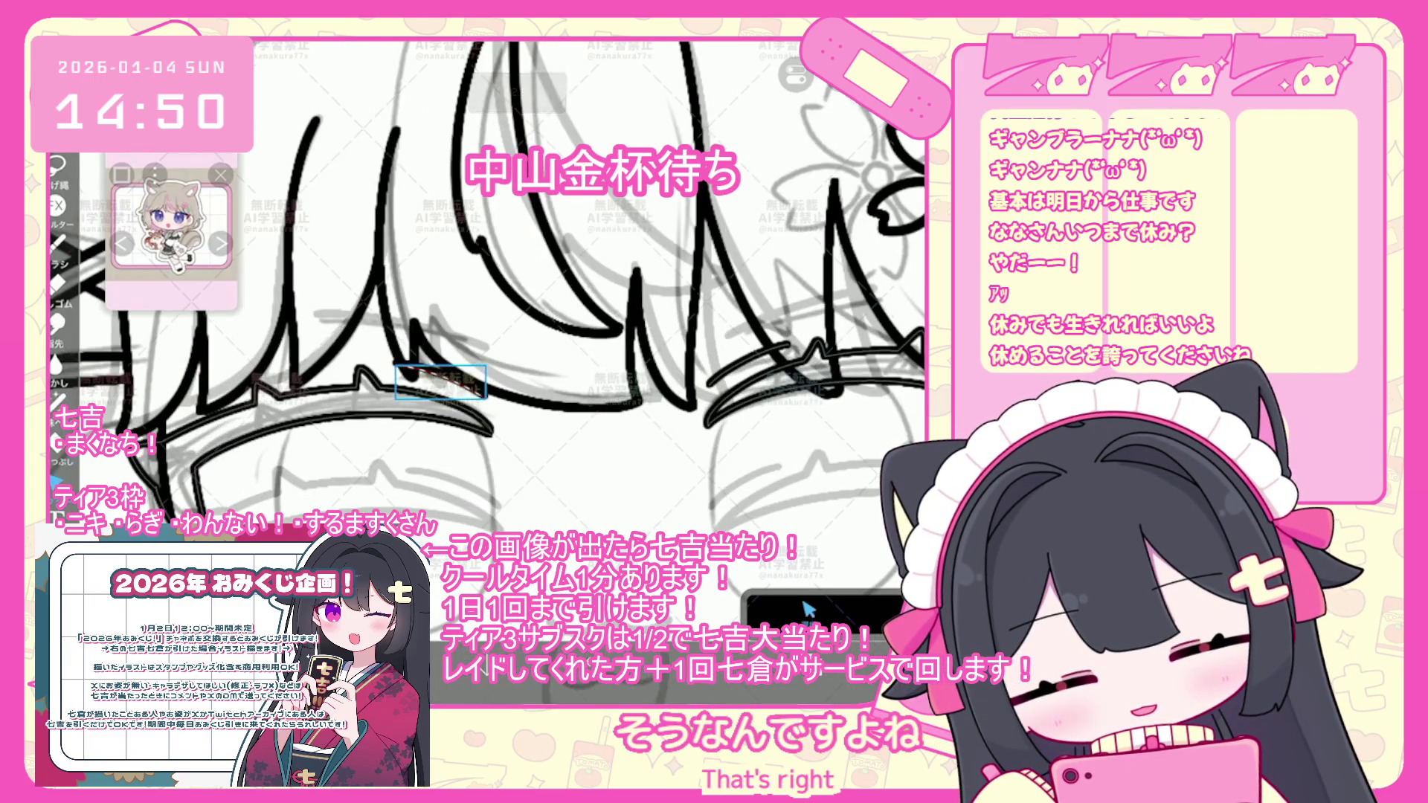
pyautogui.scroll(-3, 487, 298)
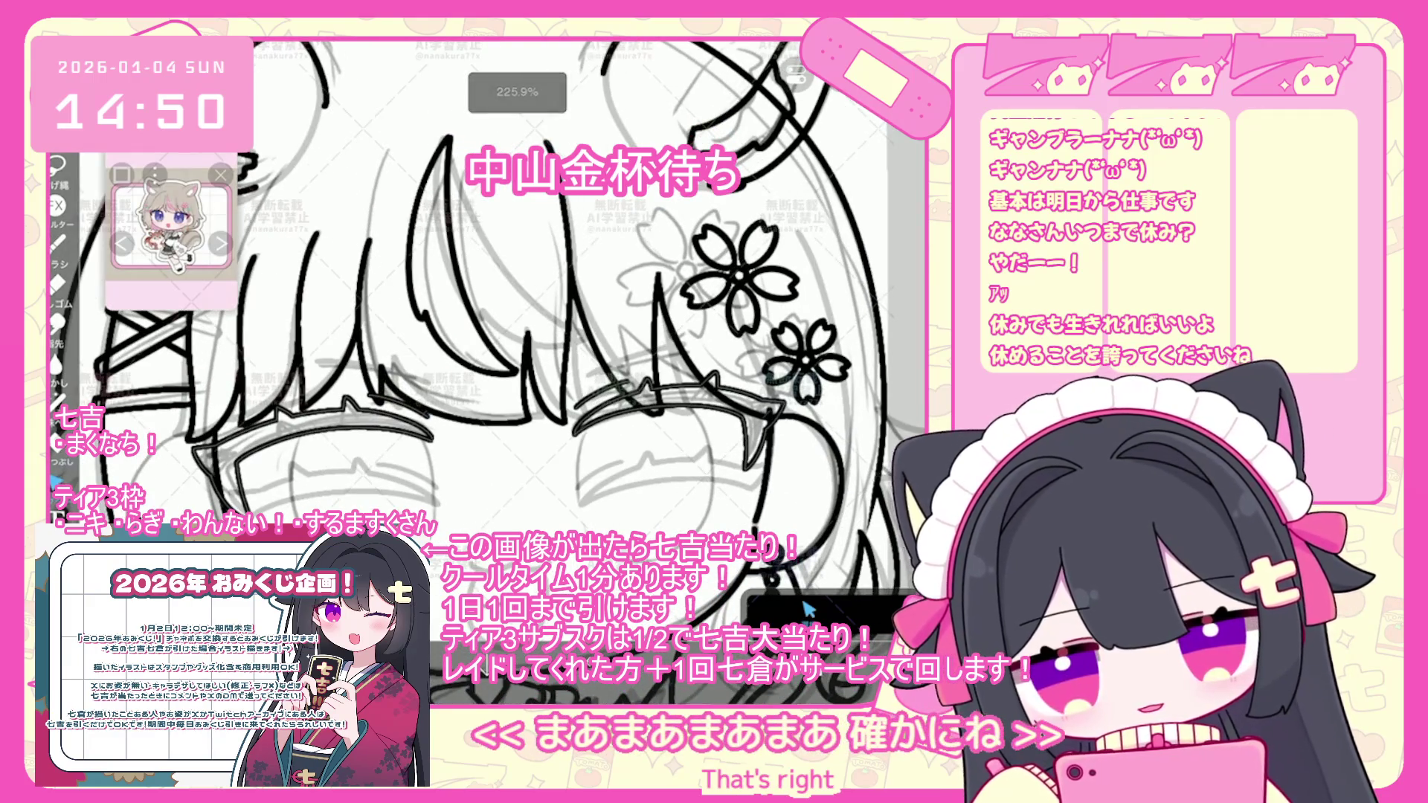
pyautogui.scroll(2, 487, 298)
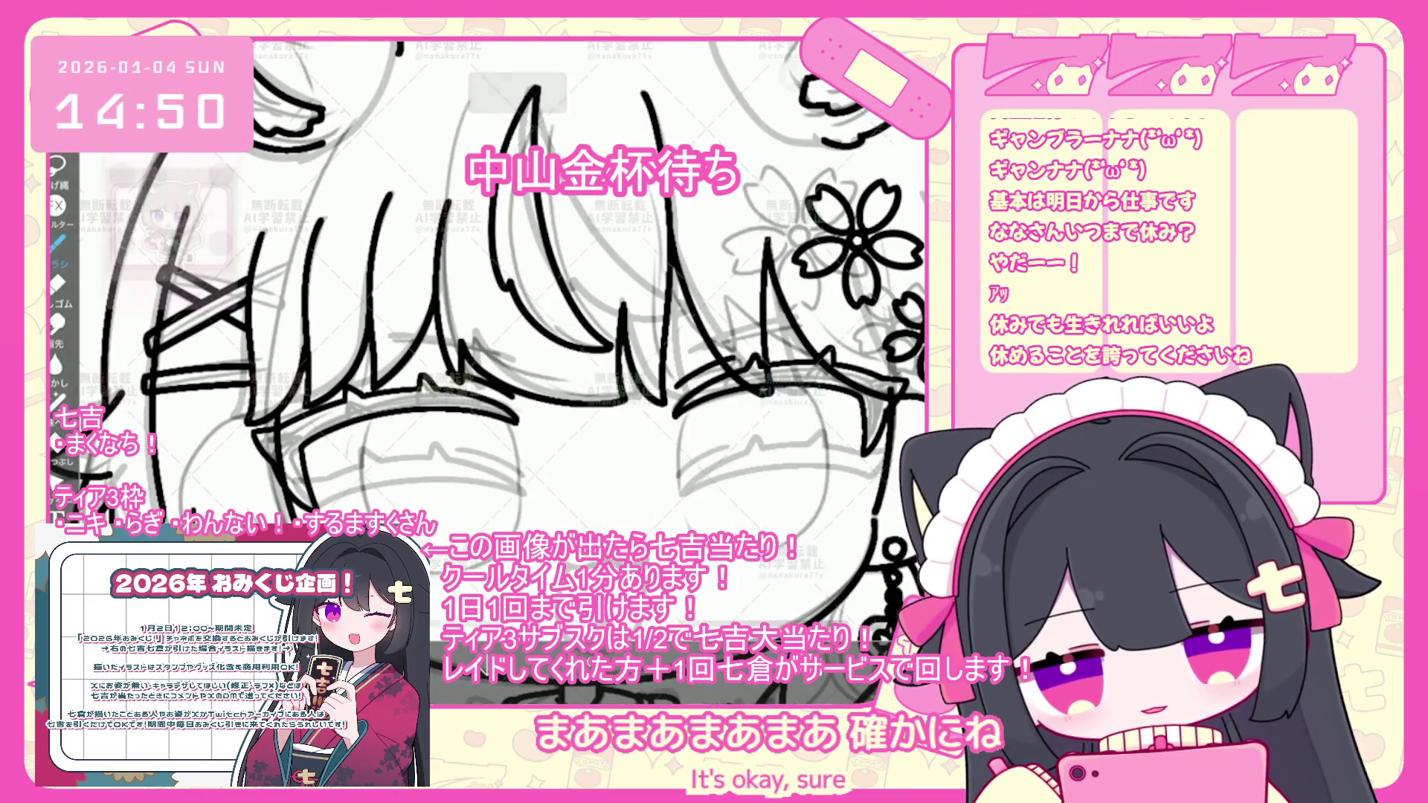
pyautogui.scroll(3, 487, 297)
pyautogui.moveTo(366, 381); pyautogui.dragTo(356, 512)
pyautogui.moveTo(587, 533); pyautogui.dragTo(554, 383)
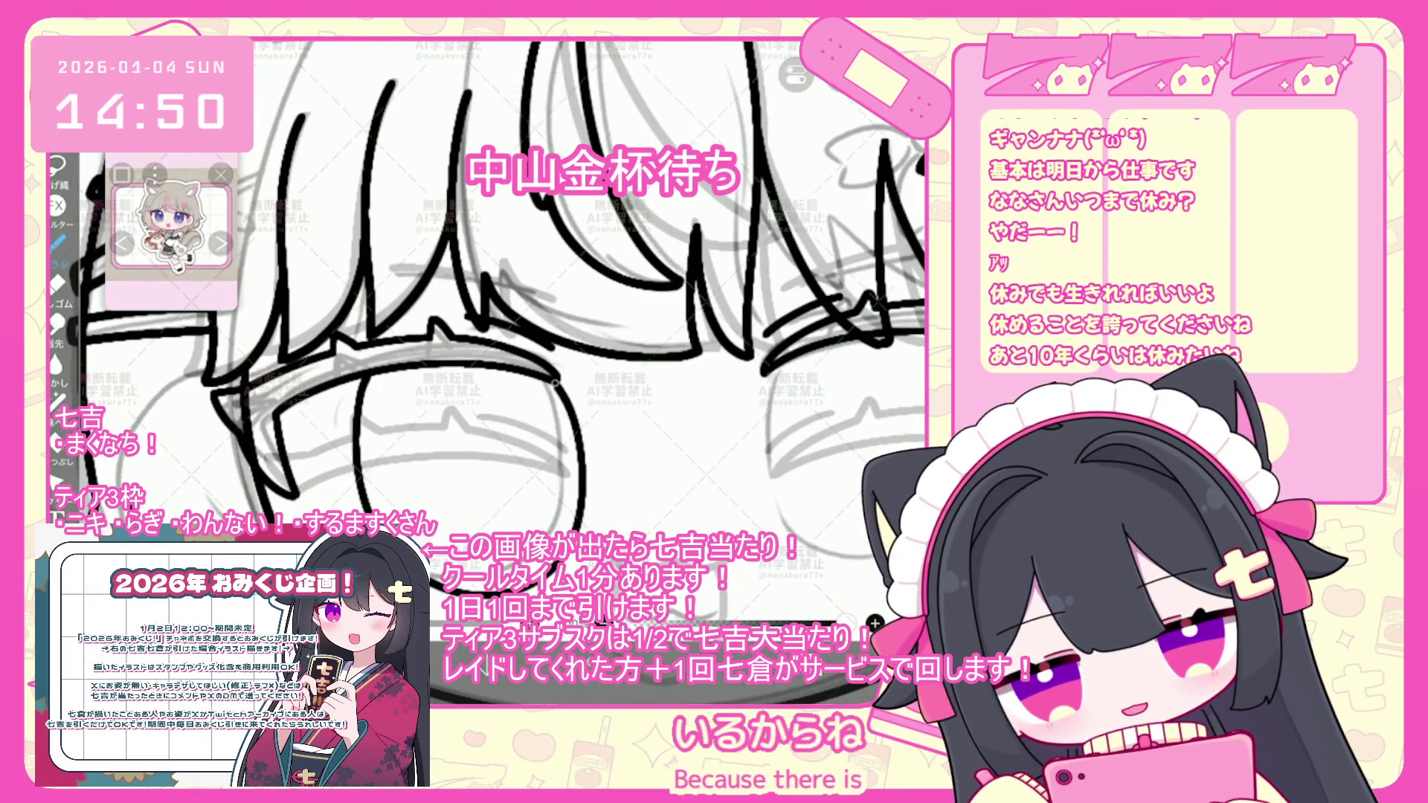
pyautogui.hotkey('ctrl', 'z')
# - Trace trial outlines down both sides of the eye, then undo them all
pyautogui.moveTo(366, 380); pyautogui.dragTo(356, 511)
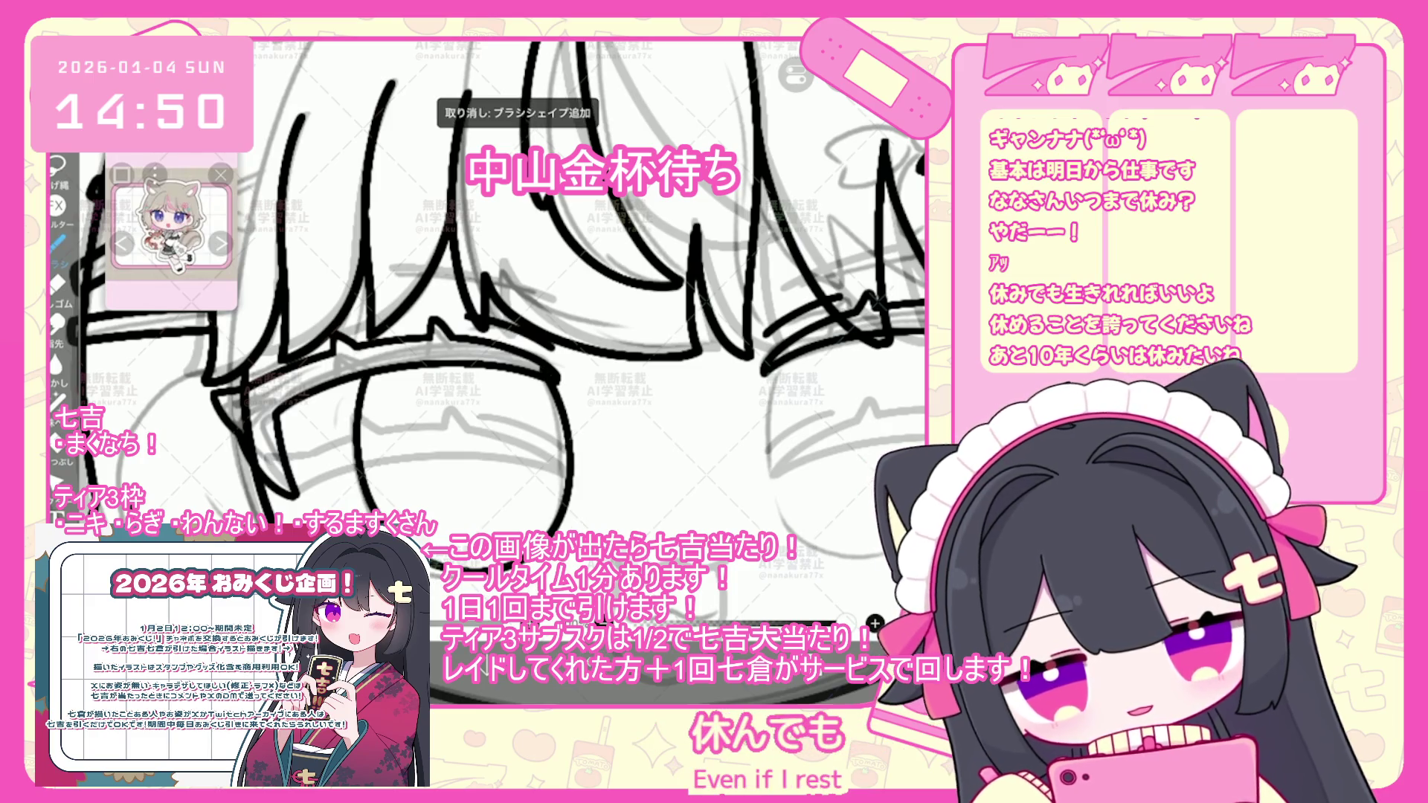
pyautogui.hotkey('ctrl', 'z')
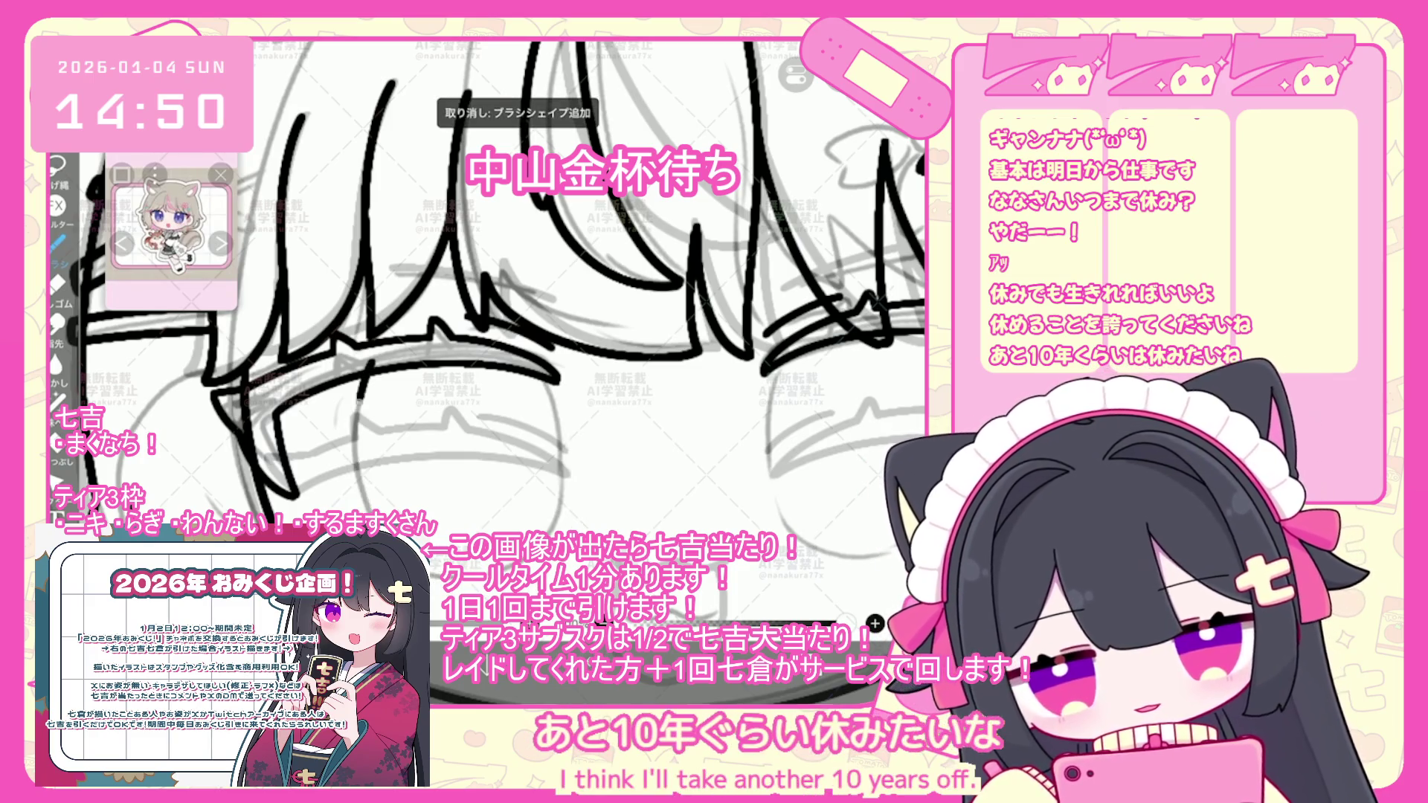
pyautogui.hotkey('ctrl', 'z')
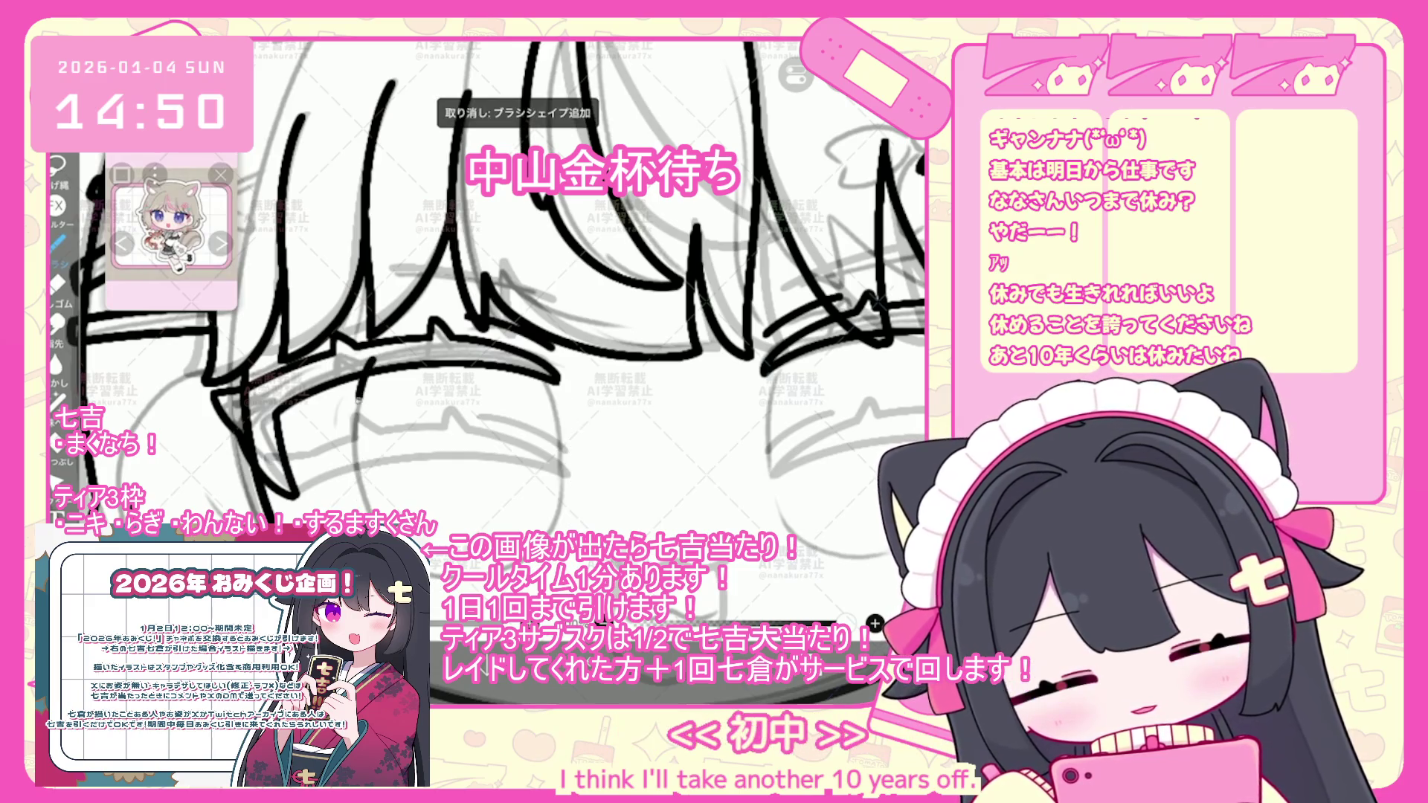
pyautogui.moveTo(366, 379); pyautogui.dragTo(356, 512)
pyautogui.moveTo(554, 383); pyautogui.dragTo(558, 495)
pyautogui.hotkey('ctrl', 'z')
pyautogui.hotkey('ctrl', 'z')
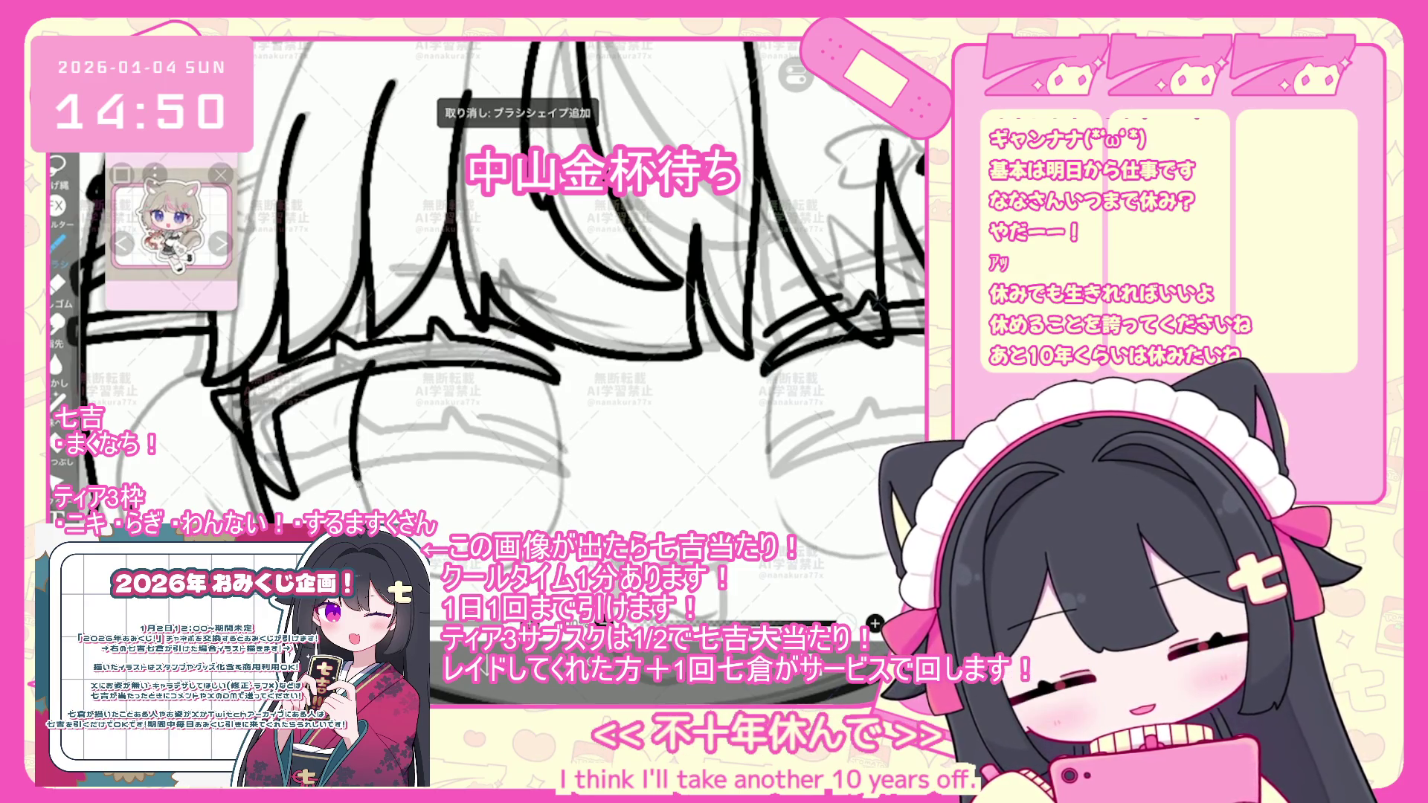
pyautogui.moveTo(356, 480); pyautogui.dragTo(366, 512)
pyautogui.moveTo(572, 421); pyautogui.dragTo(571, 536)
pyautogui.hotkey('ctrl', 'z')
pyautogui.hotkey('ctrl', 'z')
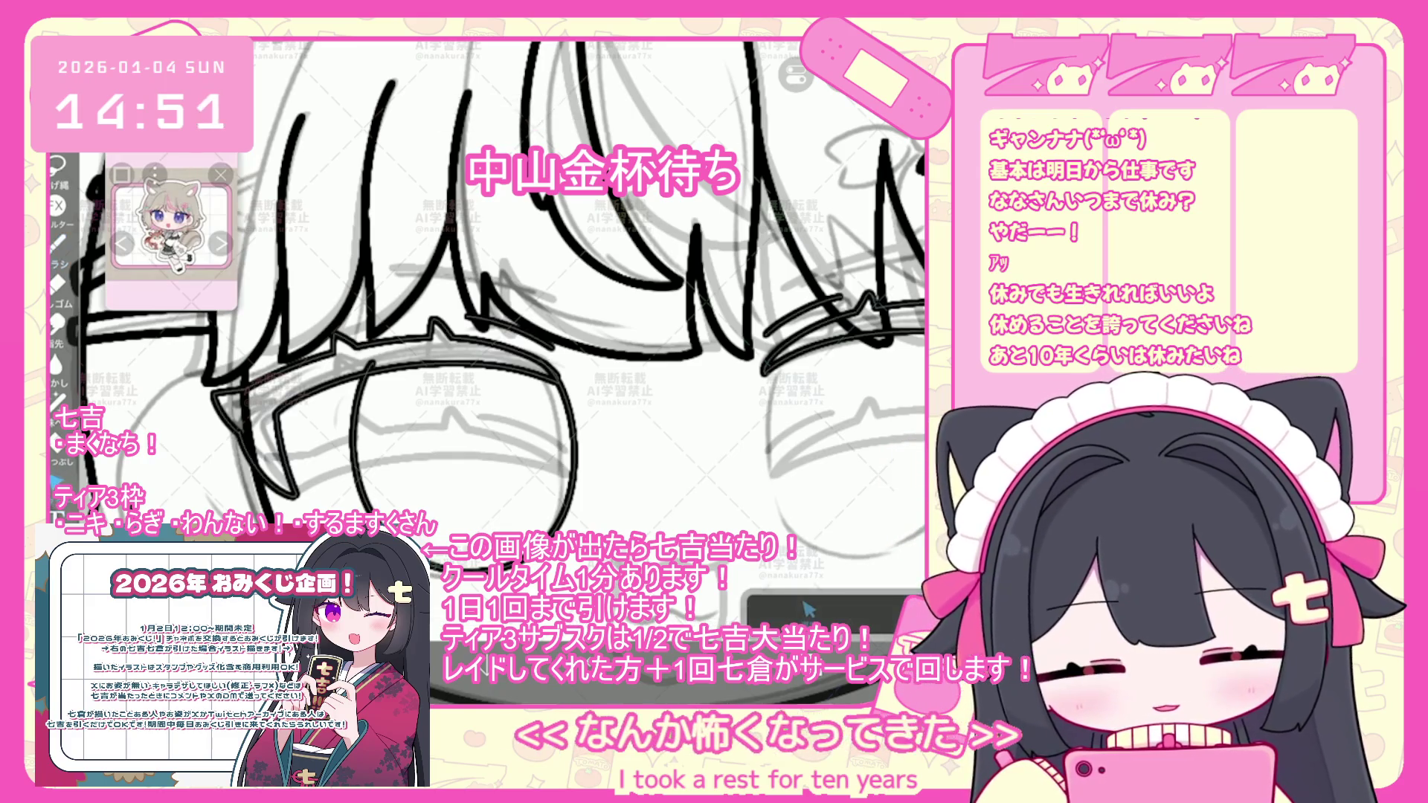
# - Draw an oval around the left eye, confirm it, undo stray lines, and start the upper eyelid
pyautogui.moveTo(354, 439)
pyautogui.mouseDown()
pyautogui.moveTo(550, 520)
pyautogui.moveTo(565, 466)
pyautogui.mouseUp()
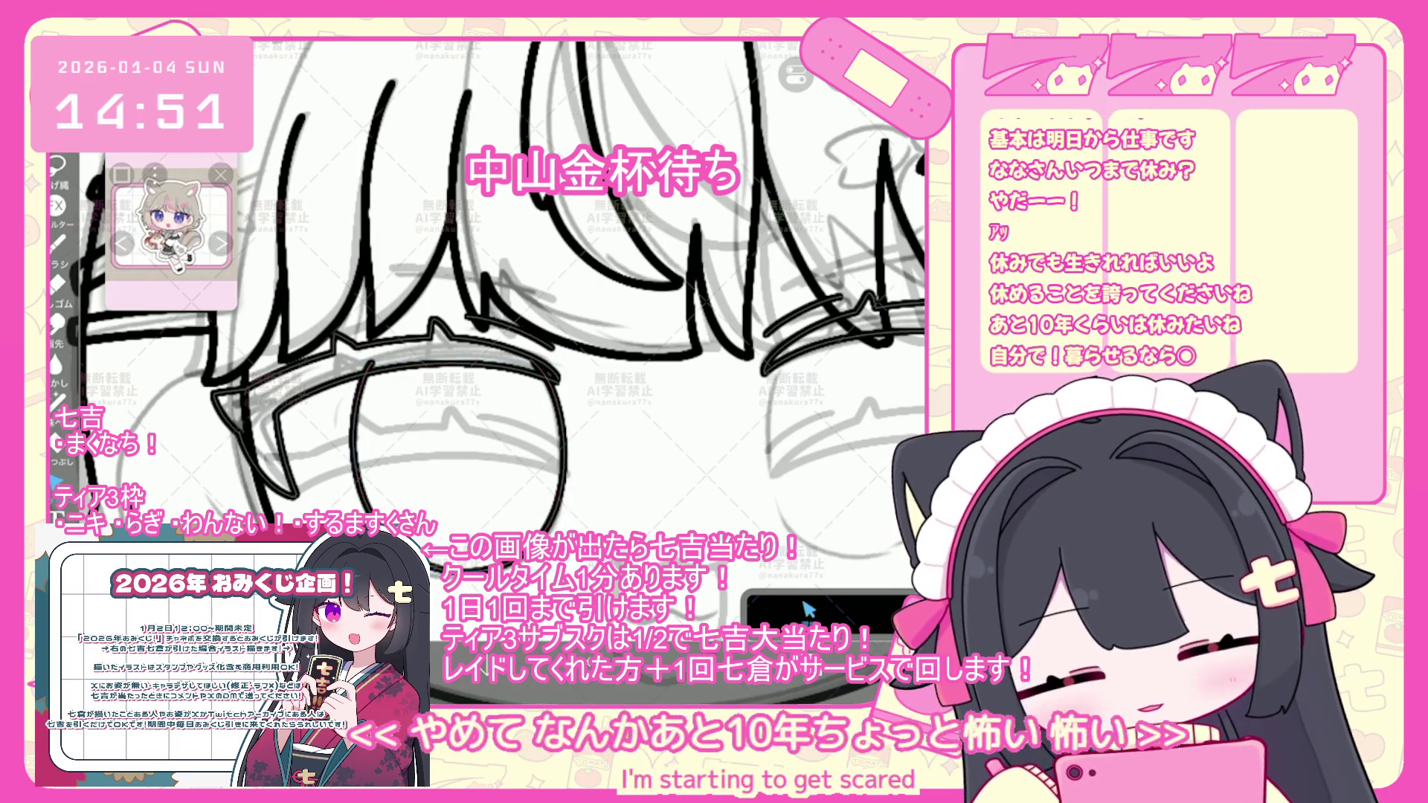
pyautogui.scroll(-3, 484, 319)
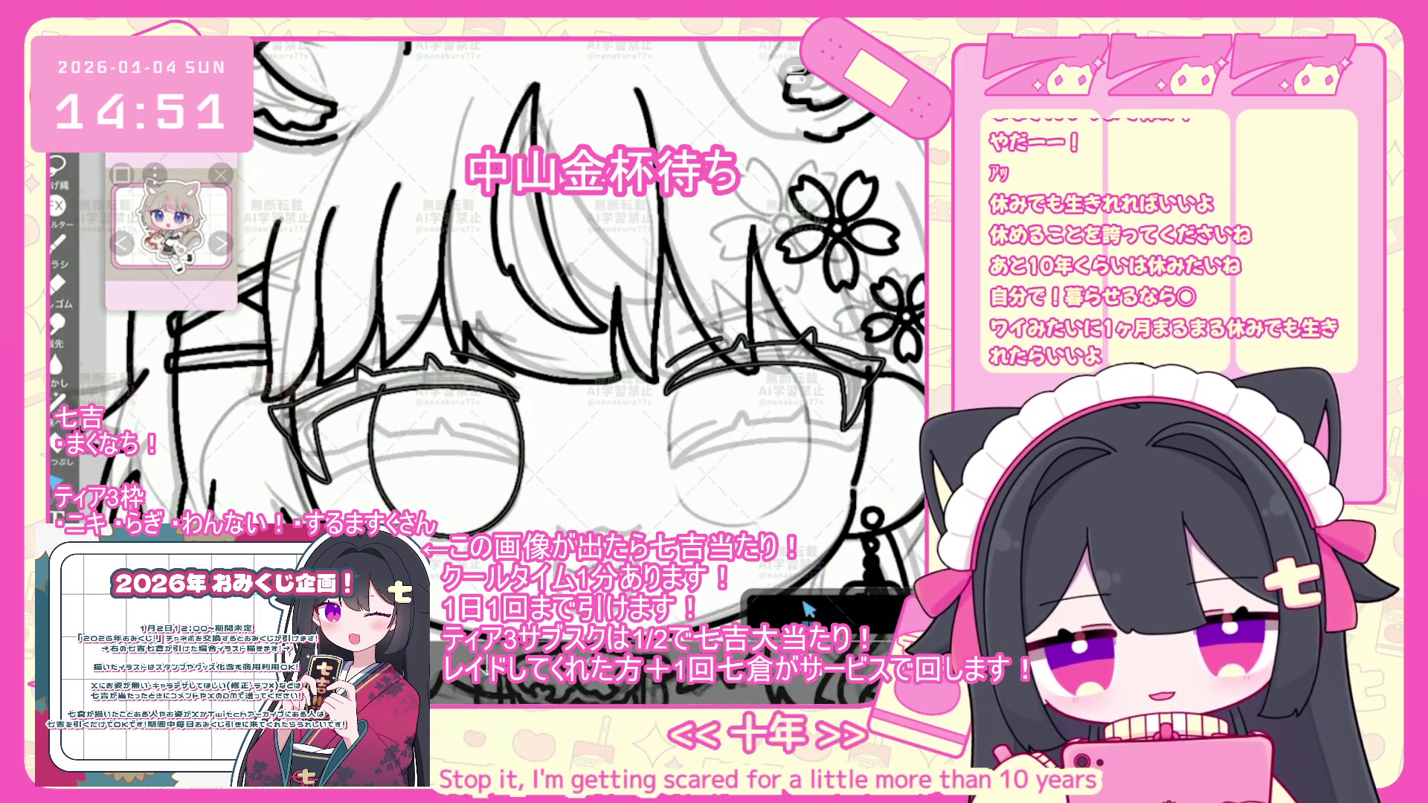
pyautogui.click(446, 459)
pyautogui.press('Return')
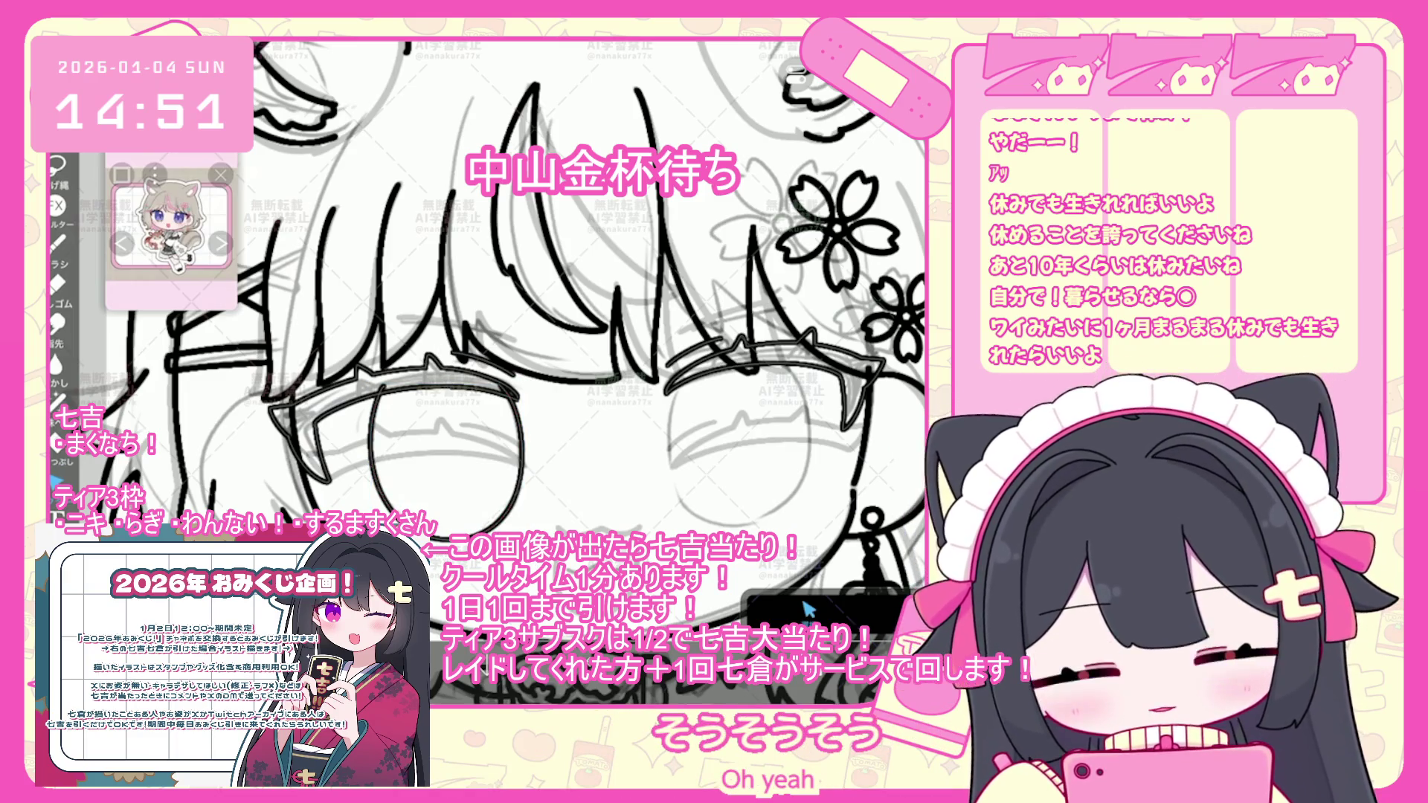
pyautogui.scroll(2, 807, 609)
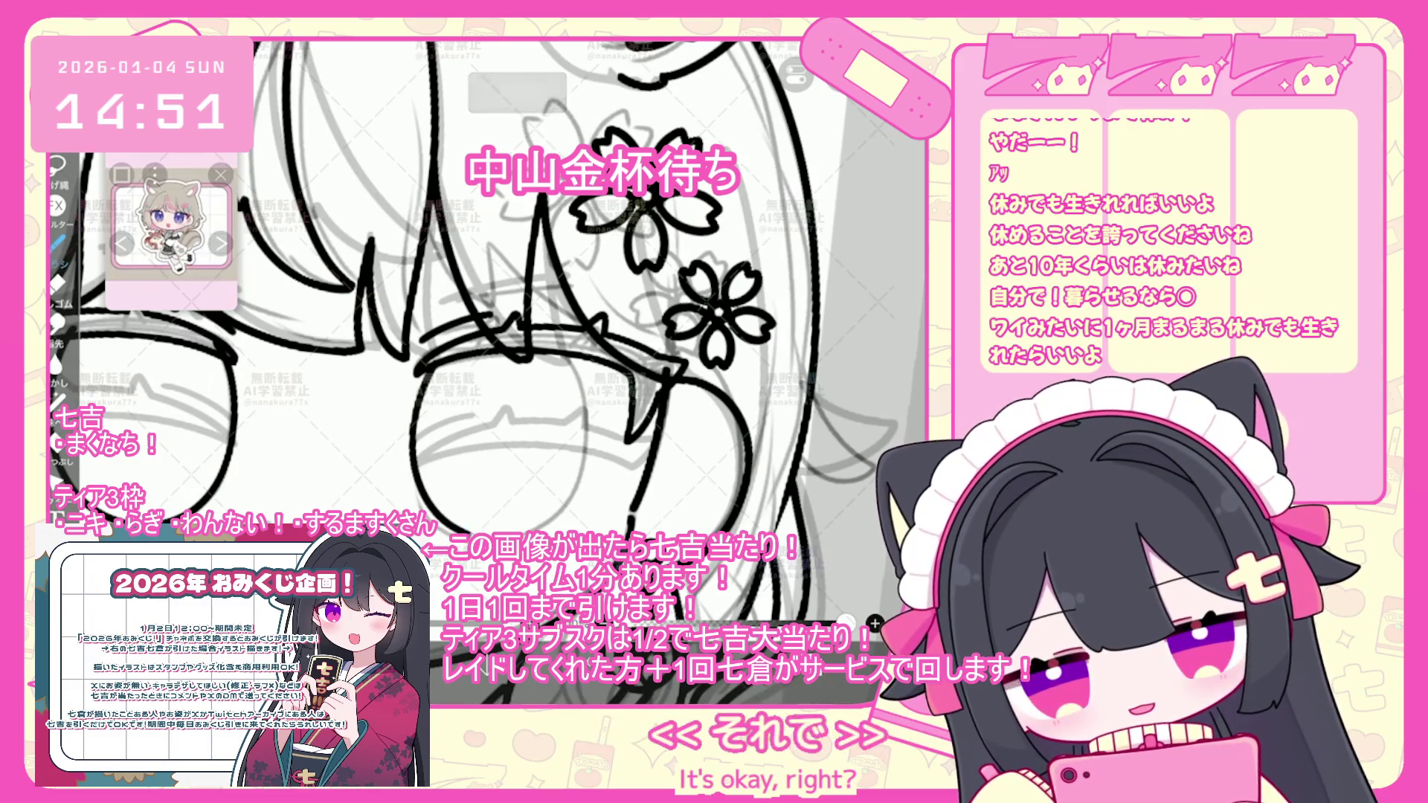
pyautogui.hotkey('ctrl', 'z')
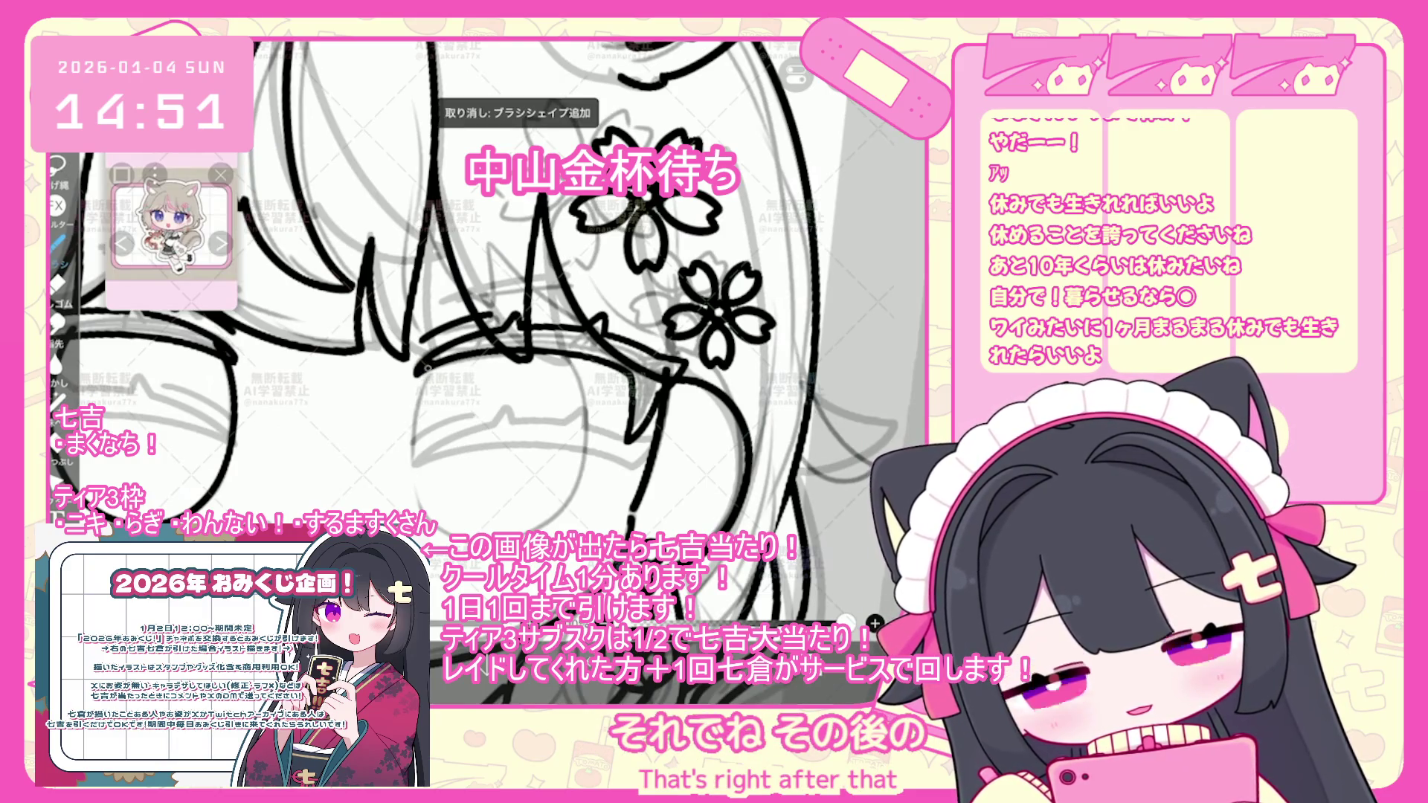
pyautogui.hotkey('ctrl', 'z')
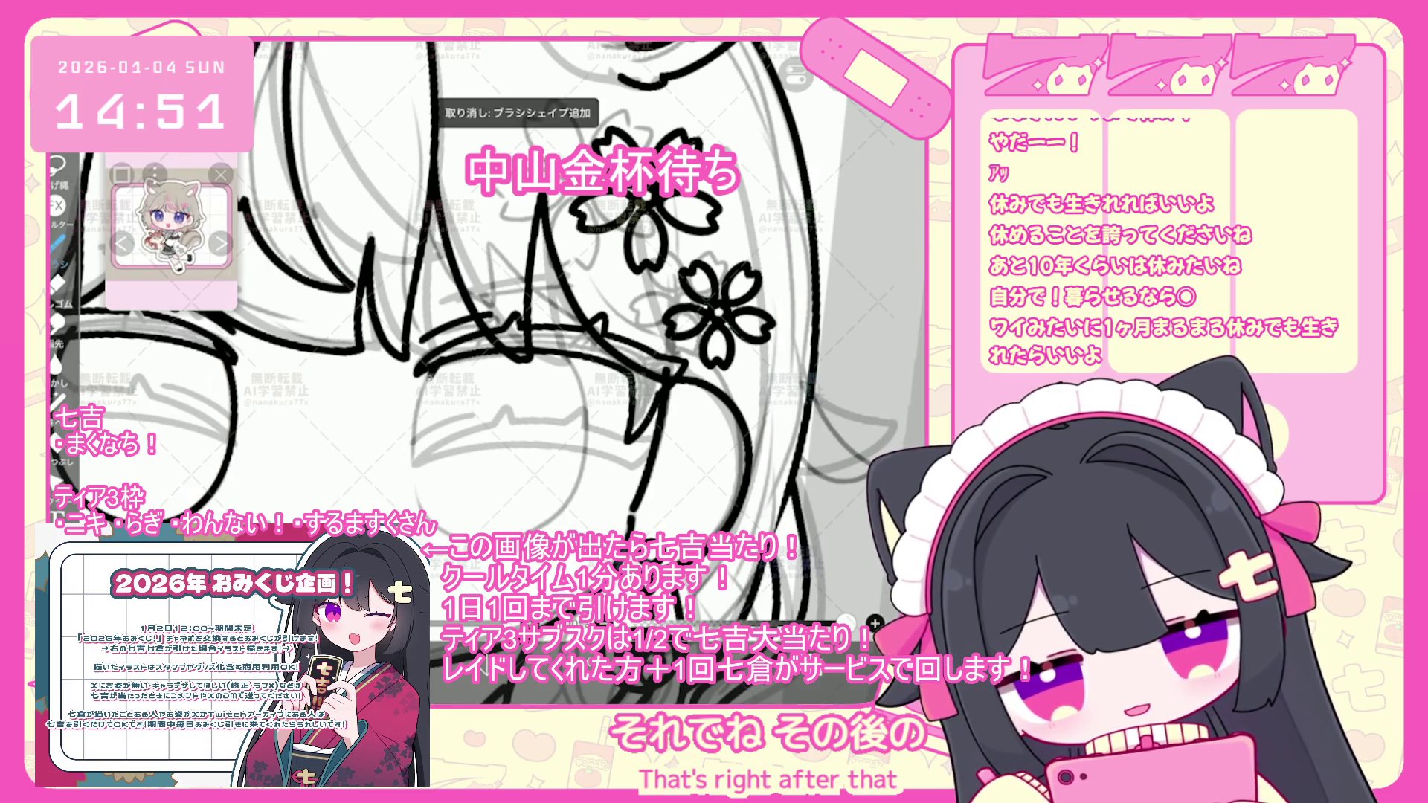
pyautogui.moveTo(420, 368); pyautogui.dragTo(680, 357)
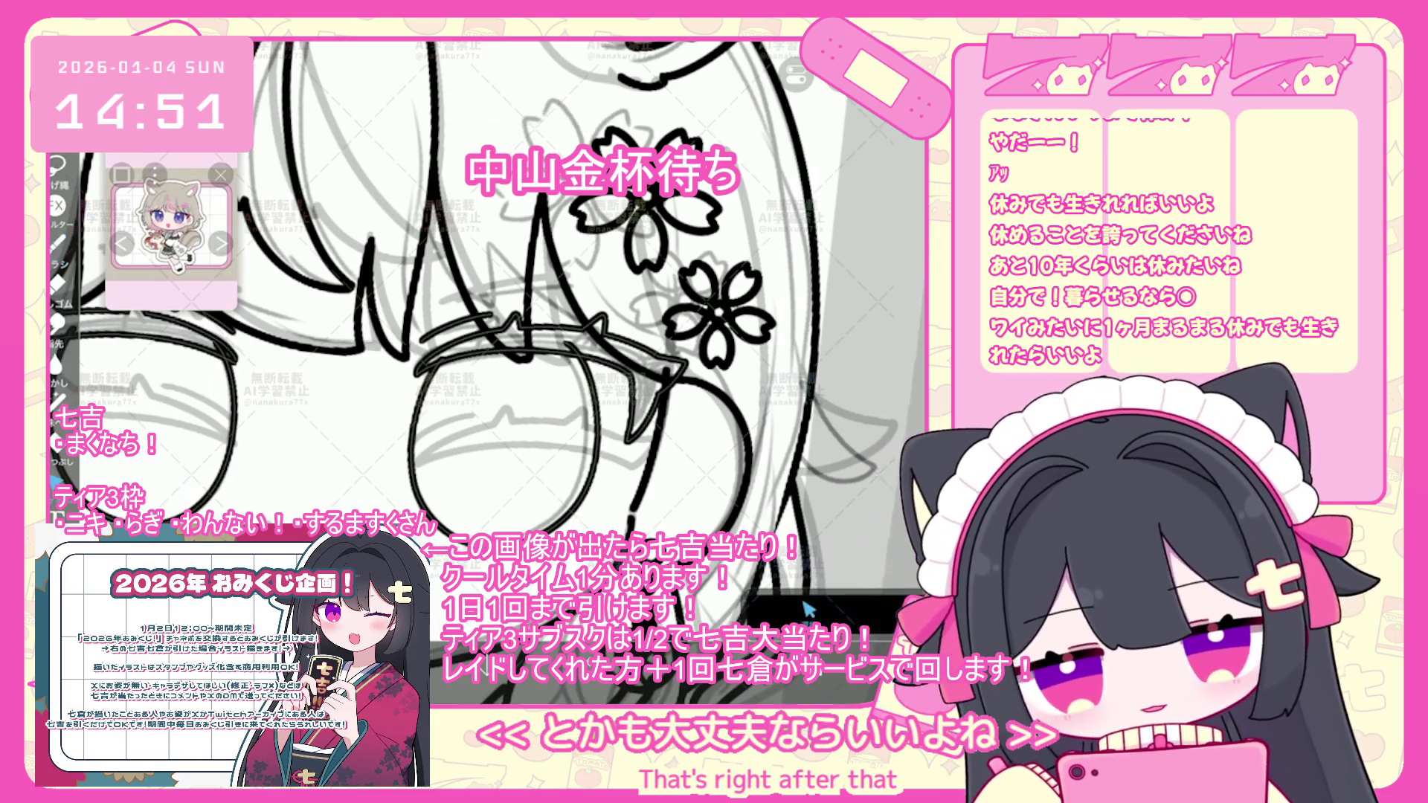
# - Narrow the left eye oval slightly and commit the transform, undoing a stray stroke nearby
pyautogui.click(413, 447)
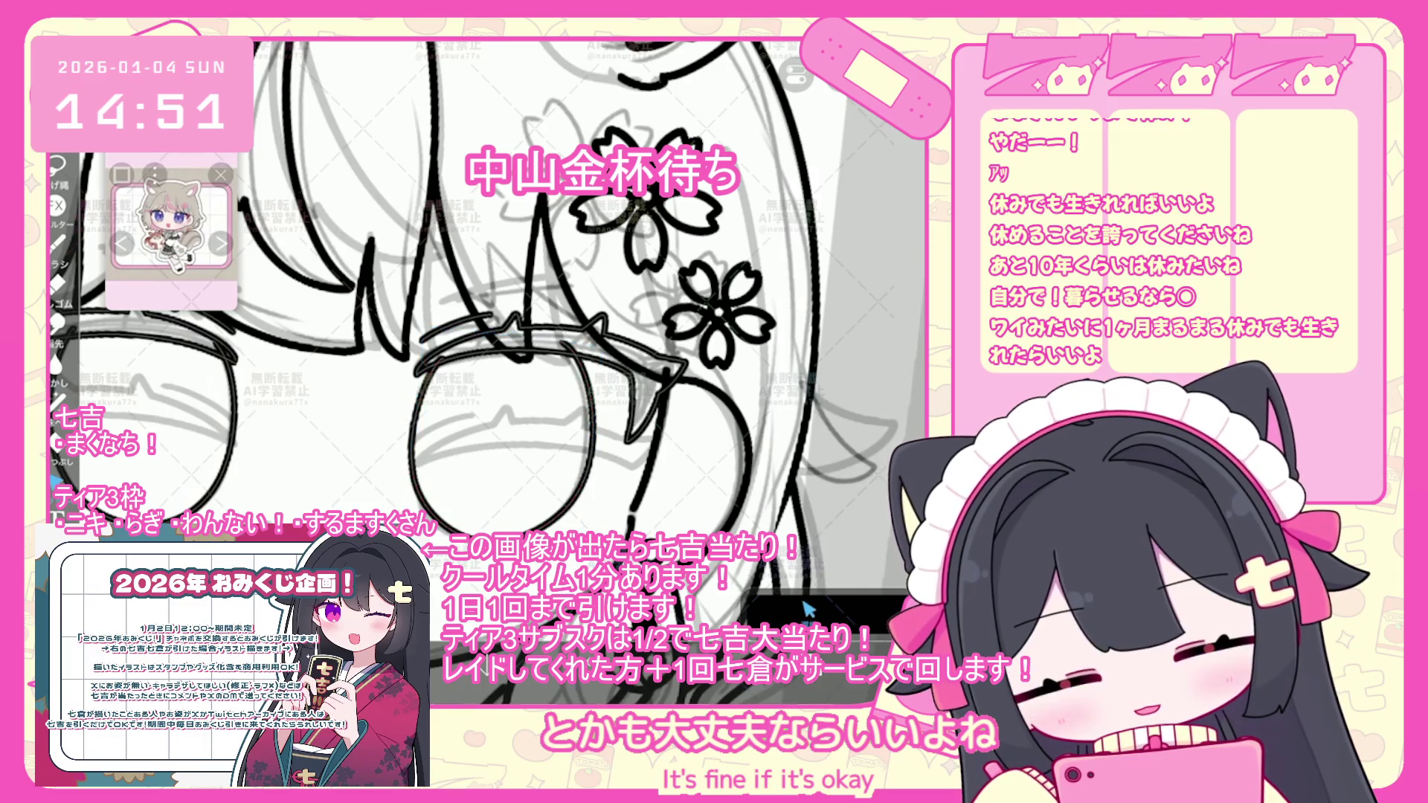
pyautogui.moveTo(592, 450); pyautogui.dragTo(588, 449)
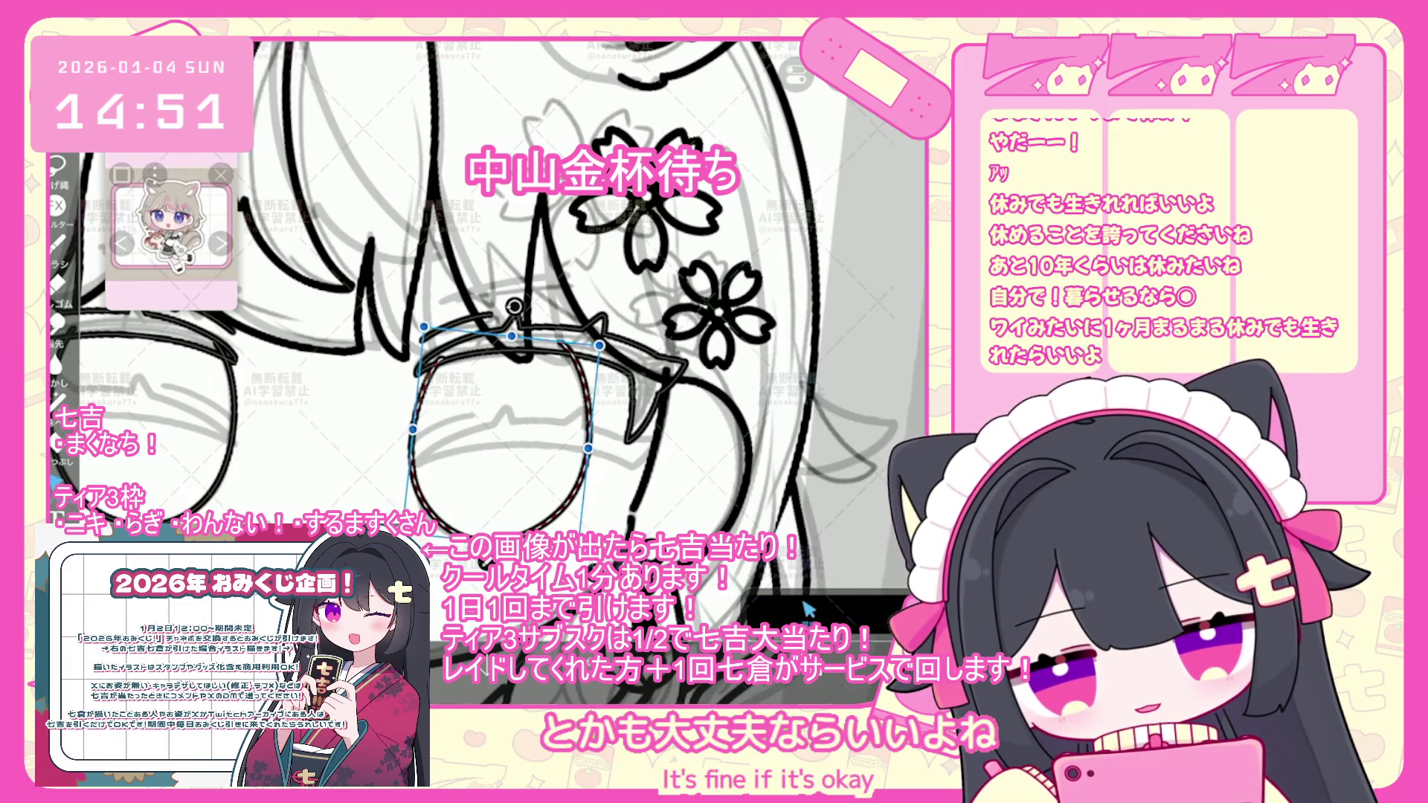
pyautogui.scroll(-5, 809, 610)
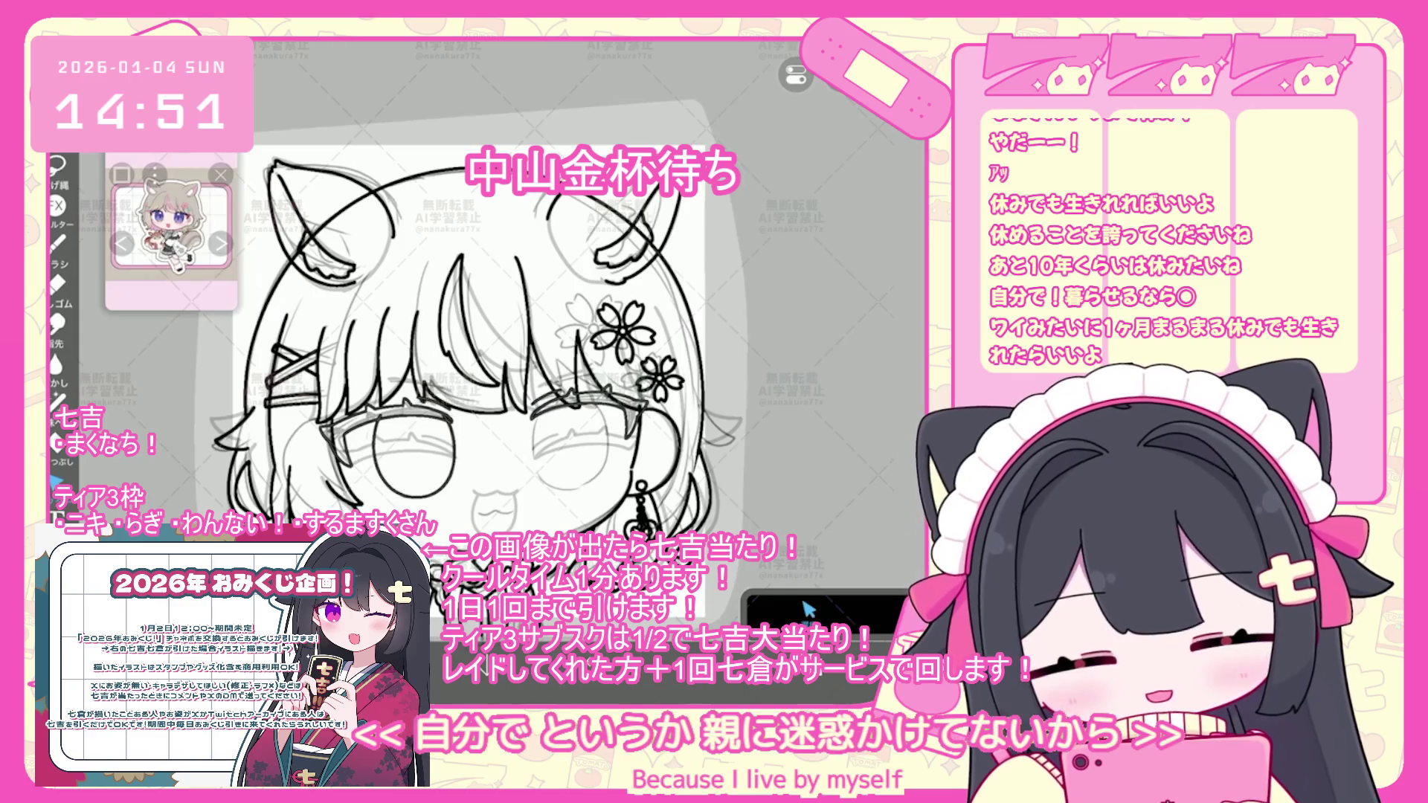
pyautogui.scroll(5, 809, 610)
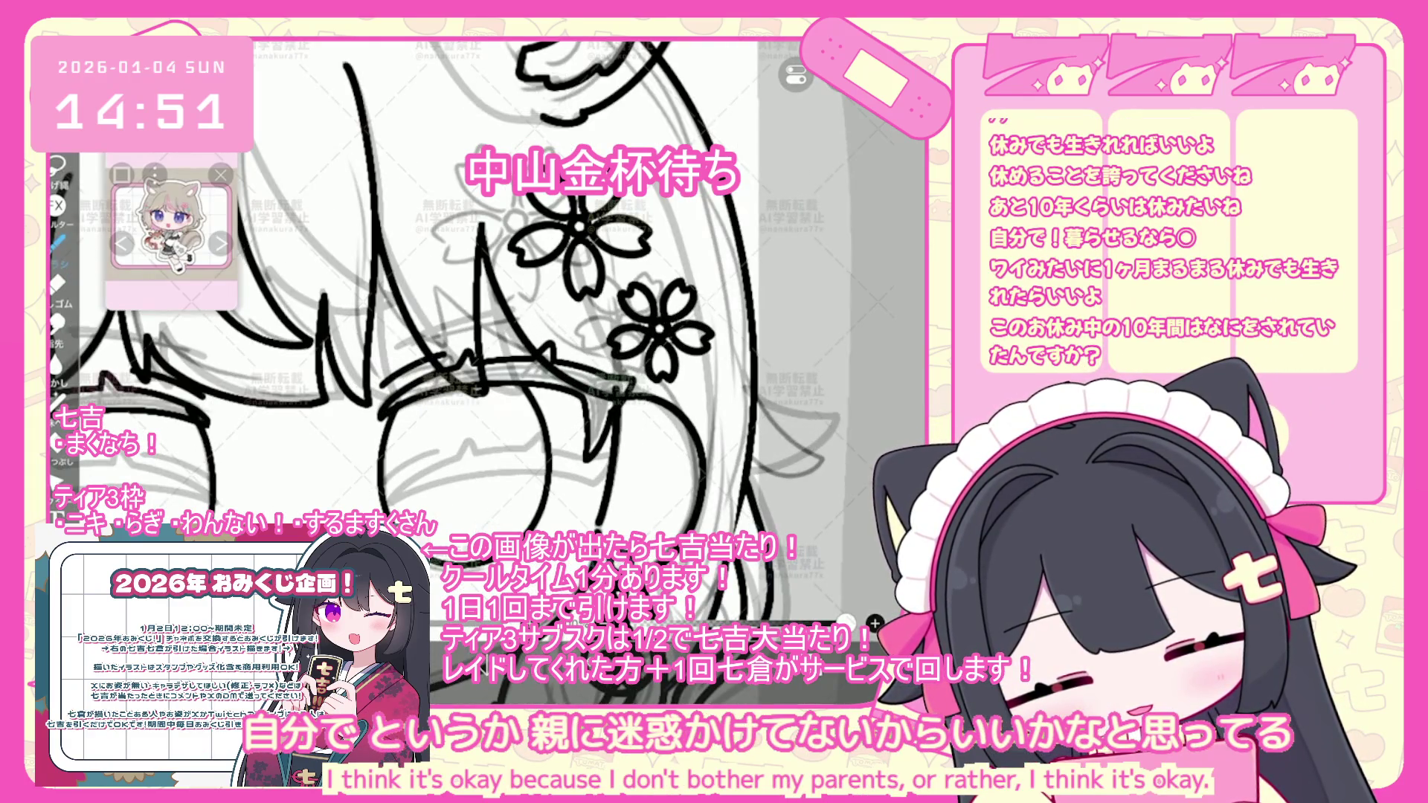
pyautogui.hotkey('ctrl', 'z')
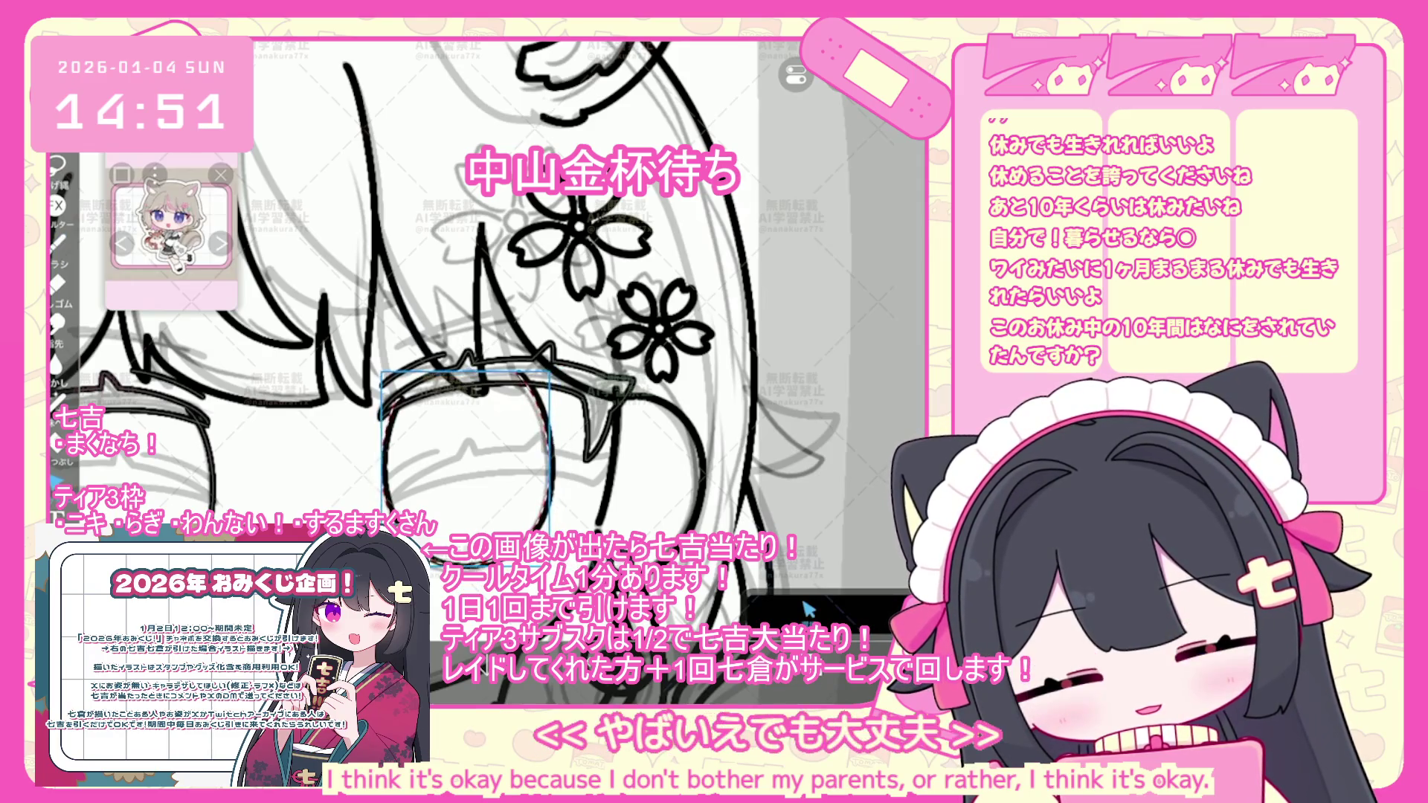
pyautogui.press('Return')
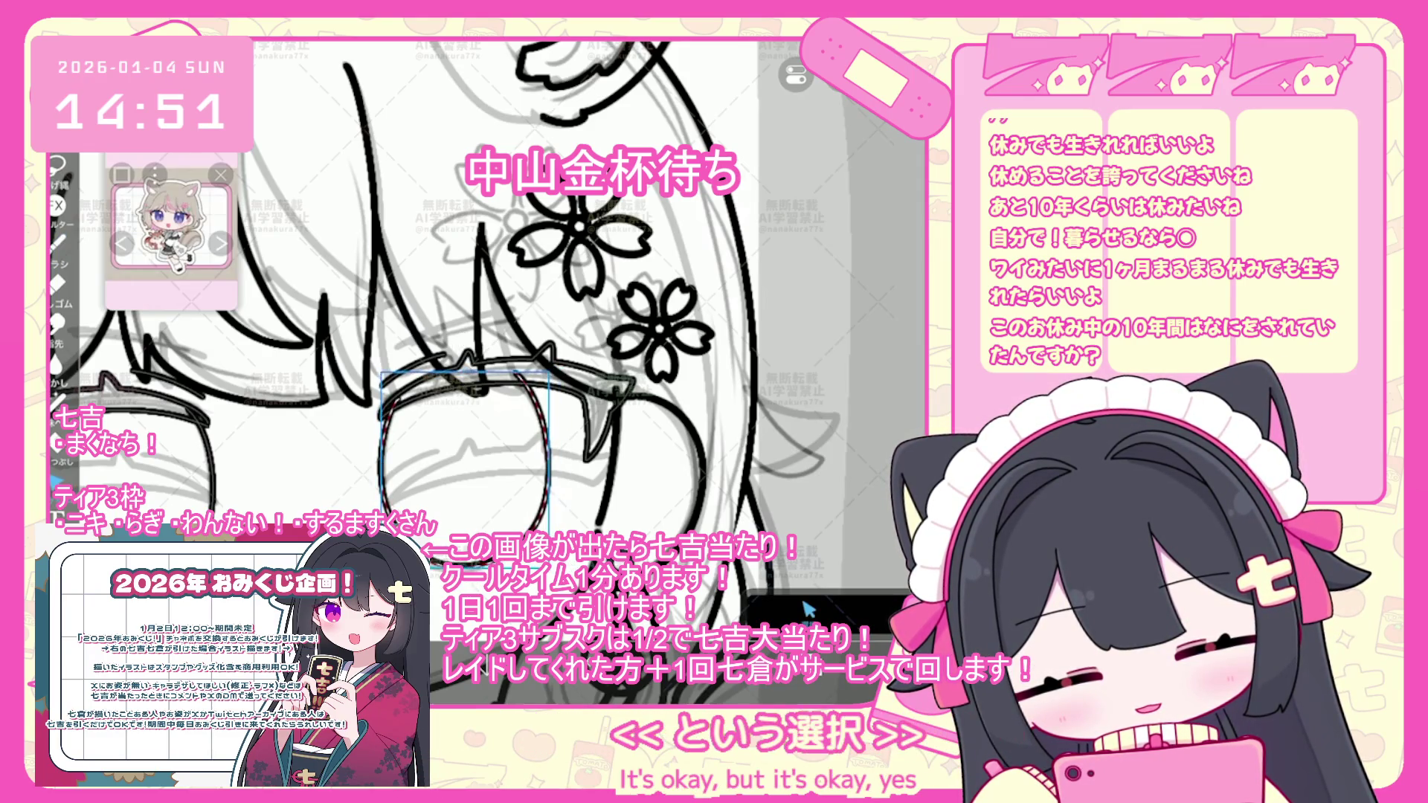
pyautogui.press('Return')
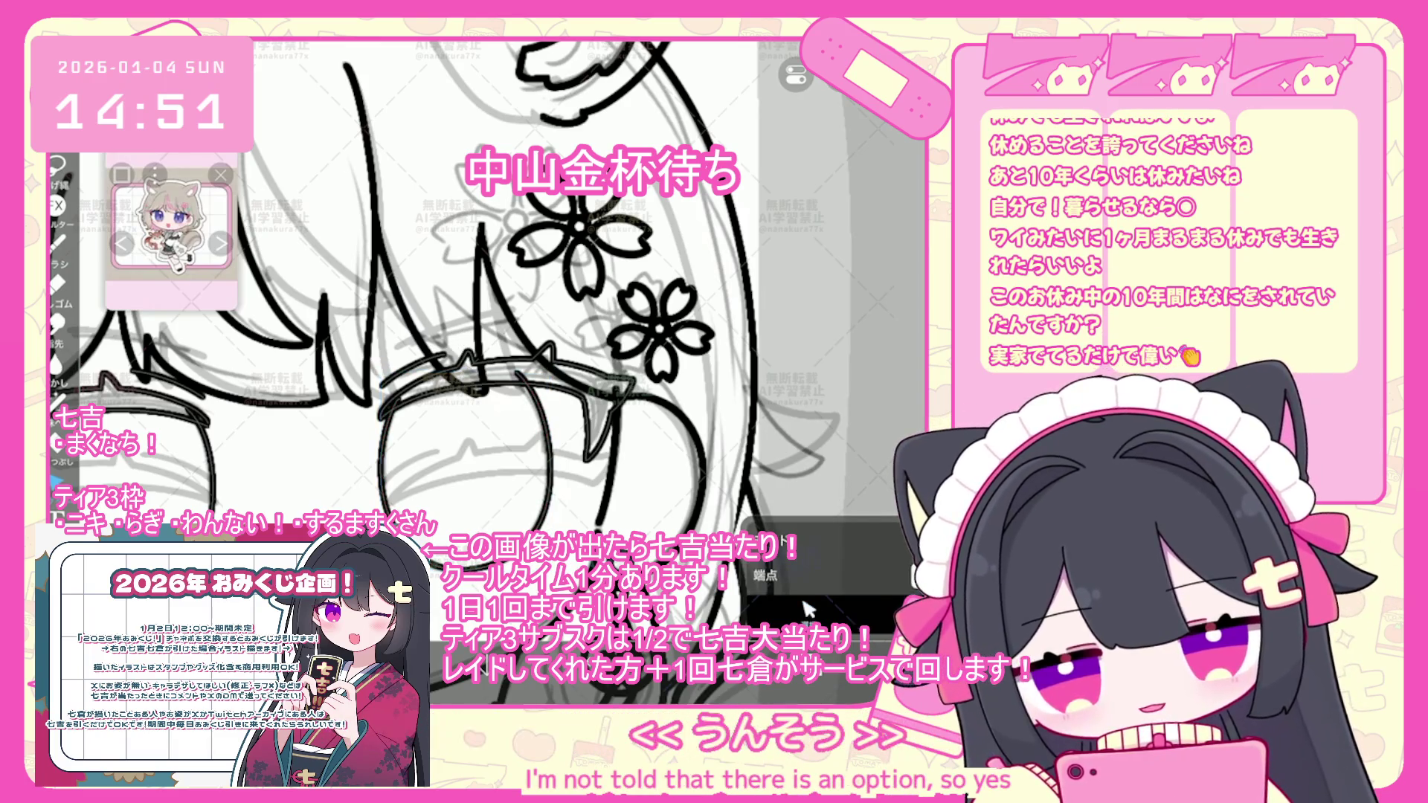
# - Remove a small stray stroke near the mouth and bring up the stroke endpoint settings
pyautogui.scroll(3, 807, 610)
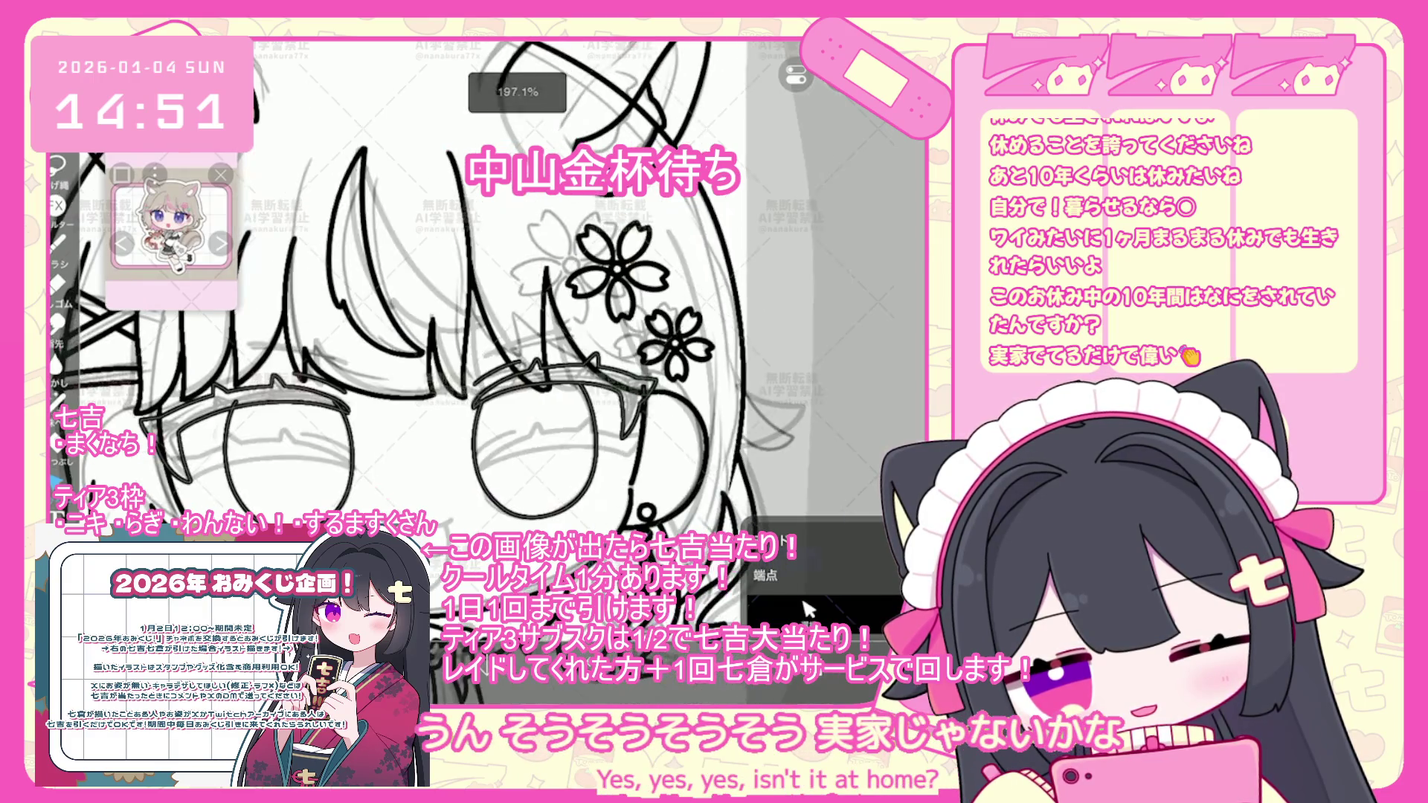
pyautogui.scroll(-4, 807, 610)
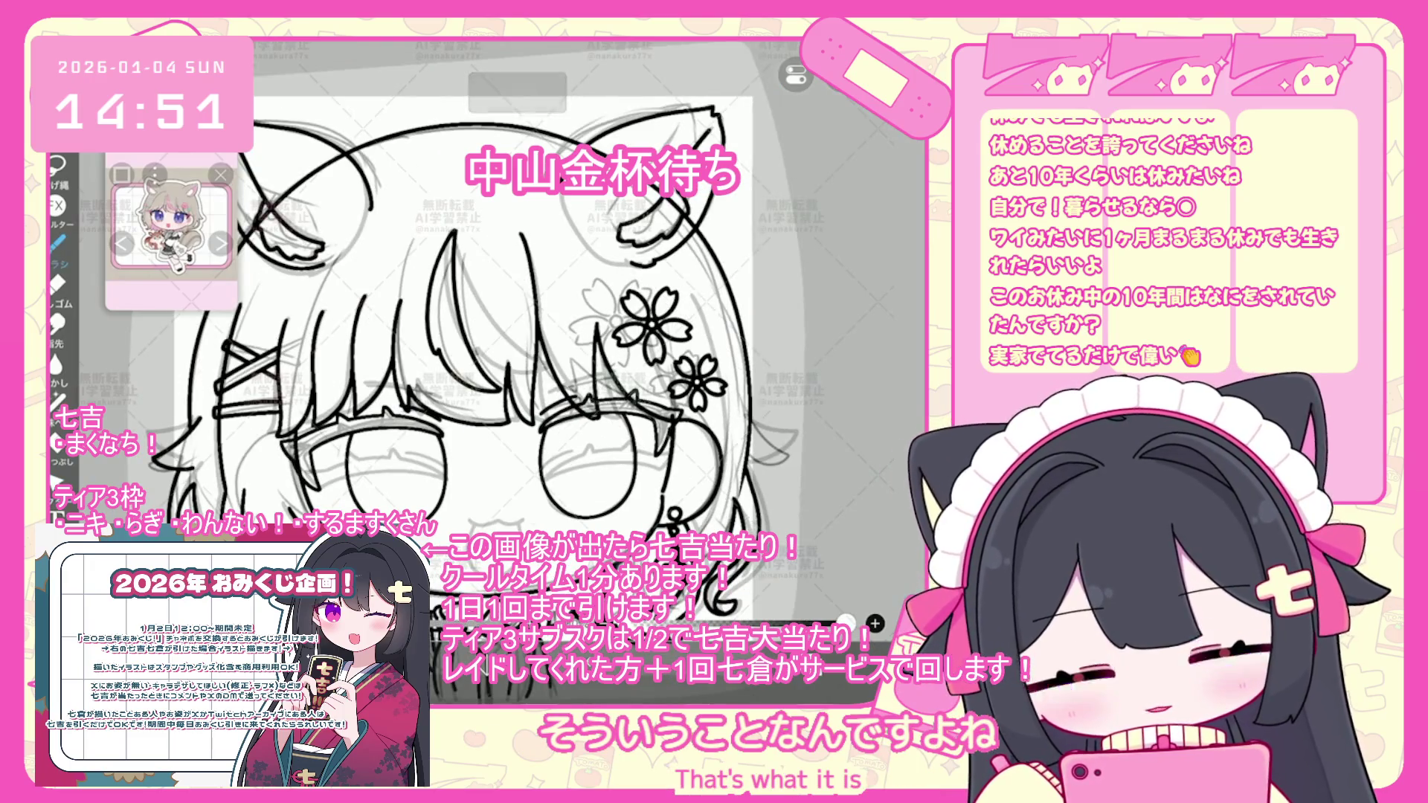
pyautogui.scroll(4, 488, 335)
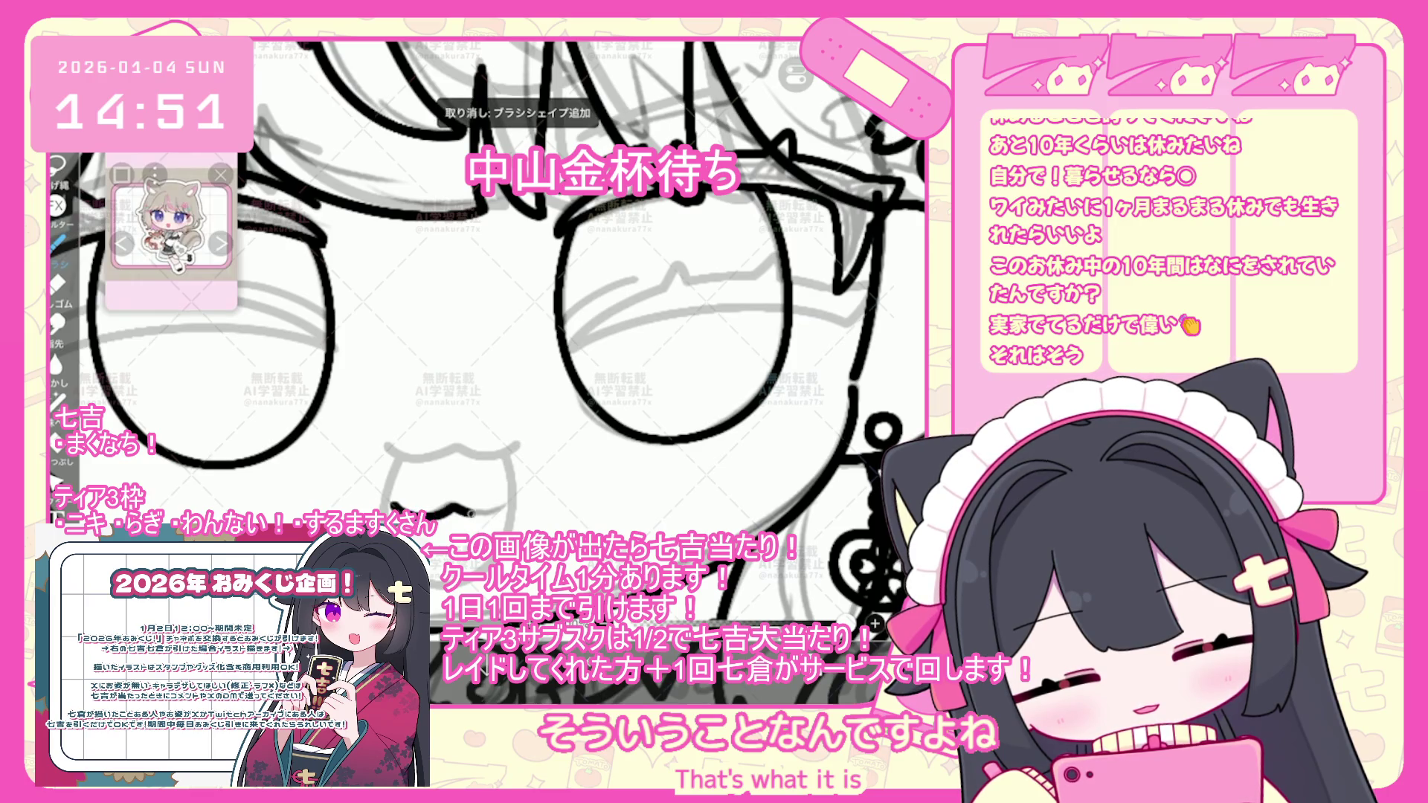
pyautogui.hotkey('ctrl', 'z')
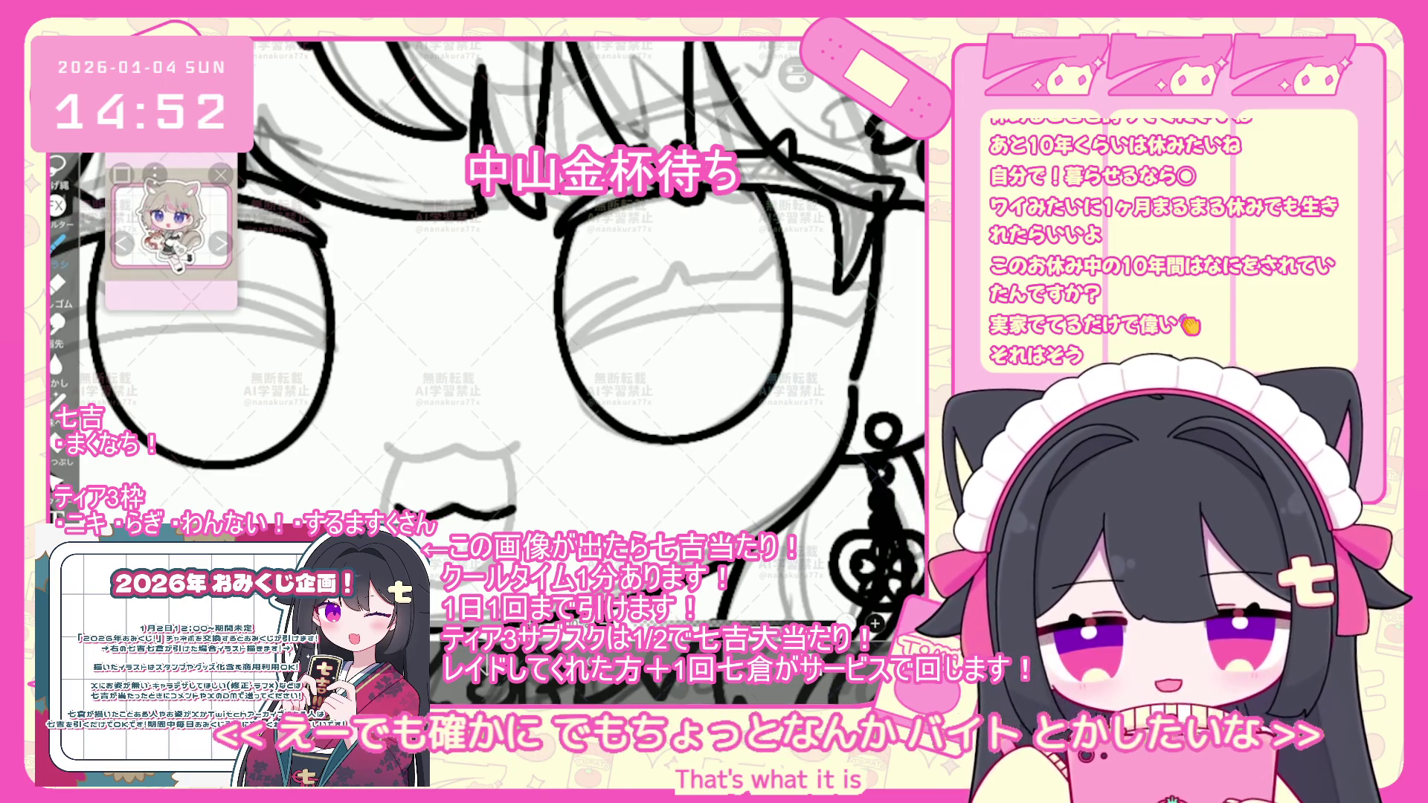
pyautogui.click(807, 610)
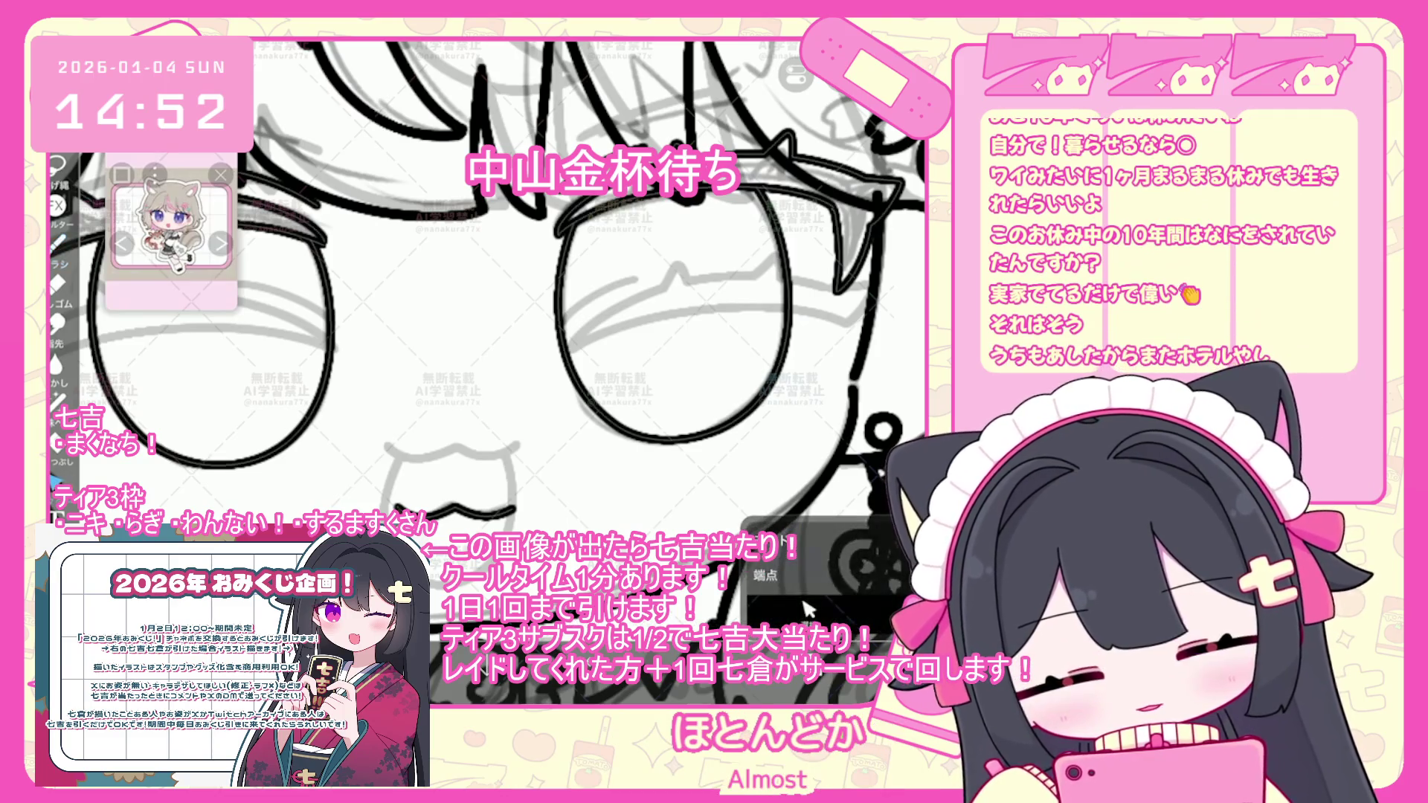
pyautogui.click(807, 610)
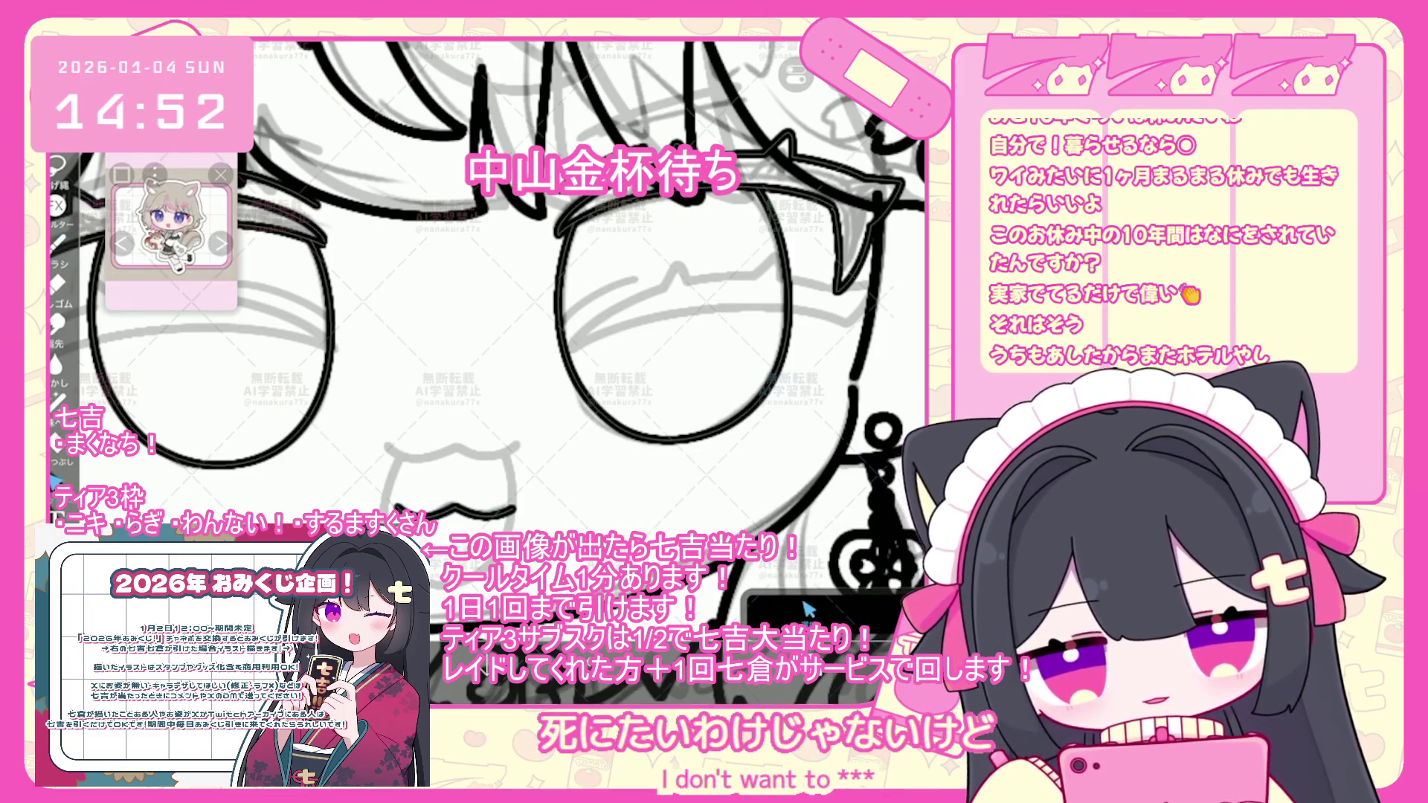
pyautogui.scroll(-5, 807, 610)
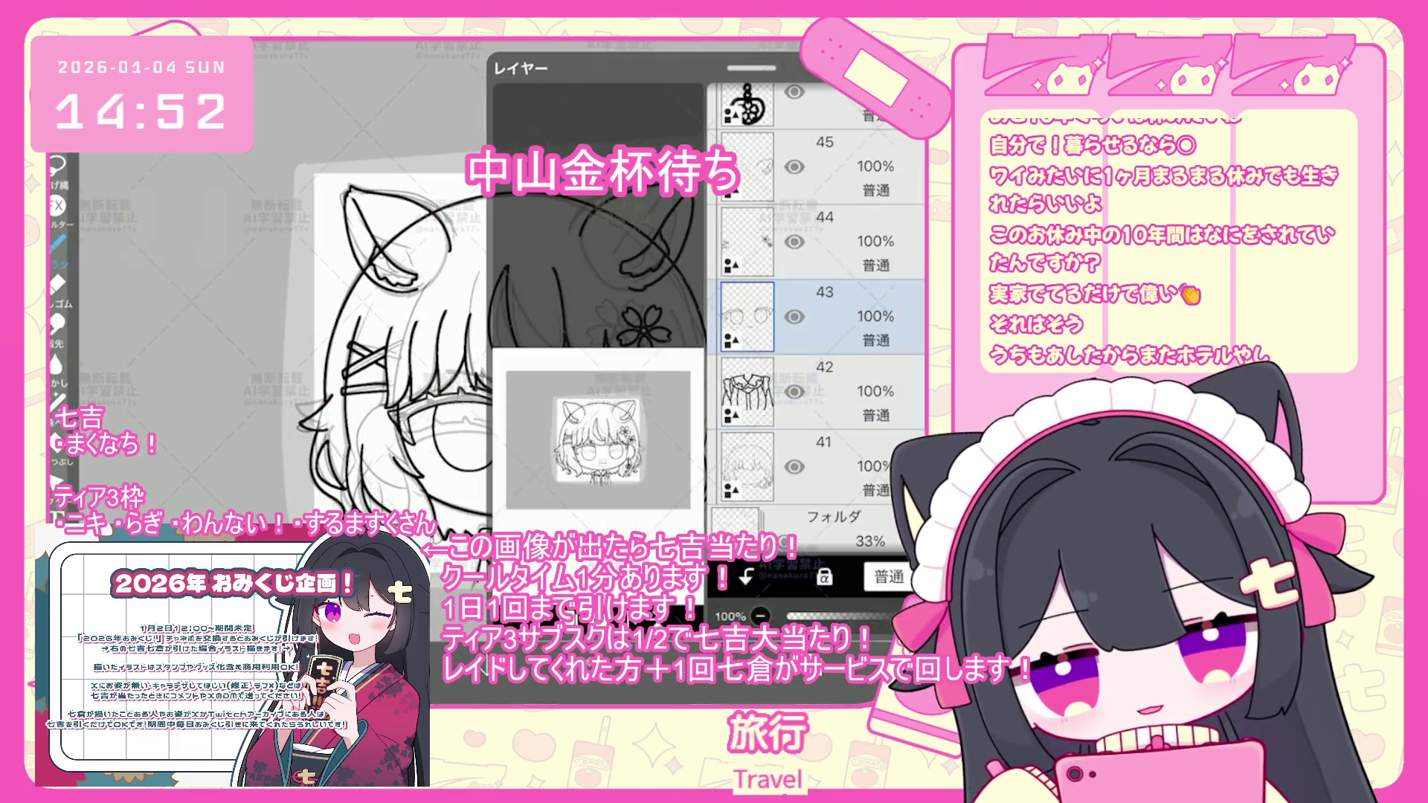
pyautogui.scroll(5, 521, 334)
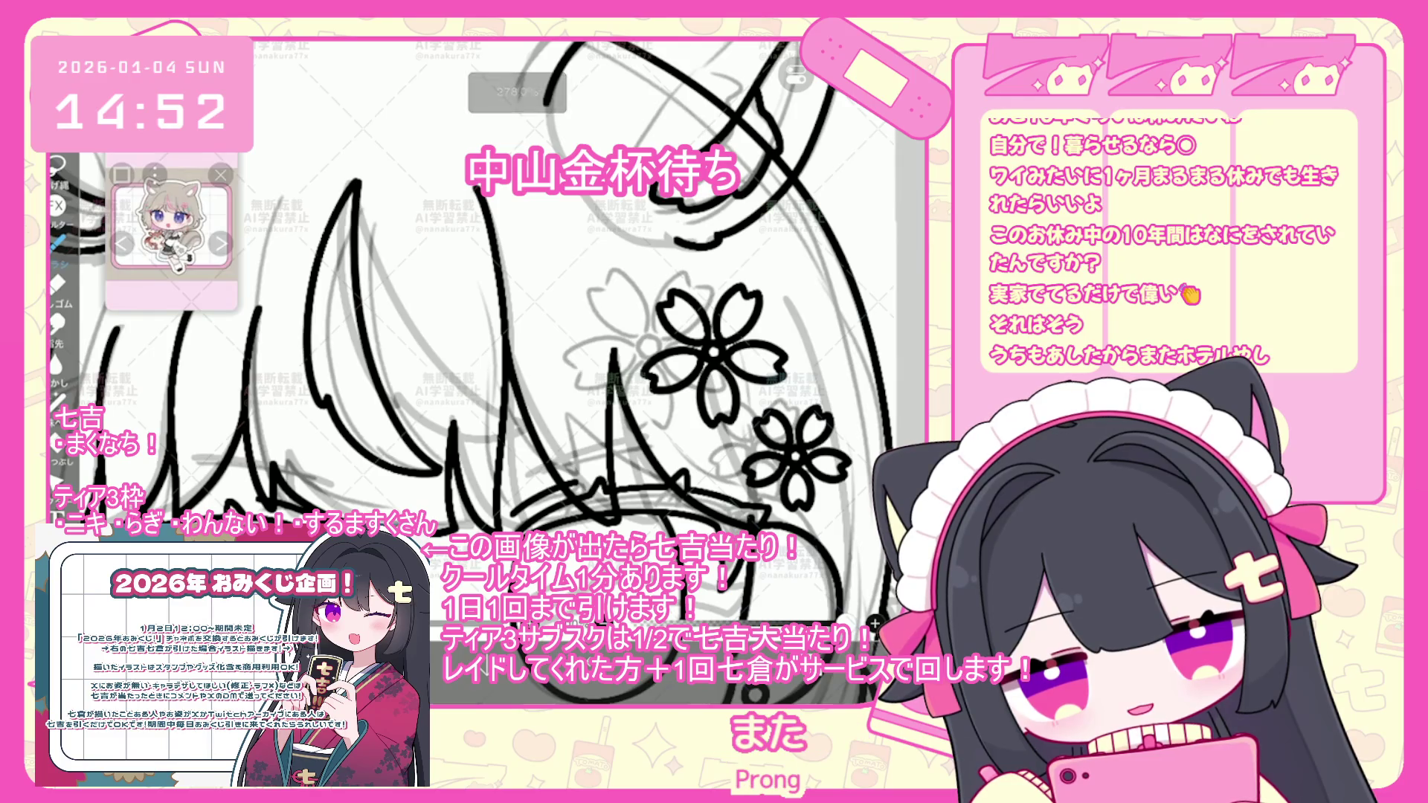
pyautogui.moveTo(574, 402); pyautogui.dragTo(636, 388)
pyautogui.hotkey('ctrl', 'z')
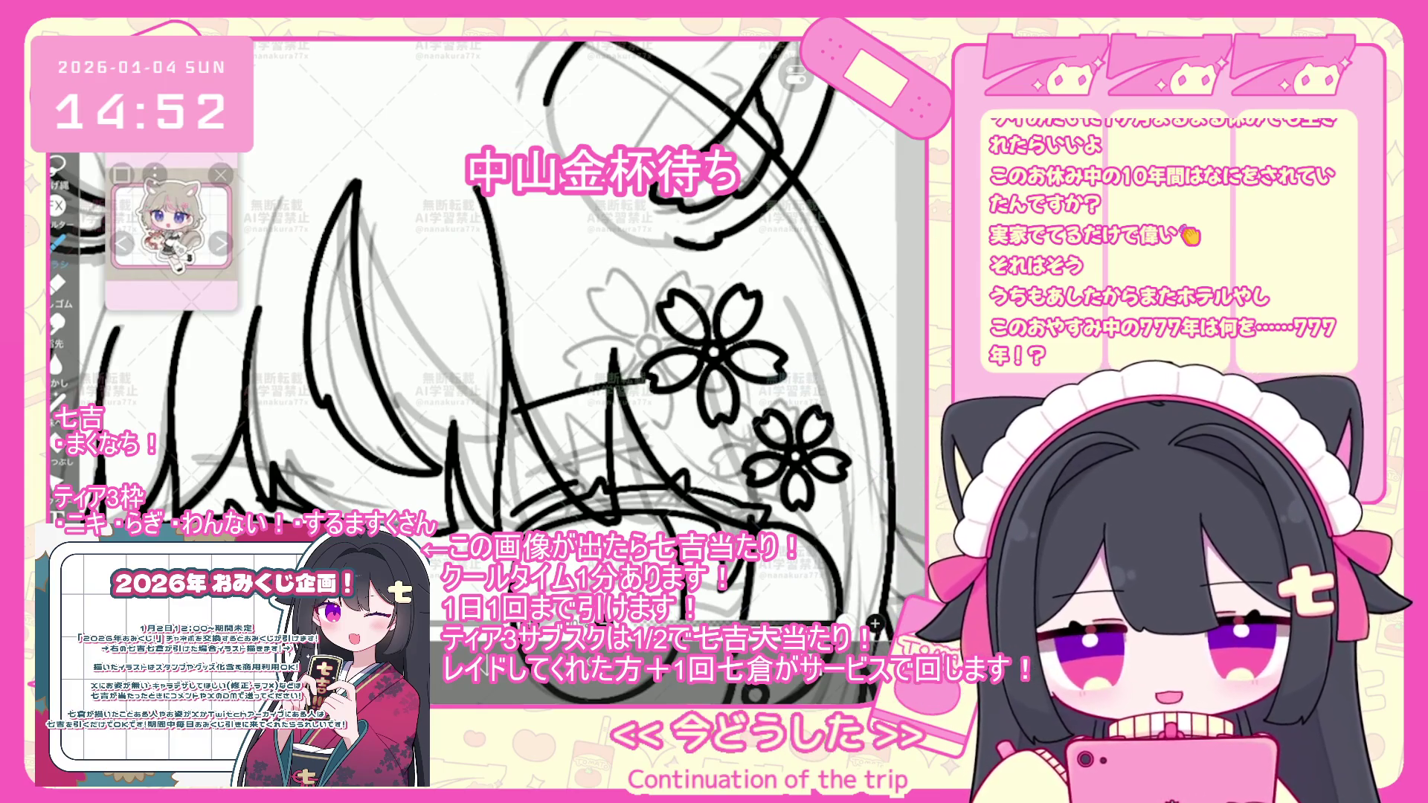
pyautogui.scroll(-3, 487, 342)
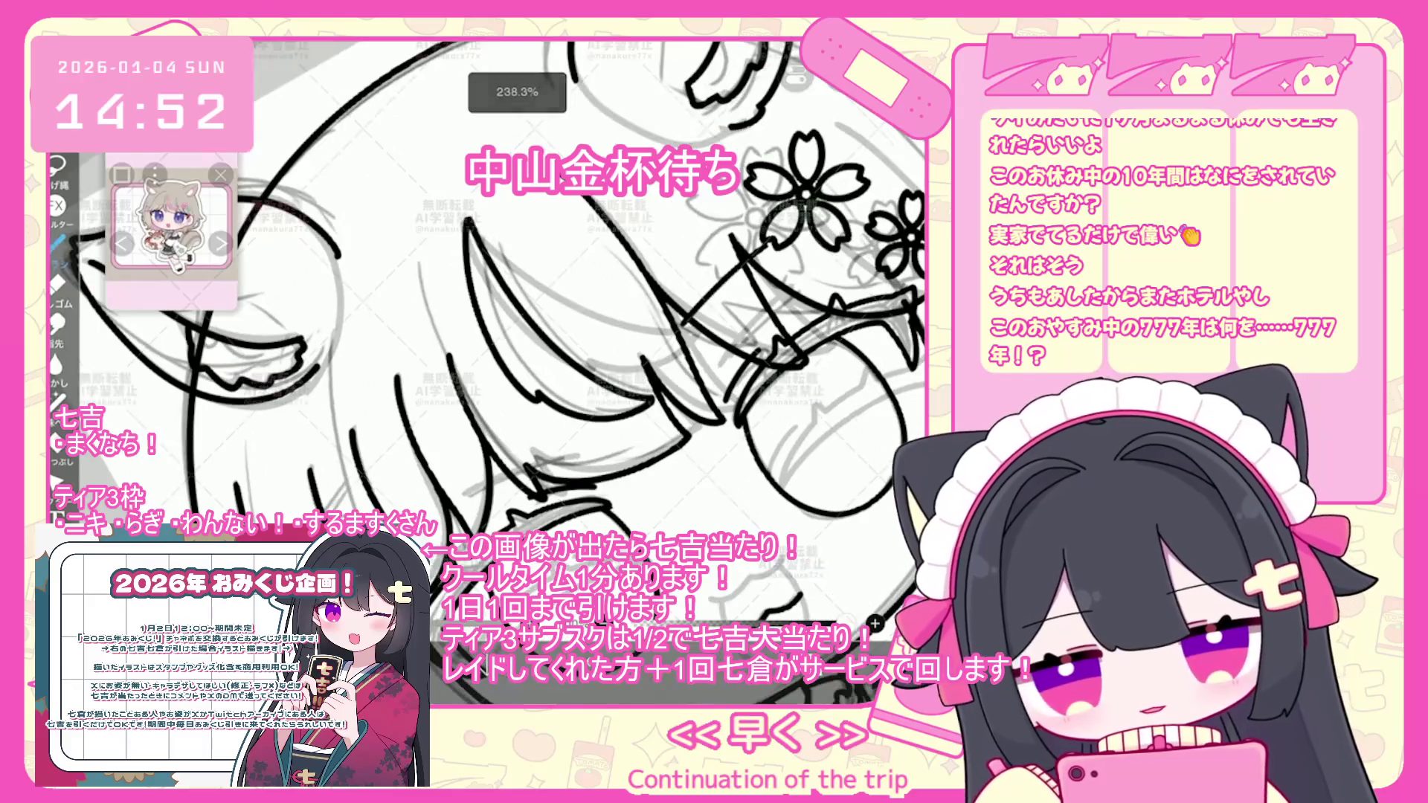
pyautogui.moveTo(476, 428); pyautogui.dragTo(524, 408)
pyautogui.hotkey('ctrl', 'z')
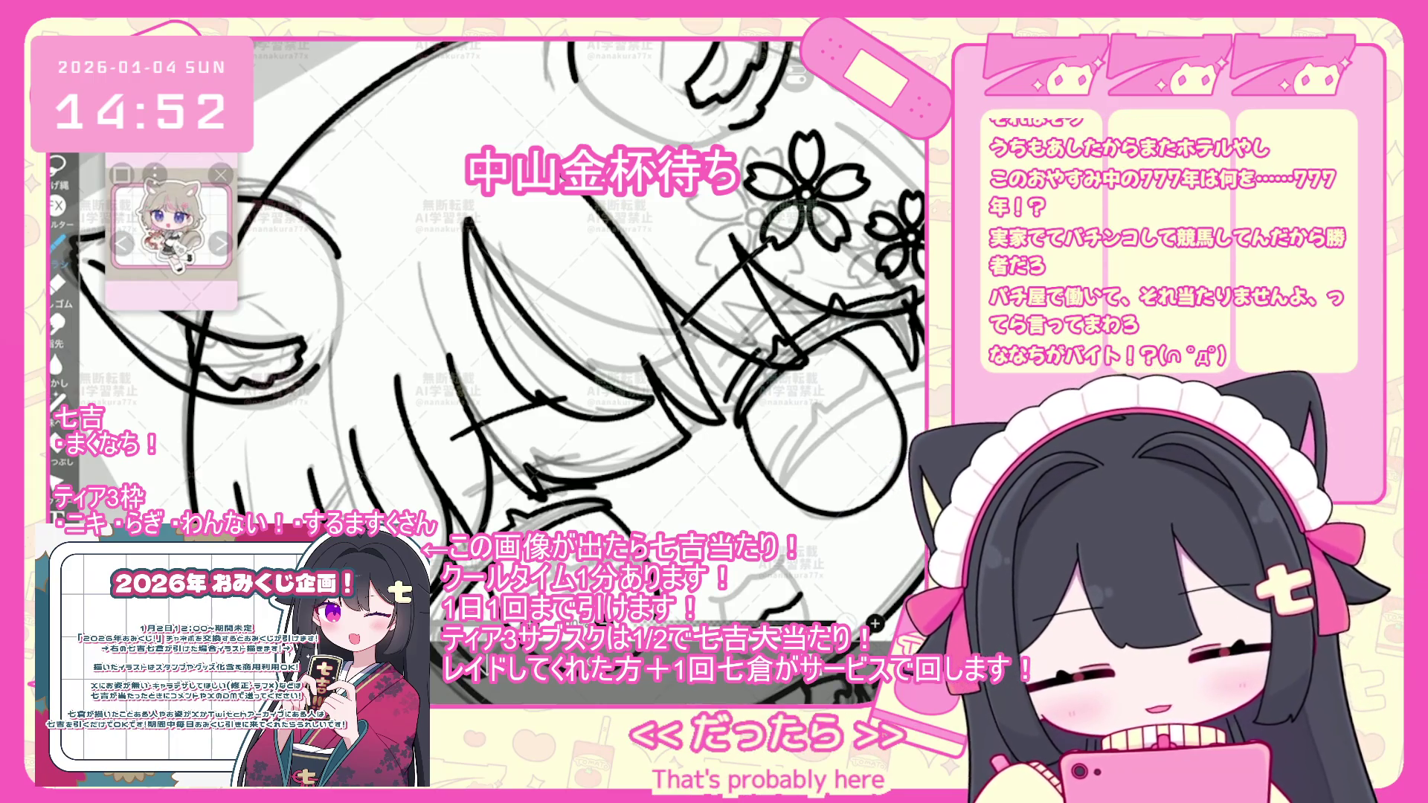
pyautogui.scroll(-3, 513, 328)
# - Tilt the short bang stroke about 2 degrees and apply the rotation
pyautogui.click(460, 335)
pyautogui.moveTo(458, 296); pyautogui.dragTo(655, 327)
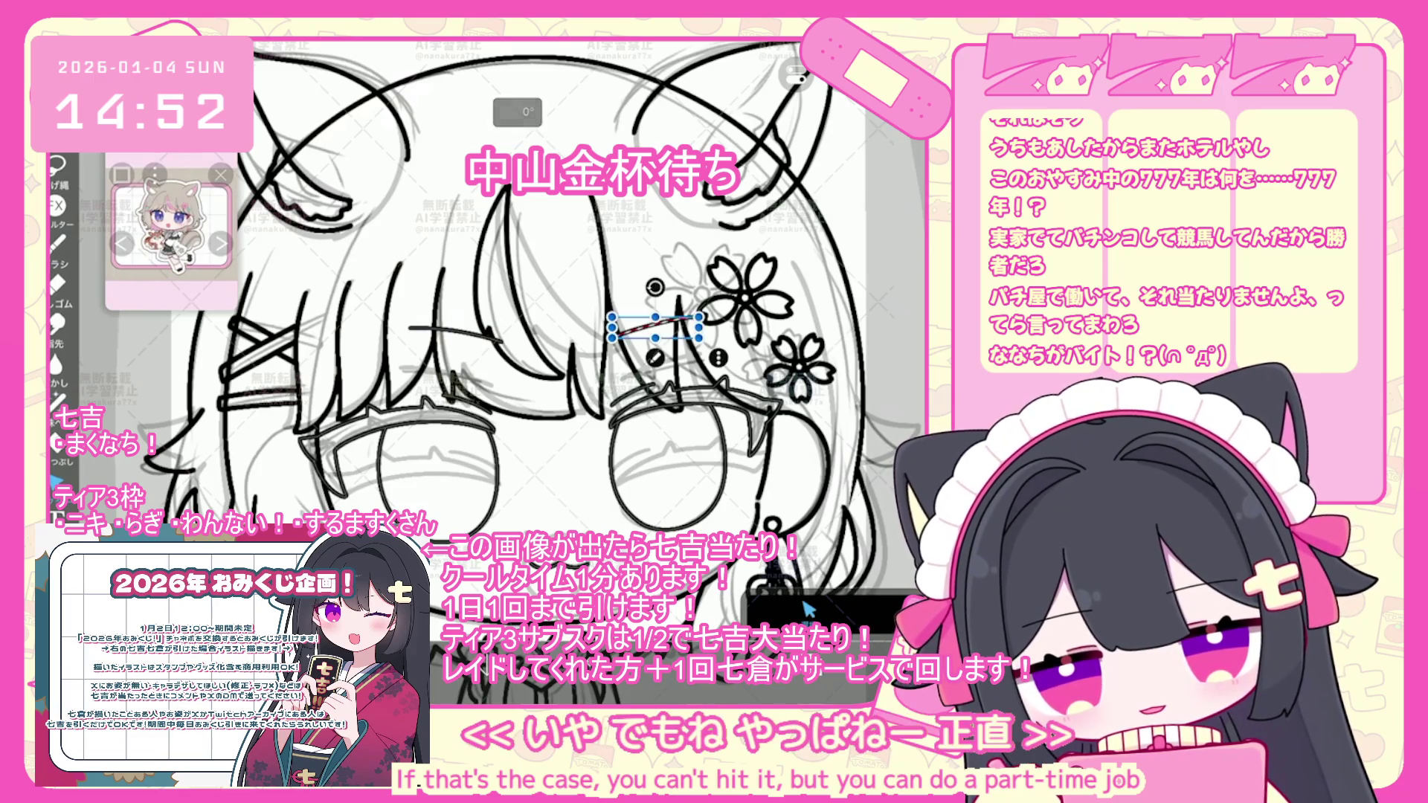
pyautogui.press('Return')
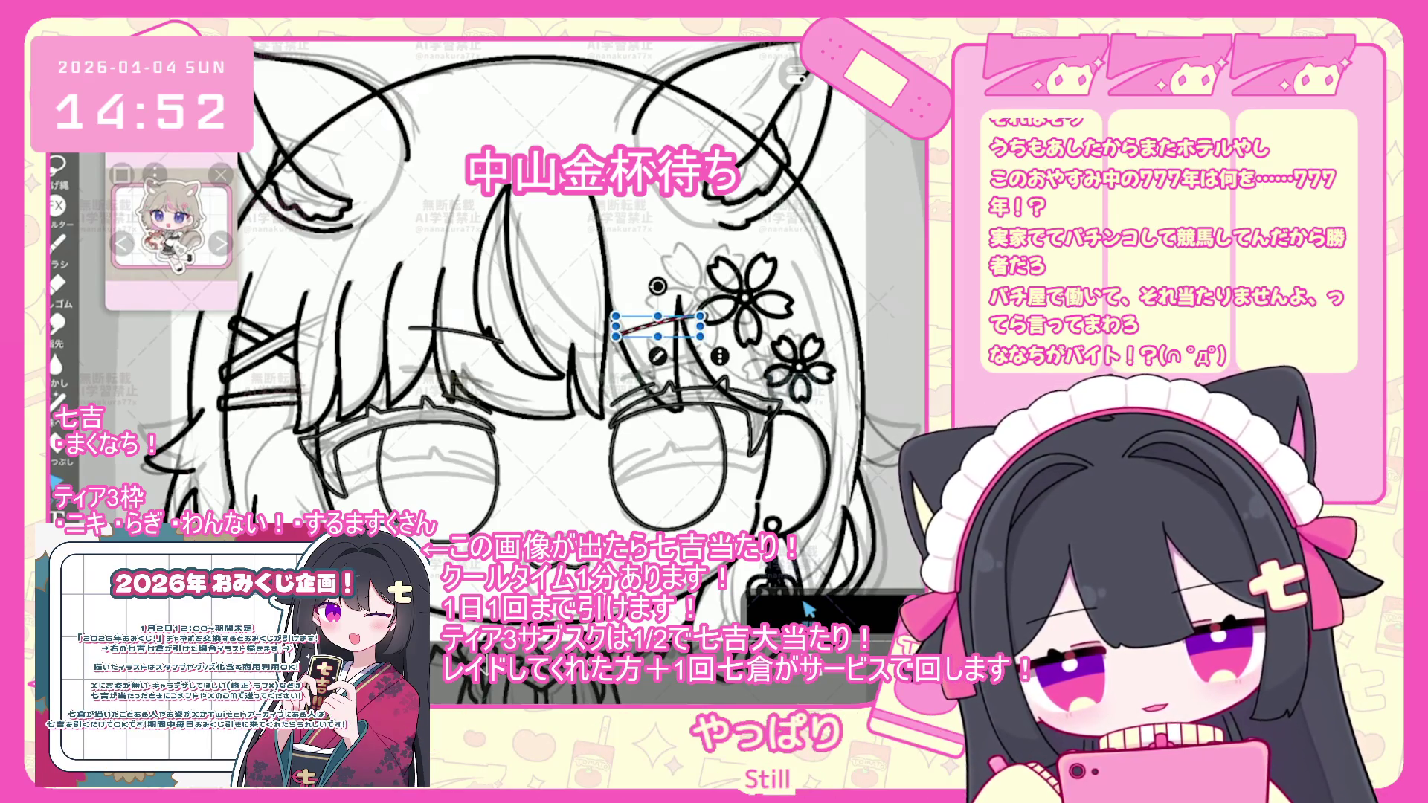
pyautogui.press('Return')
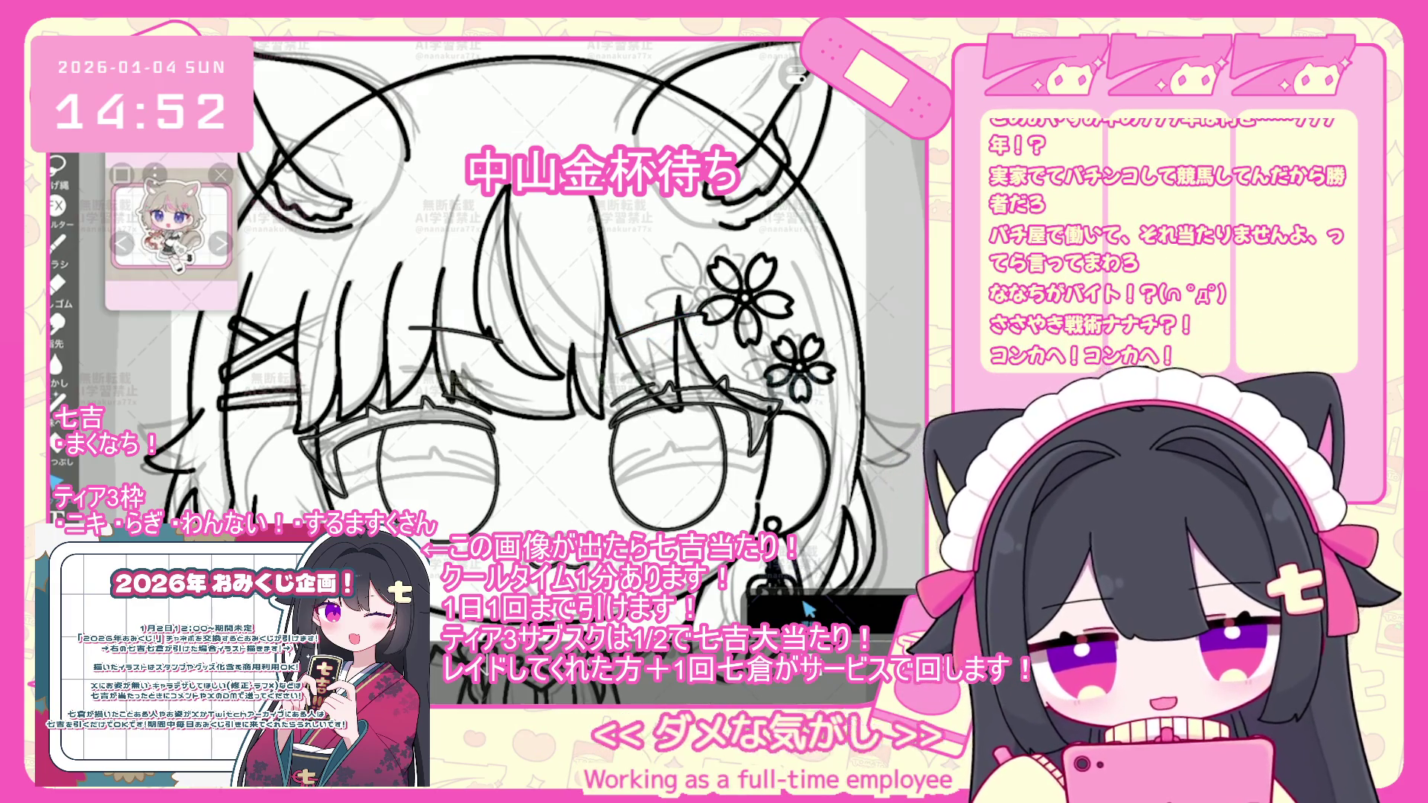
# - Hide sketch layer 25 and make layer 43 the working layer
pyautogui.click(807, 610)
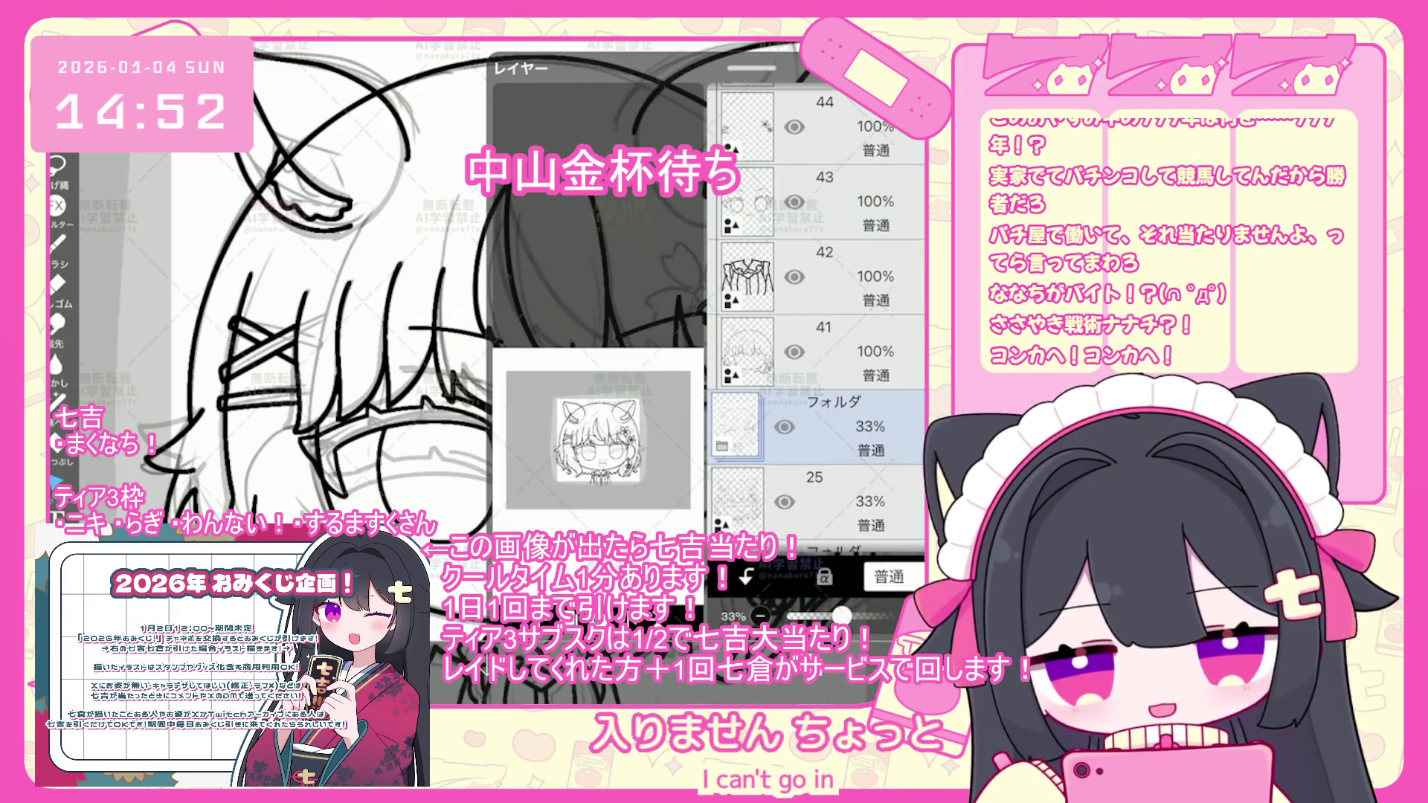
pyautogui.click(784, 502)
pyautogui.click(809, 610)
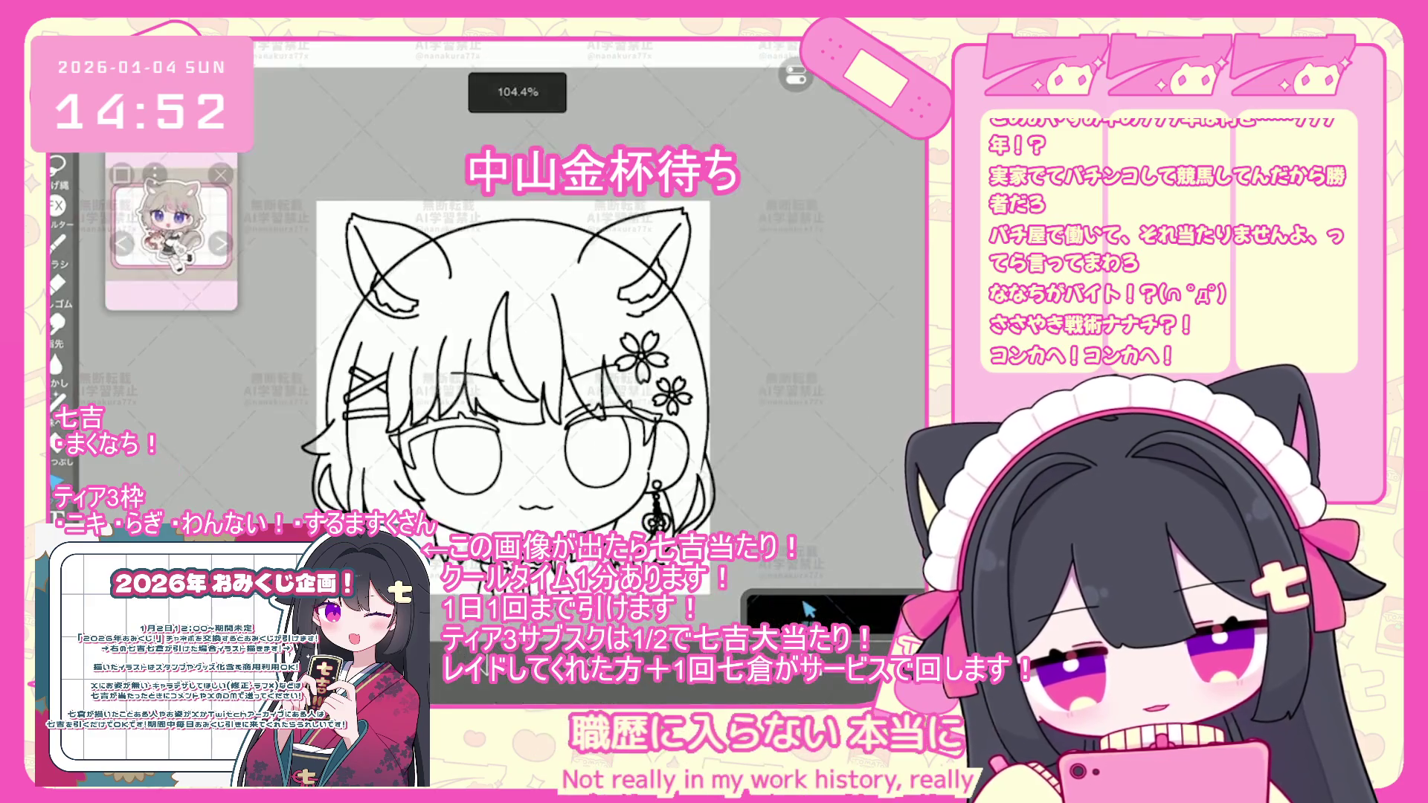
pyautogui.click(808, 610)
pyautogui.scroll(3, 818, 335)
pyautogui.click(818, 328)
pyautogui.click(809, 609)
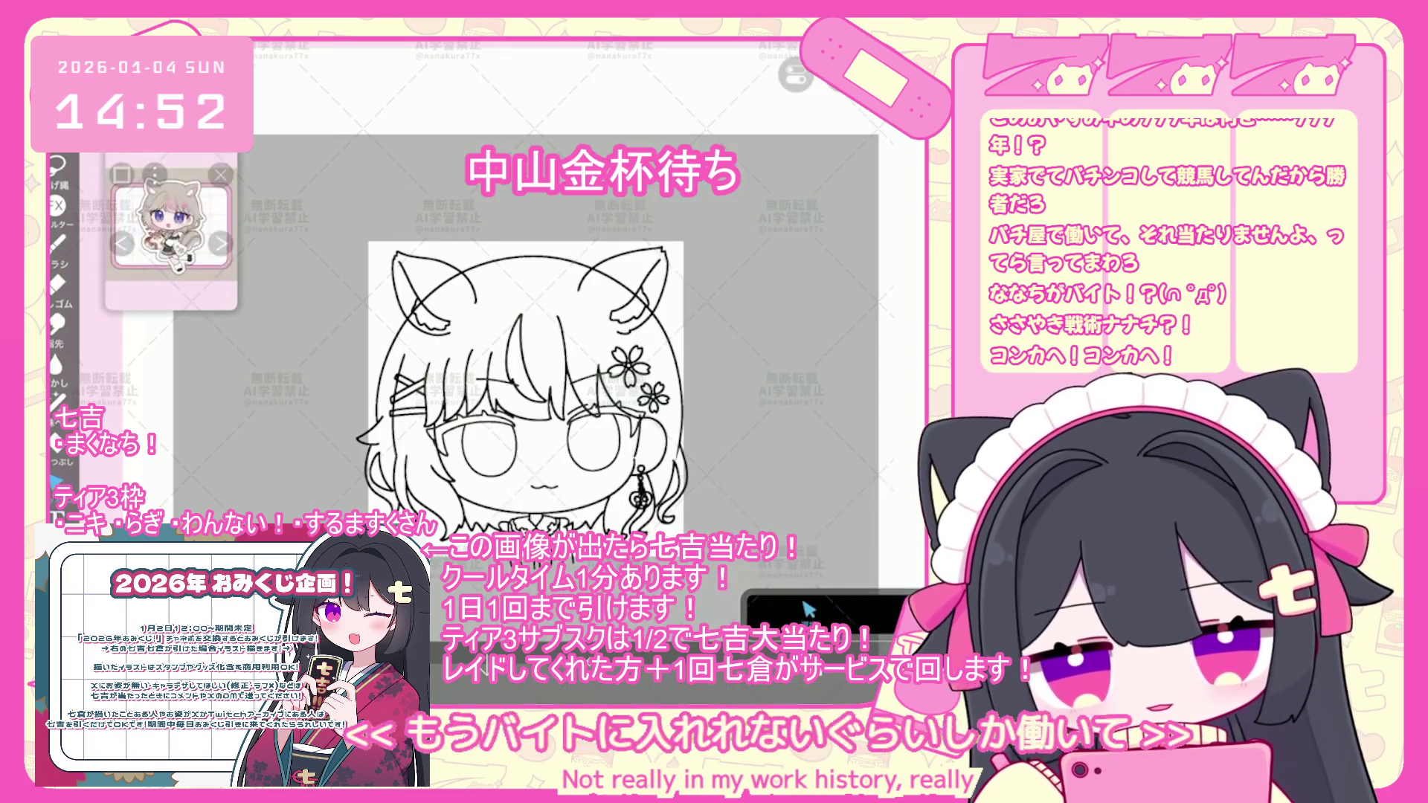
# - Rotate the right eye slightly clockwise and apply the transform
pyautogui.scroll(3, 809, 608)
pyautogui.hotkey('ctrl', 't')
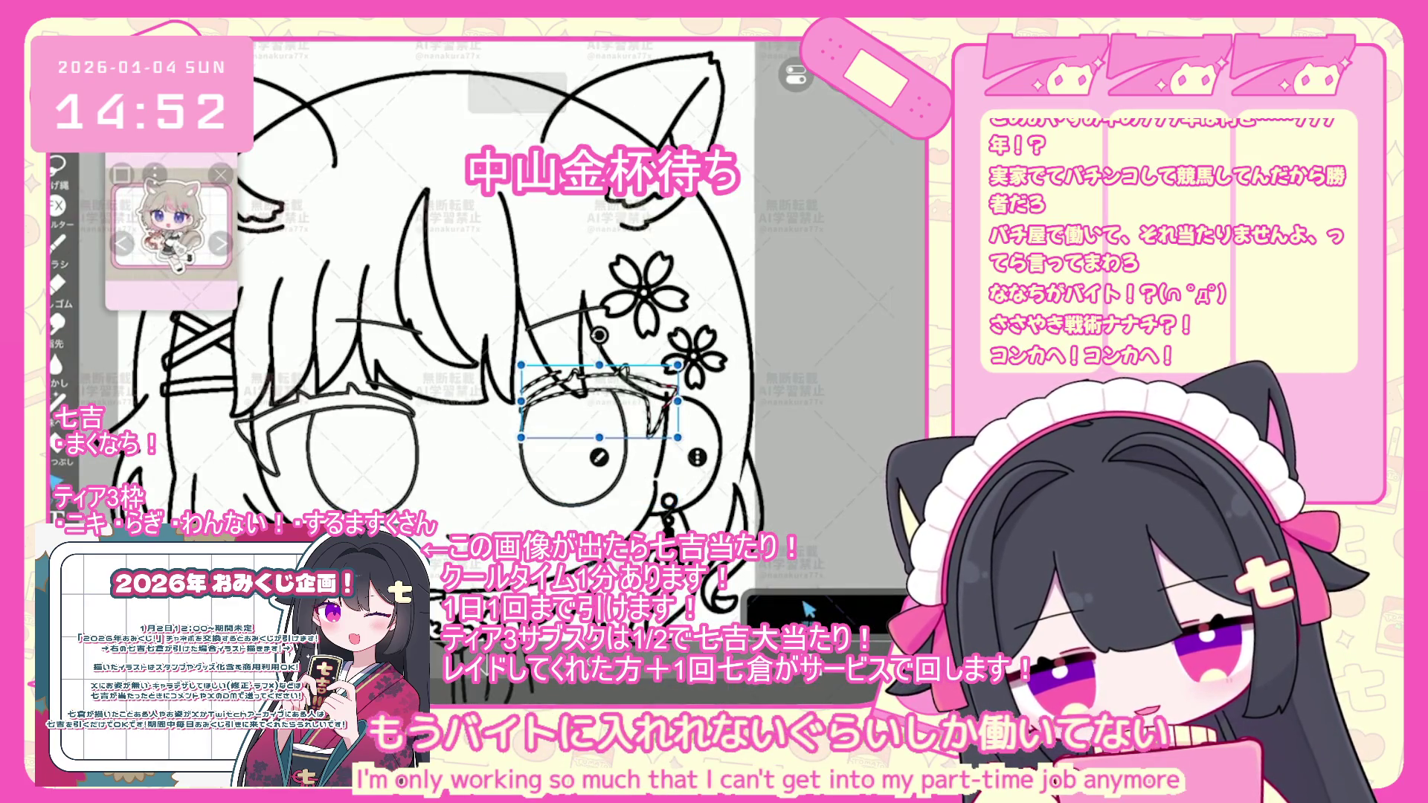
pyautogui.moveTo(669, 401); pyautogui.dragTo(668, 414)
pyautogui.press('Return')
pyautogui.scroll(-1, 809, 608)
pyautogui.click(809, 608)
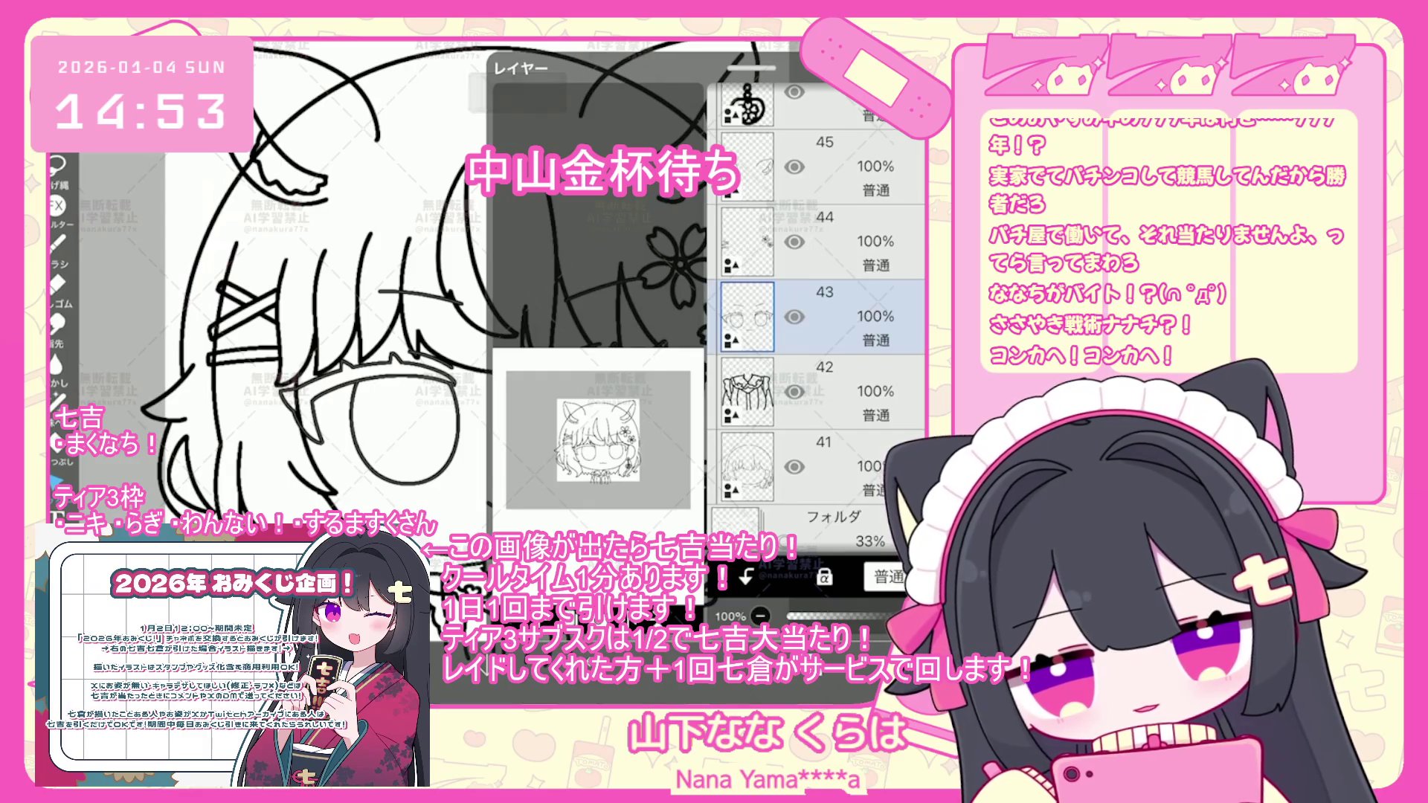
pyautogui.click(809, 609)
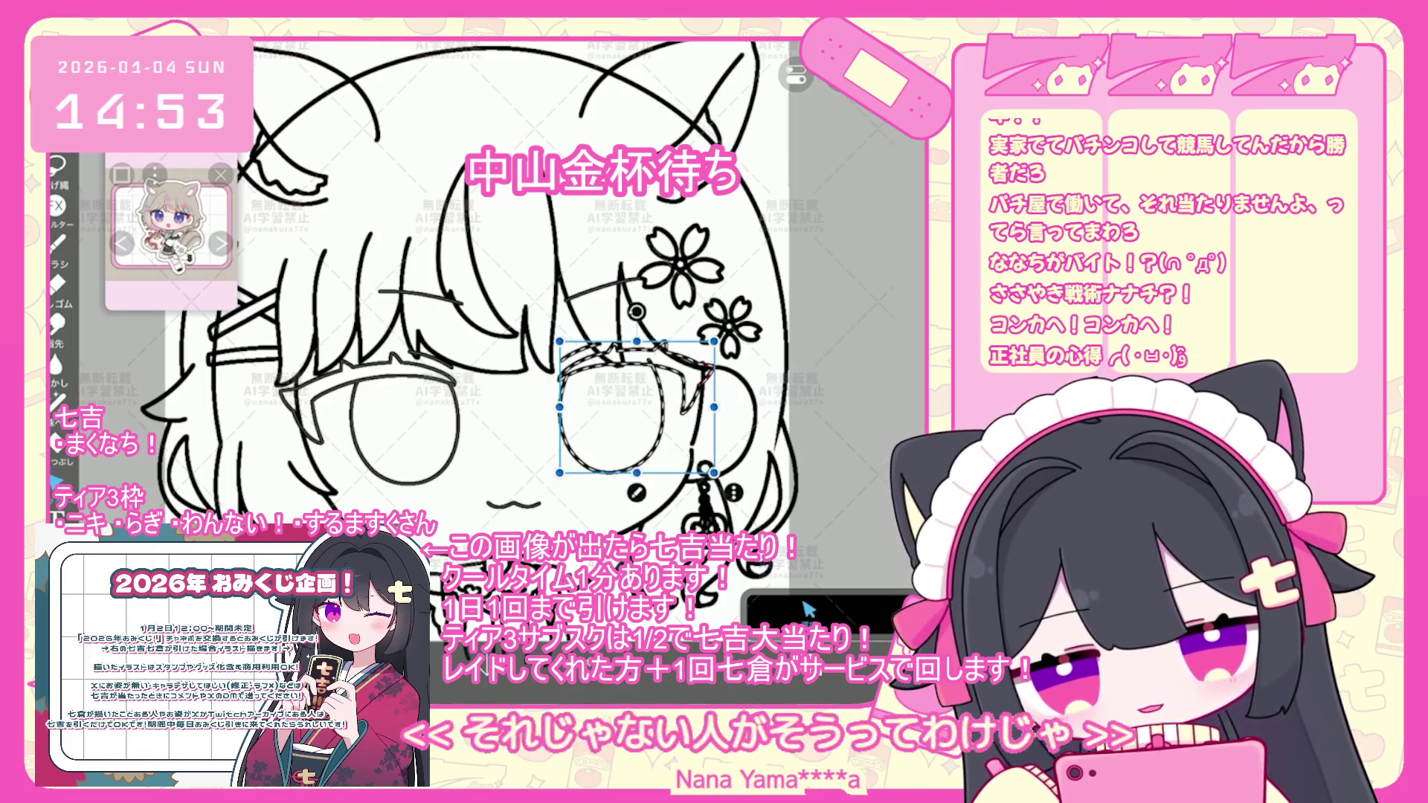
pyautogui.scroll(5, 704, 335)
pyautogui.scroll(-5, 506, 335)
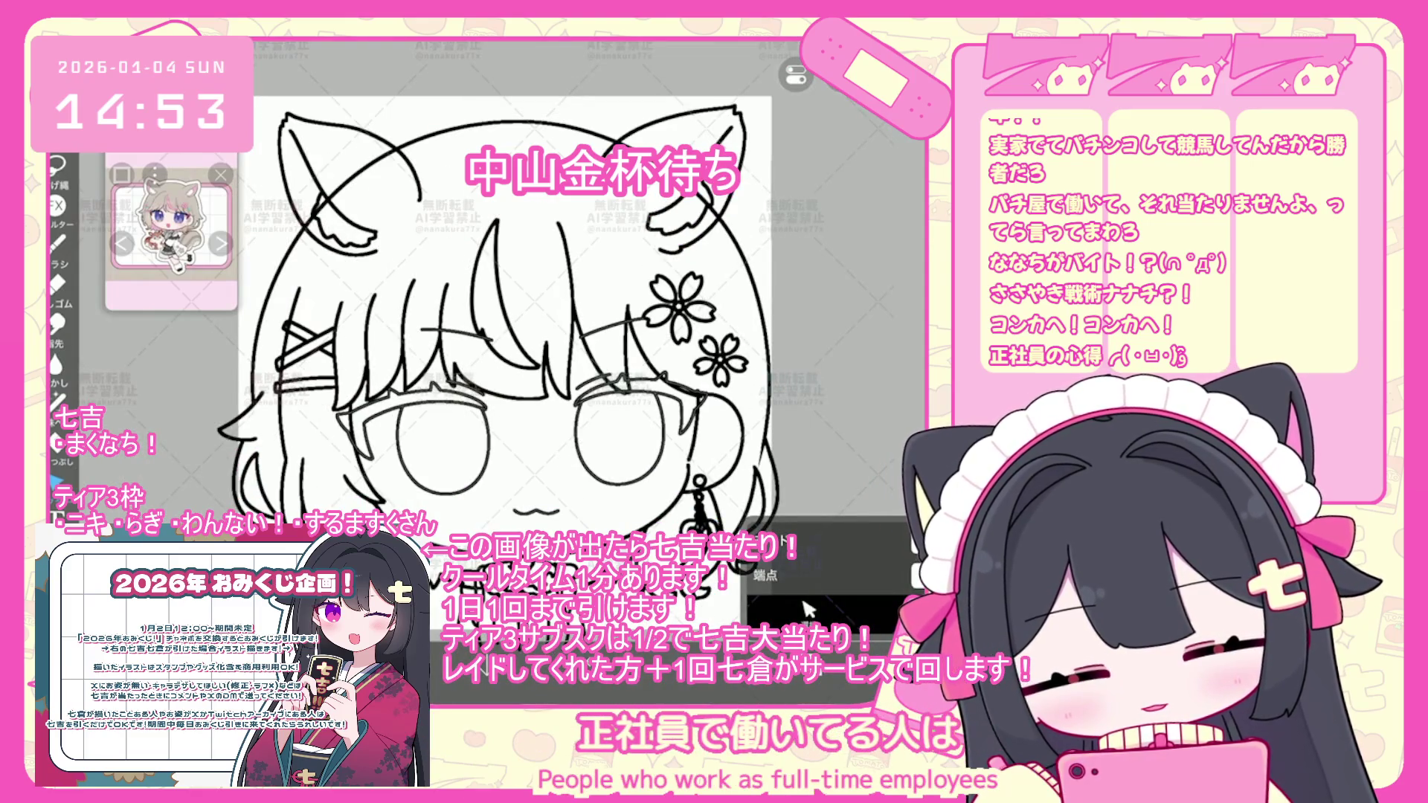
# - Select the left eye strokes, transform them and apply the adjustment
pyautogui.click(813, 654)
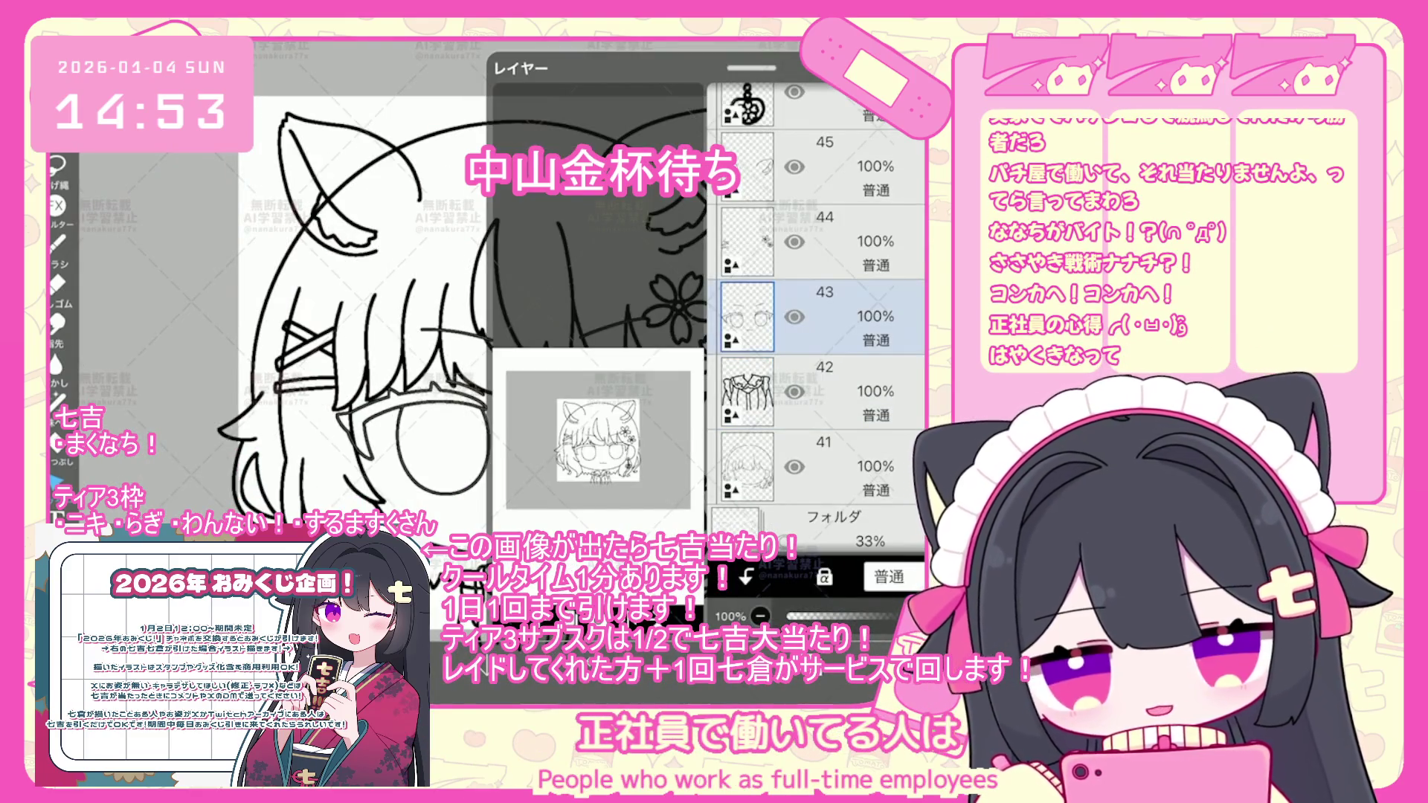
pyautogui.click(809, 610)
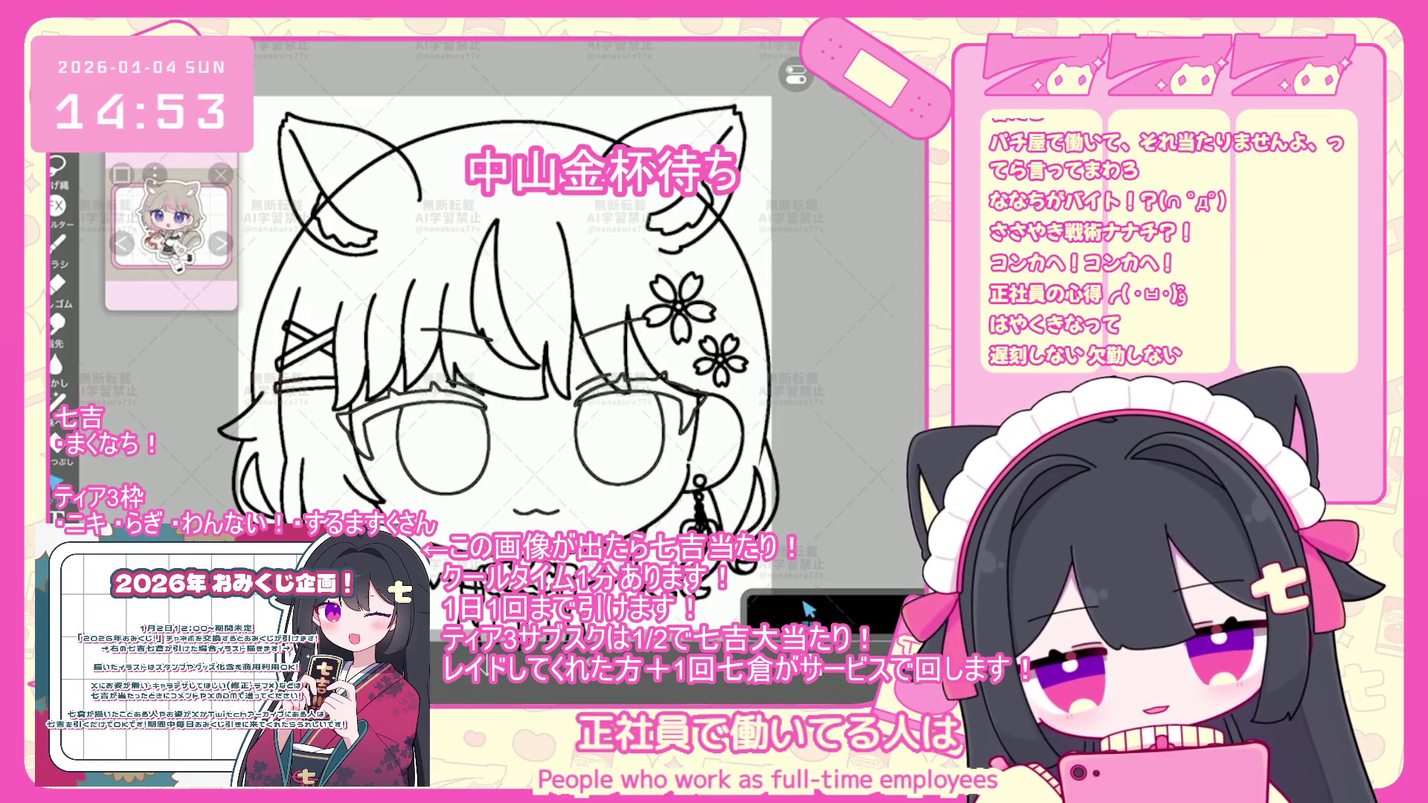
pyautogui.scroll(-2, 521, 335)
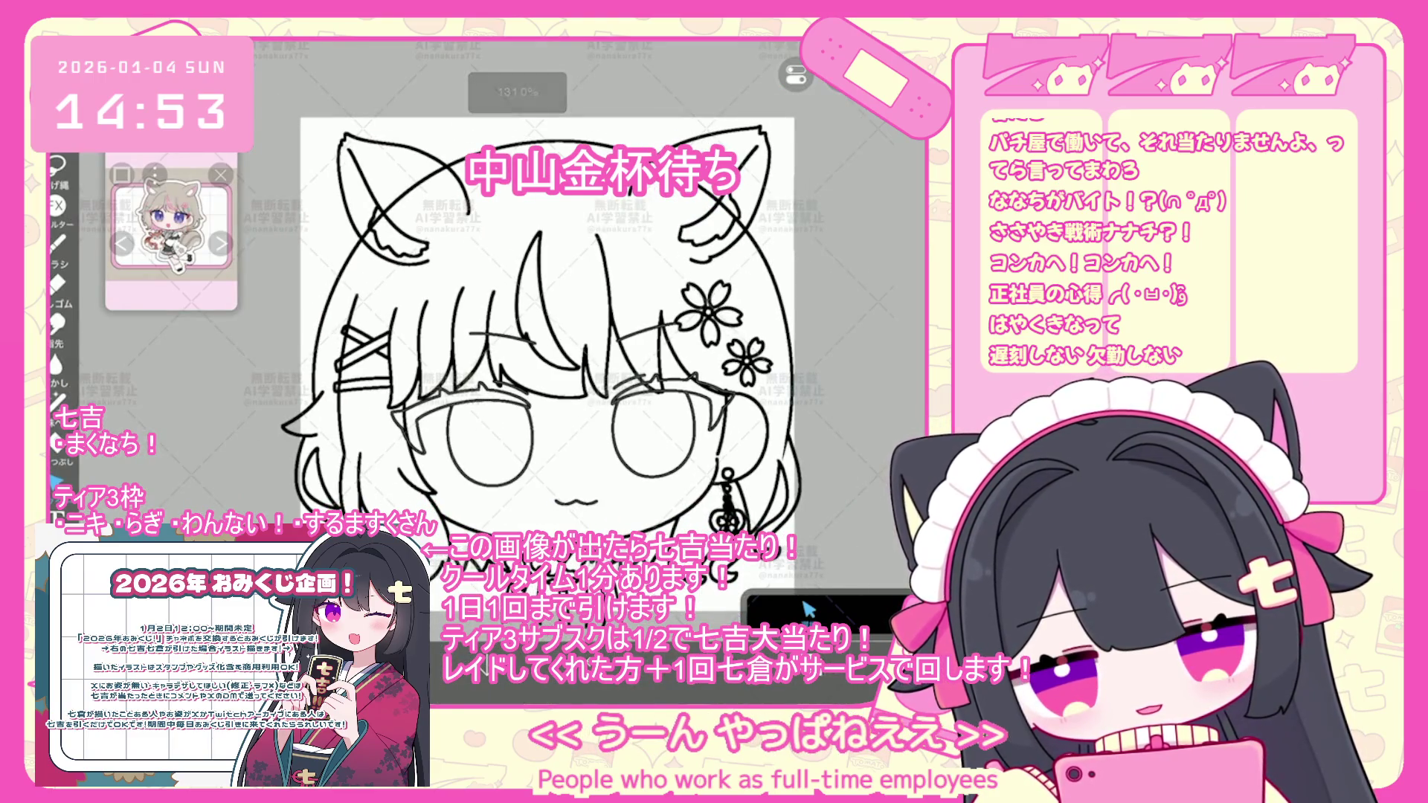
pyautogui.scroll(3, 558, 335)
pyautogui.moveTo(350, 372)
pyautogui.mouseDown()
pyautogui.moveTo(569, 461)
pyautogui.moveTo(651, 461)
pyautogui.mouseUp()
pyautogui.hotkey('ctrl', 't')
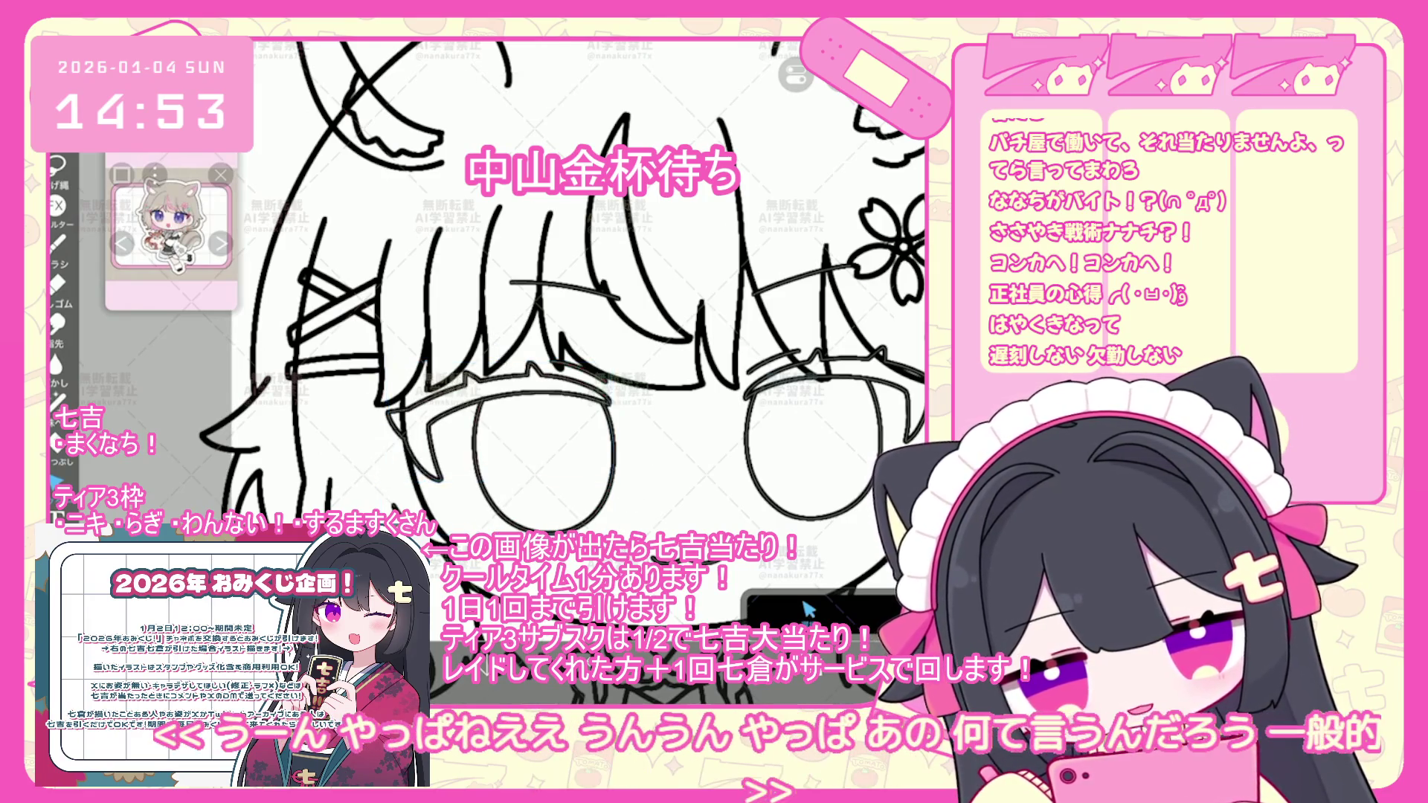
pyautogui.press('Return')
pyautogui.scroll(-3, 558, 335)
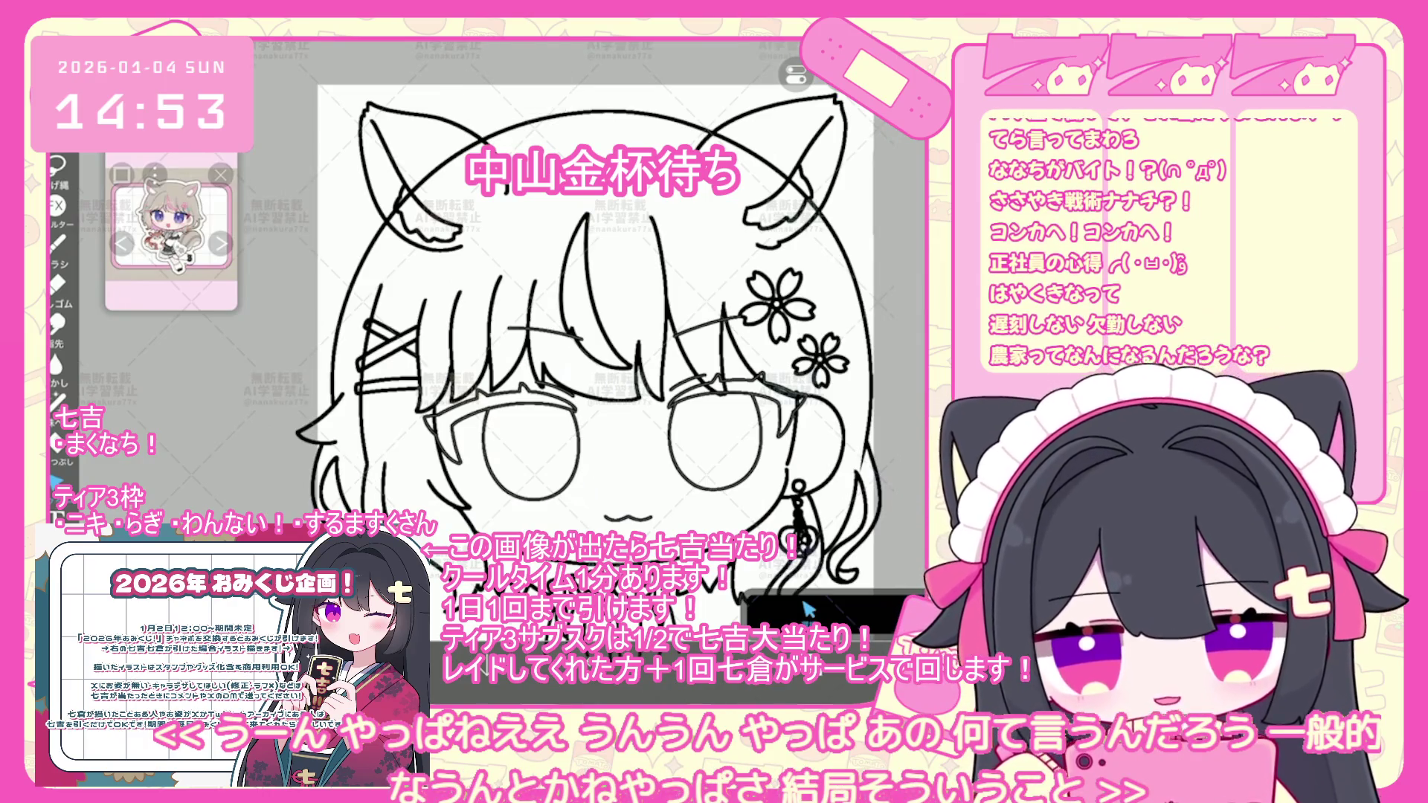
pyautogui.scroll(2, 595, 335)
pyautogui.moveTo(376, 398); pyautogui.dragTo(380, 402)
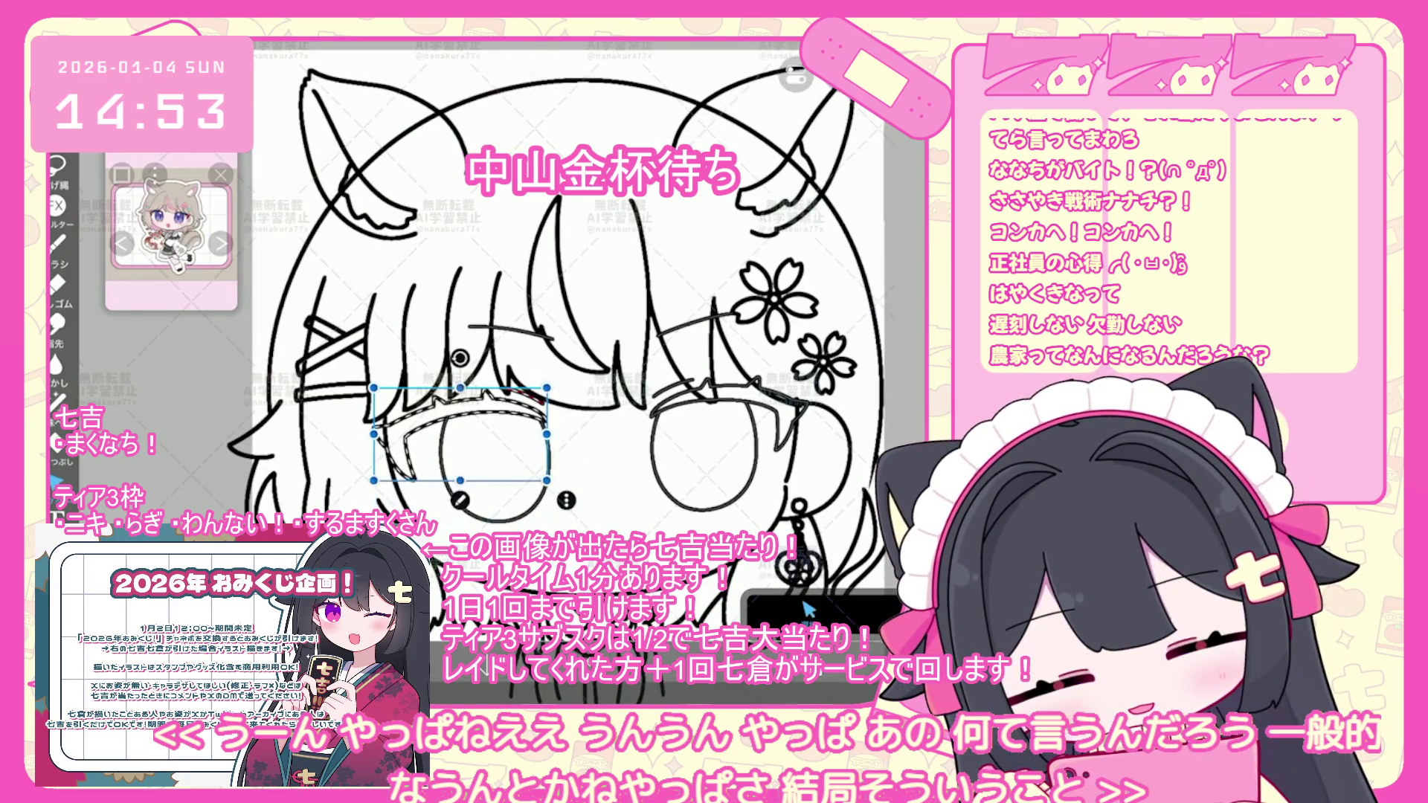
pyautogui.press('Return')
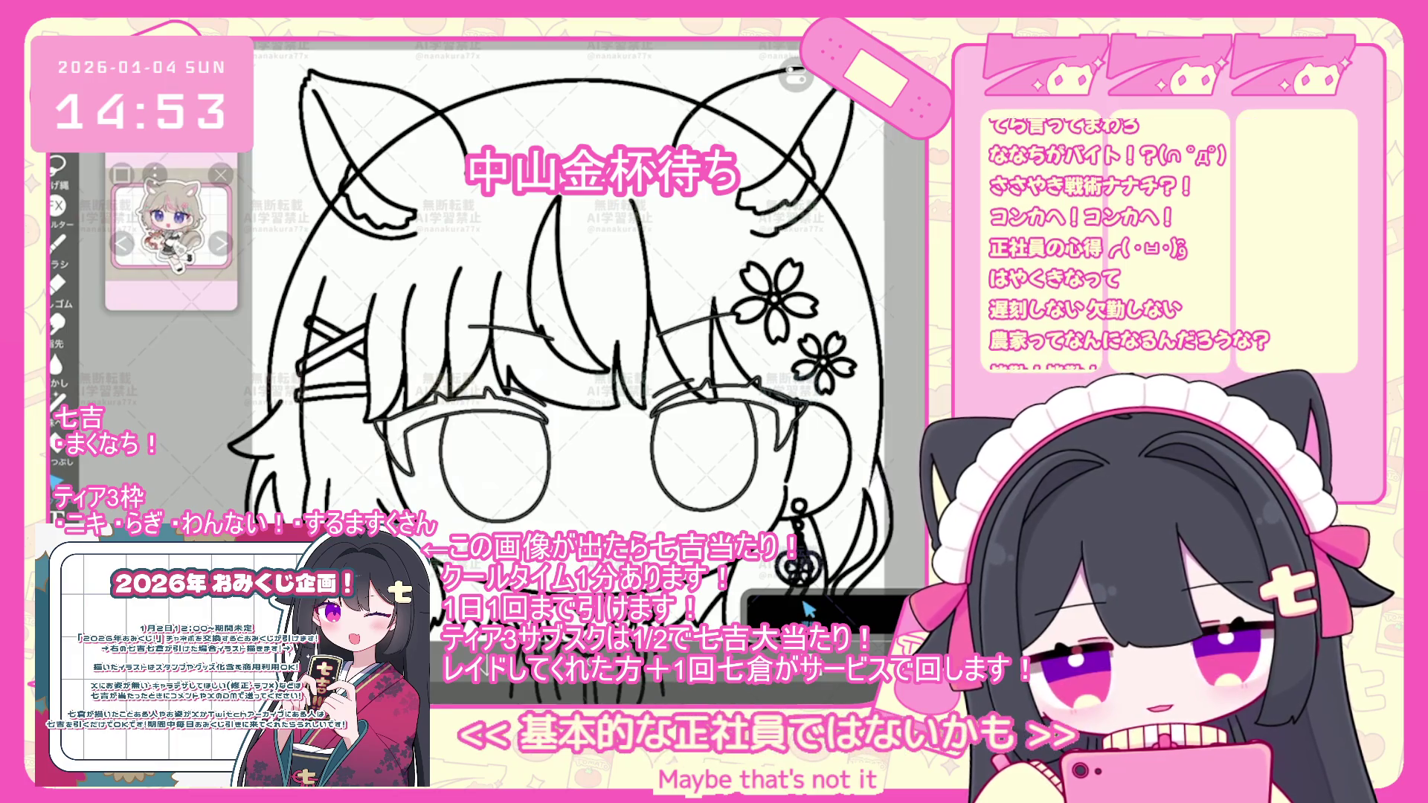
# - Nudge the short stroke near the right eyebrow slightly left
pyautogui.moveTo(595, 371); pyautogui.dragTo(495, 387)
pyautogui.click(601, 339)
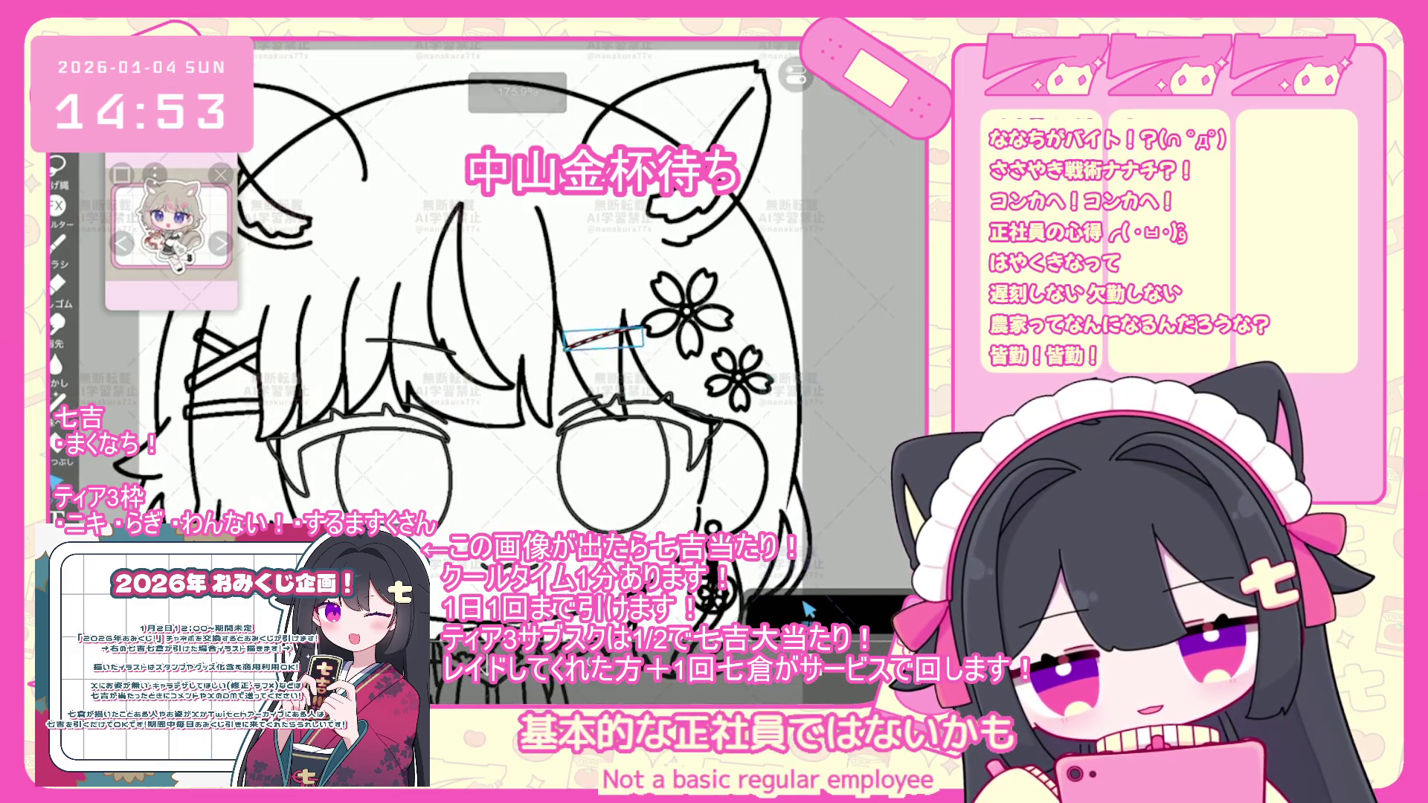
pyautogui.moveTo(601, 337); pyautogui.dragTo(598, 339)
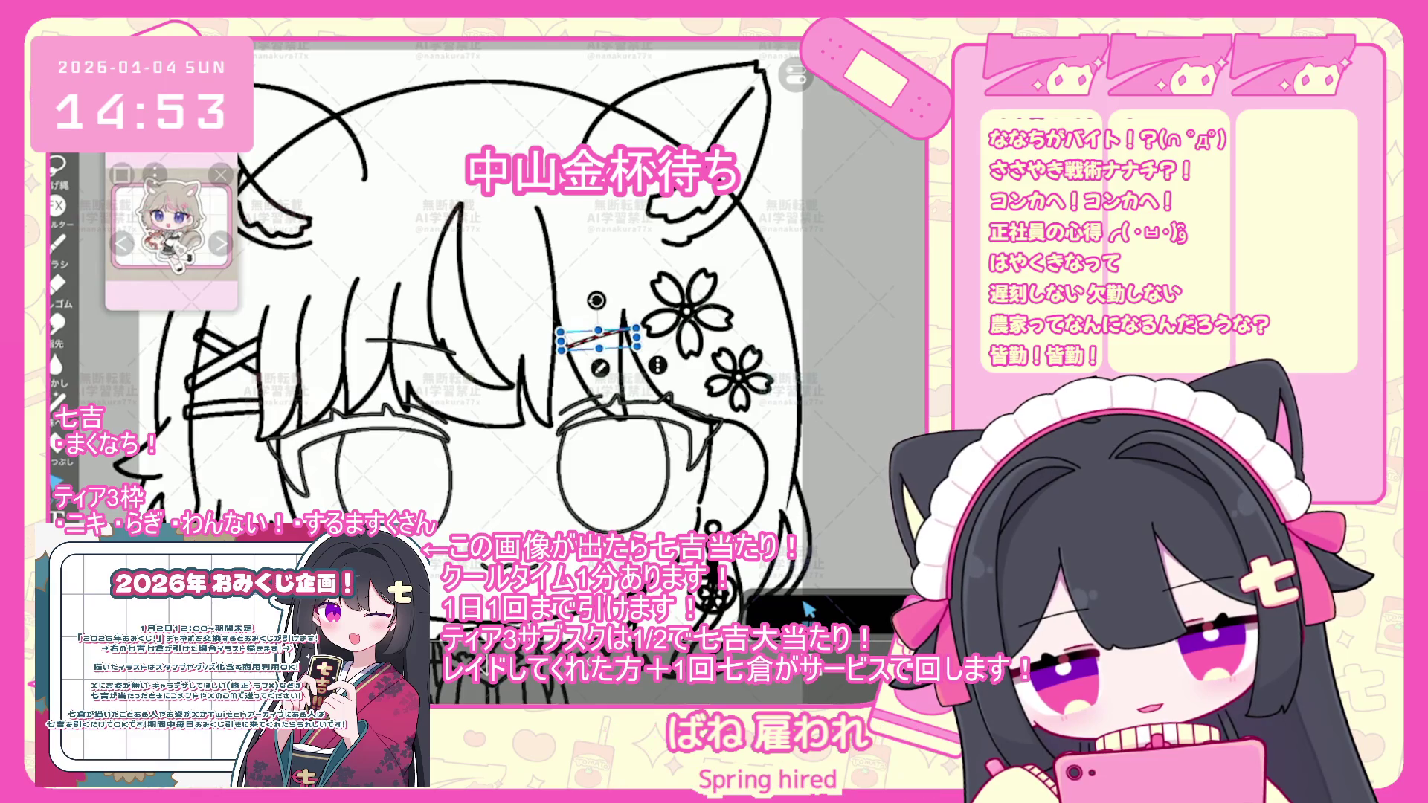
pyautogui.click(598, 339)
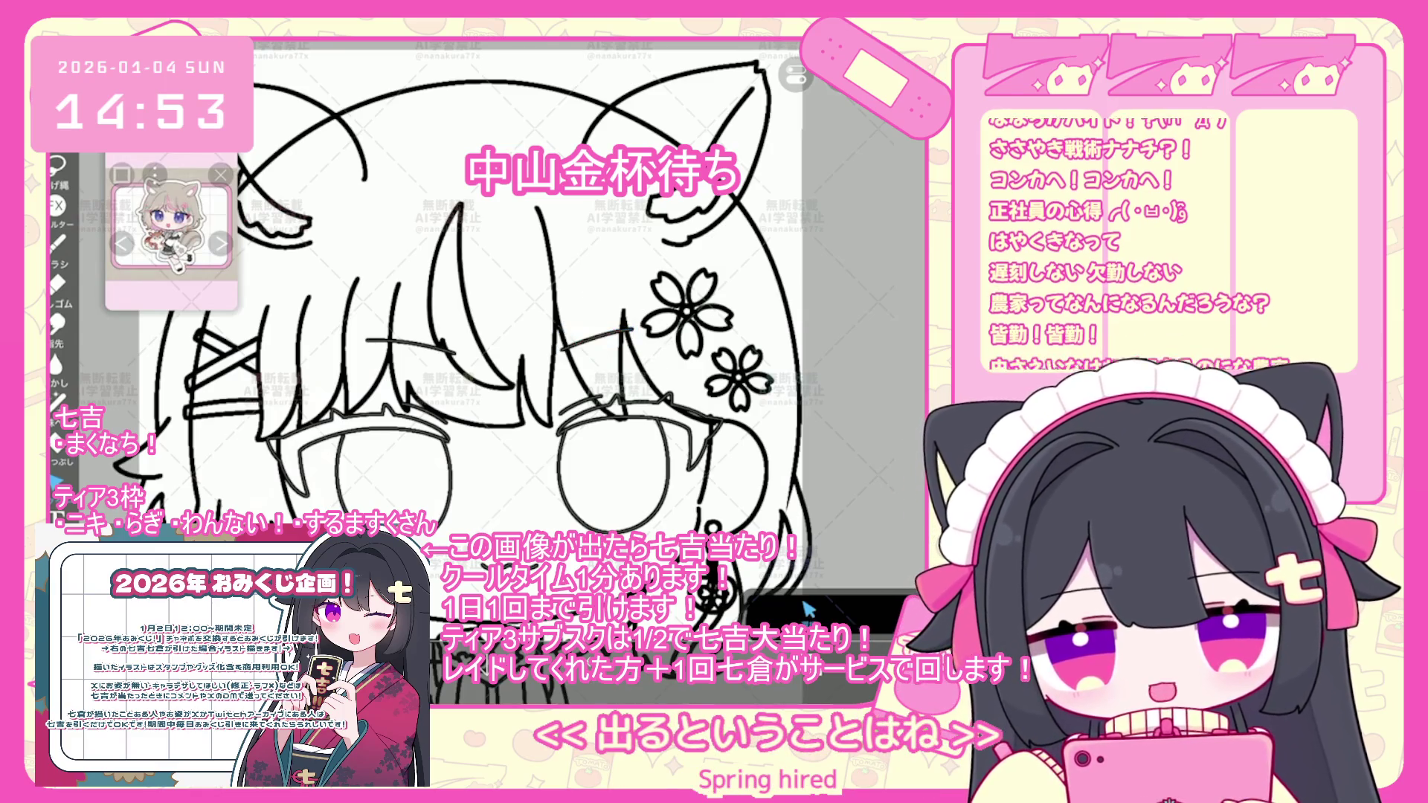
# - Step back the working-layer change, undo the eye transform, and apply the right eye selection
pyautogui.scroll(-2, 727, 535)
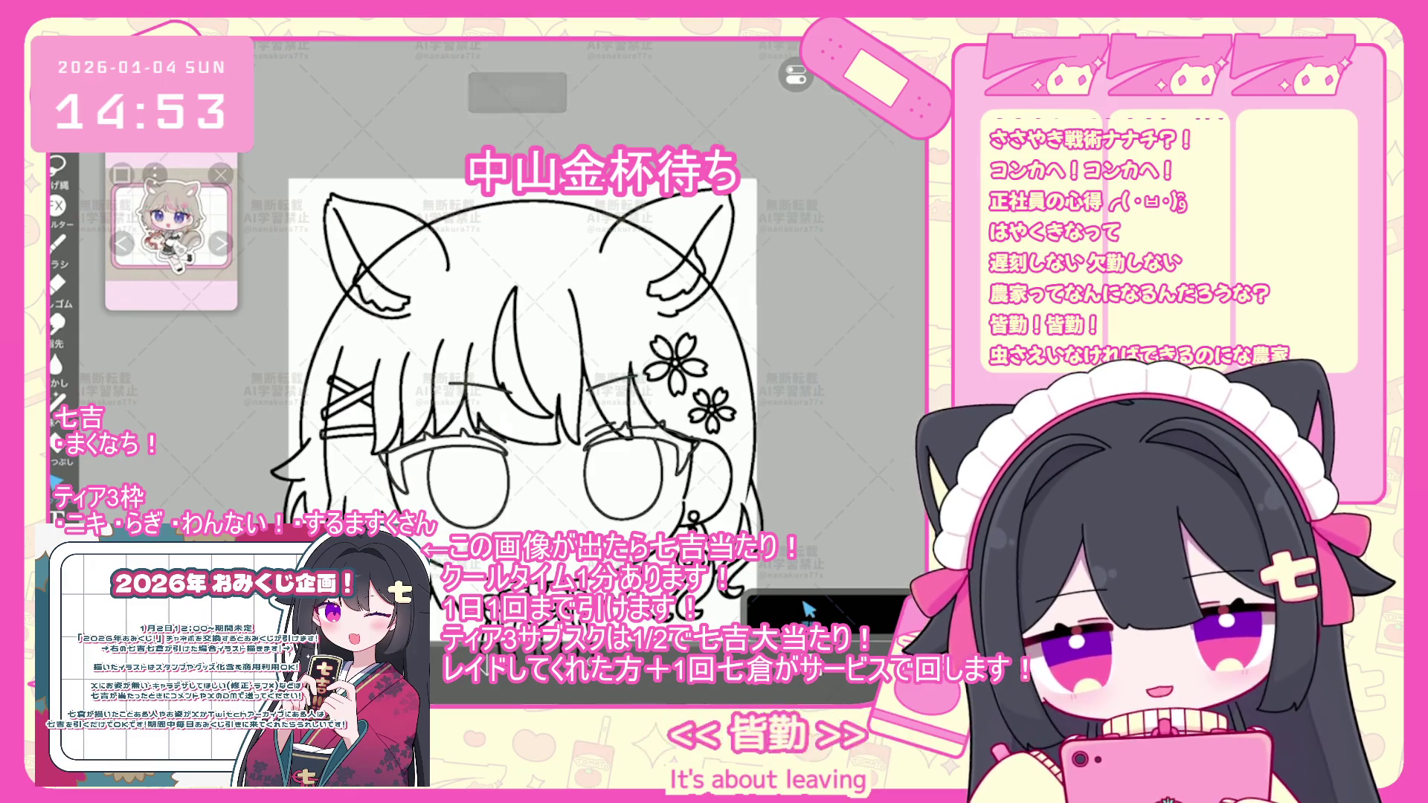
pyautogui.click(809, 610)
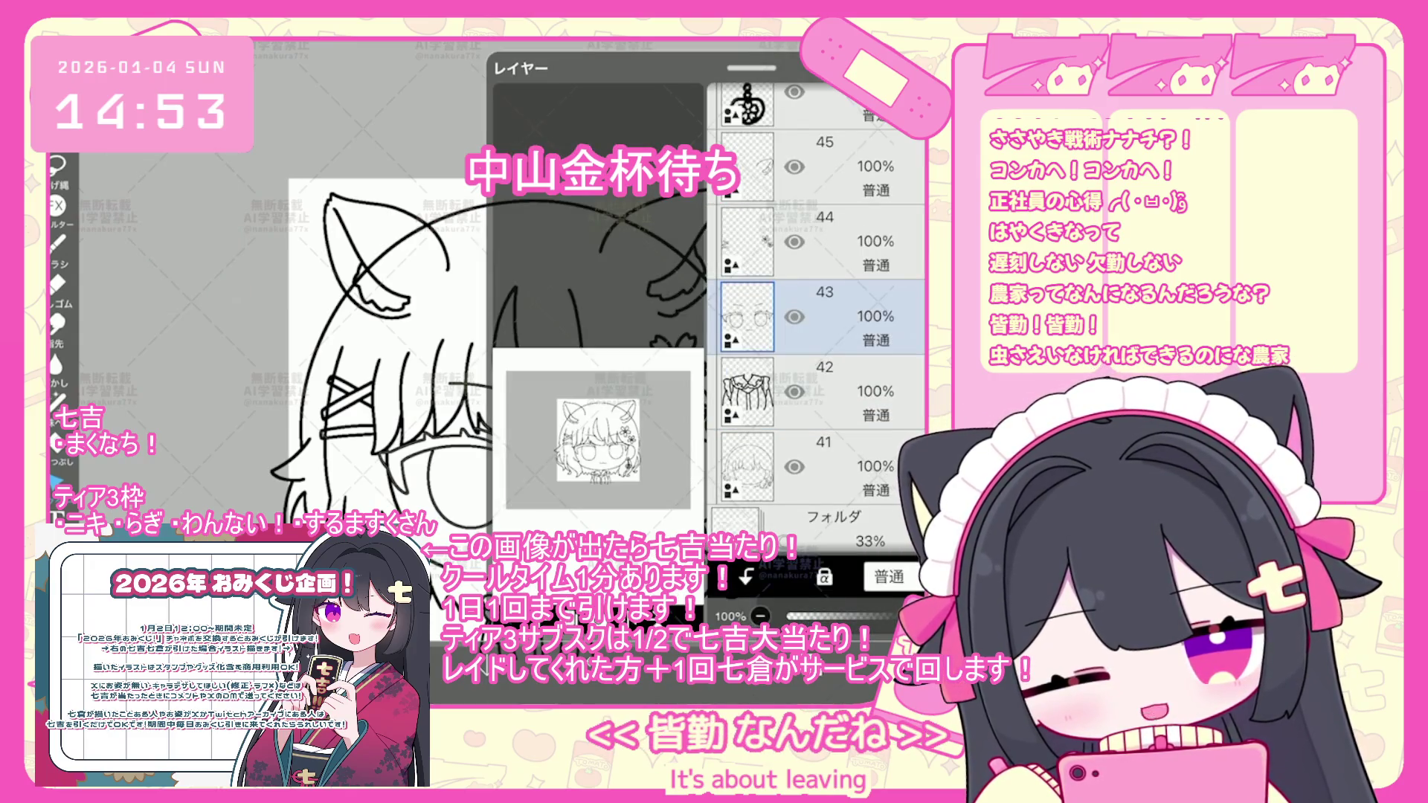
pyautogui.click(809, 610)
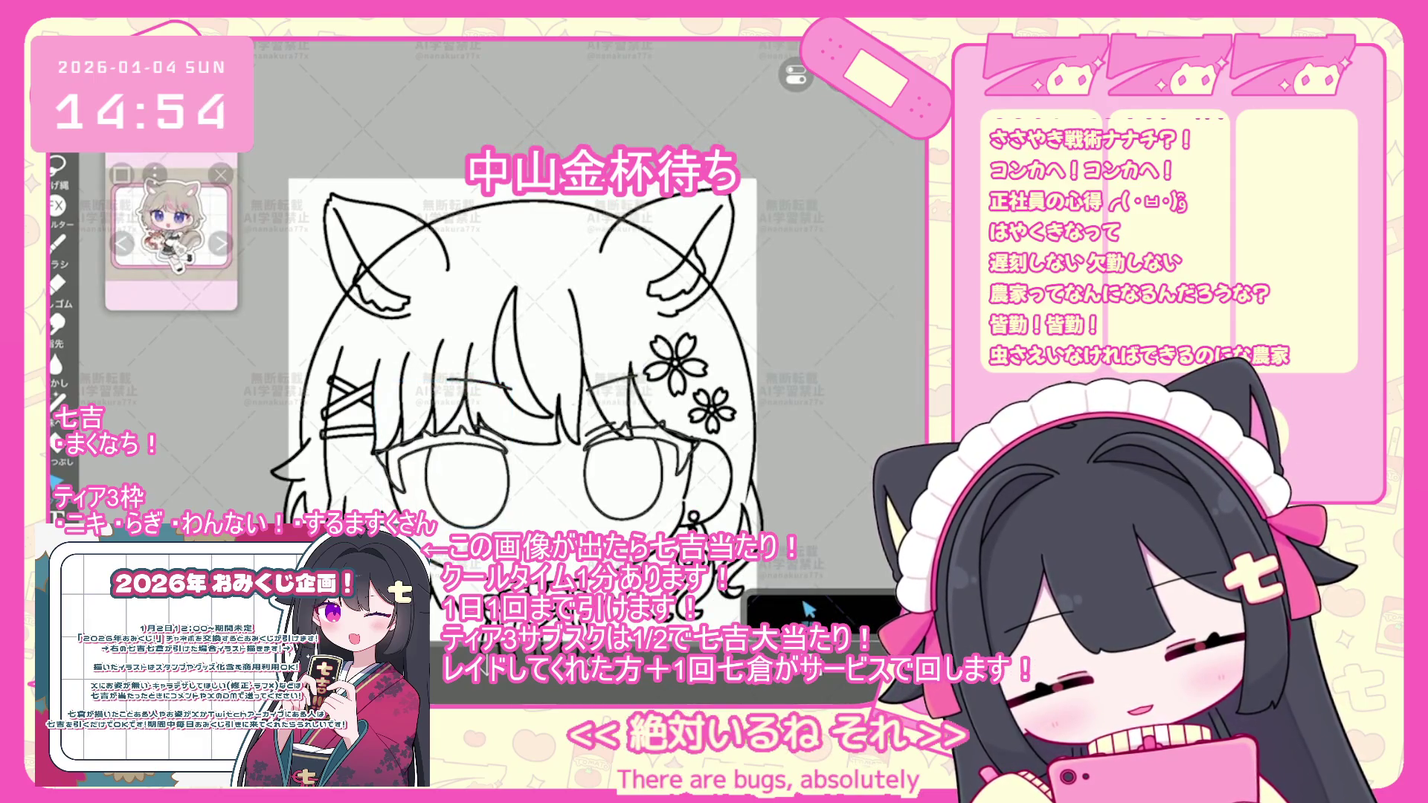
pyautogui.hotkey('ctrl', 'y')
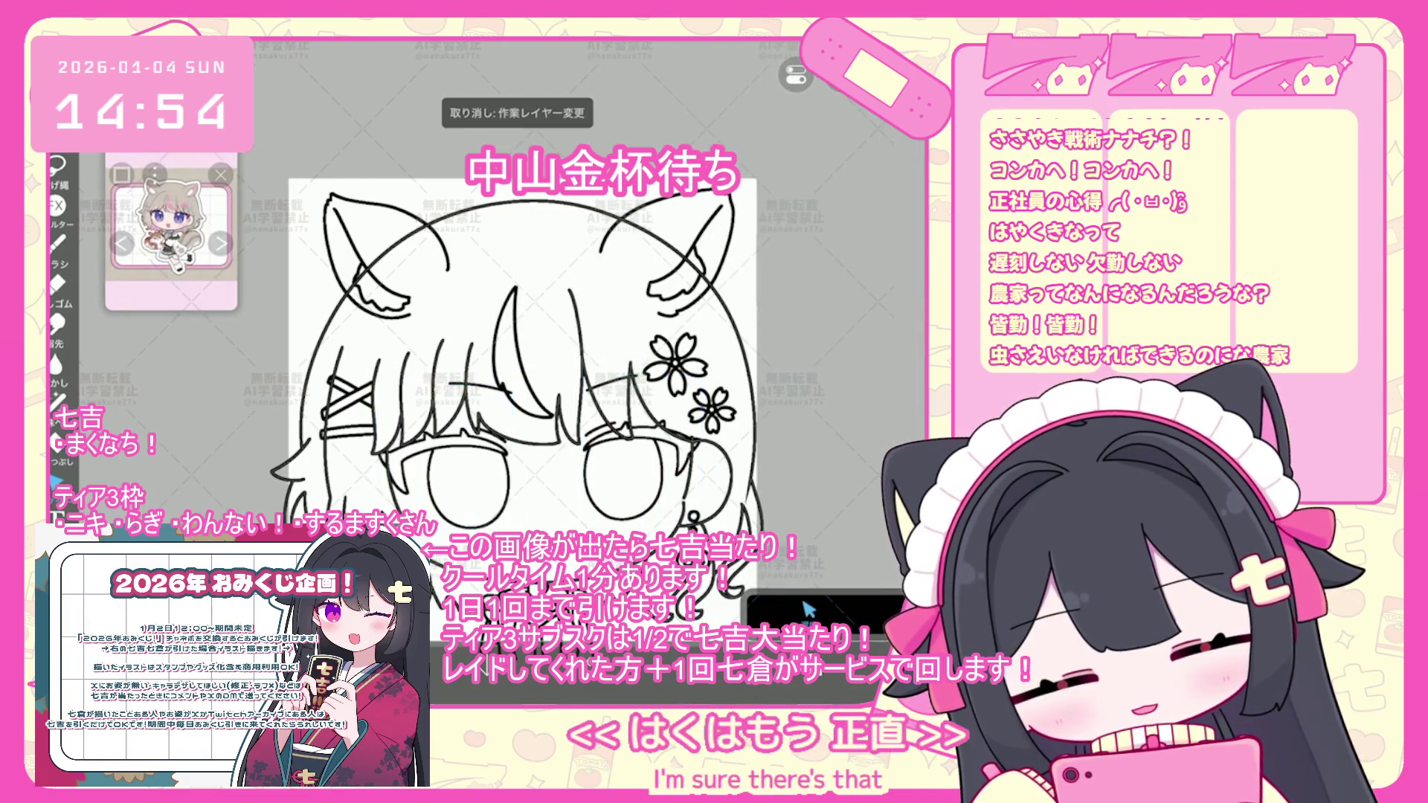
pyautogui.hotkey('ctrl', 'z')
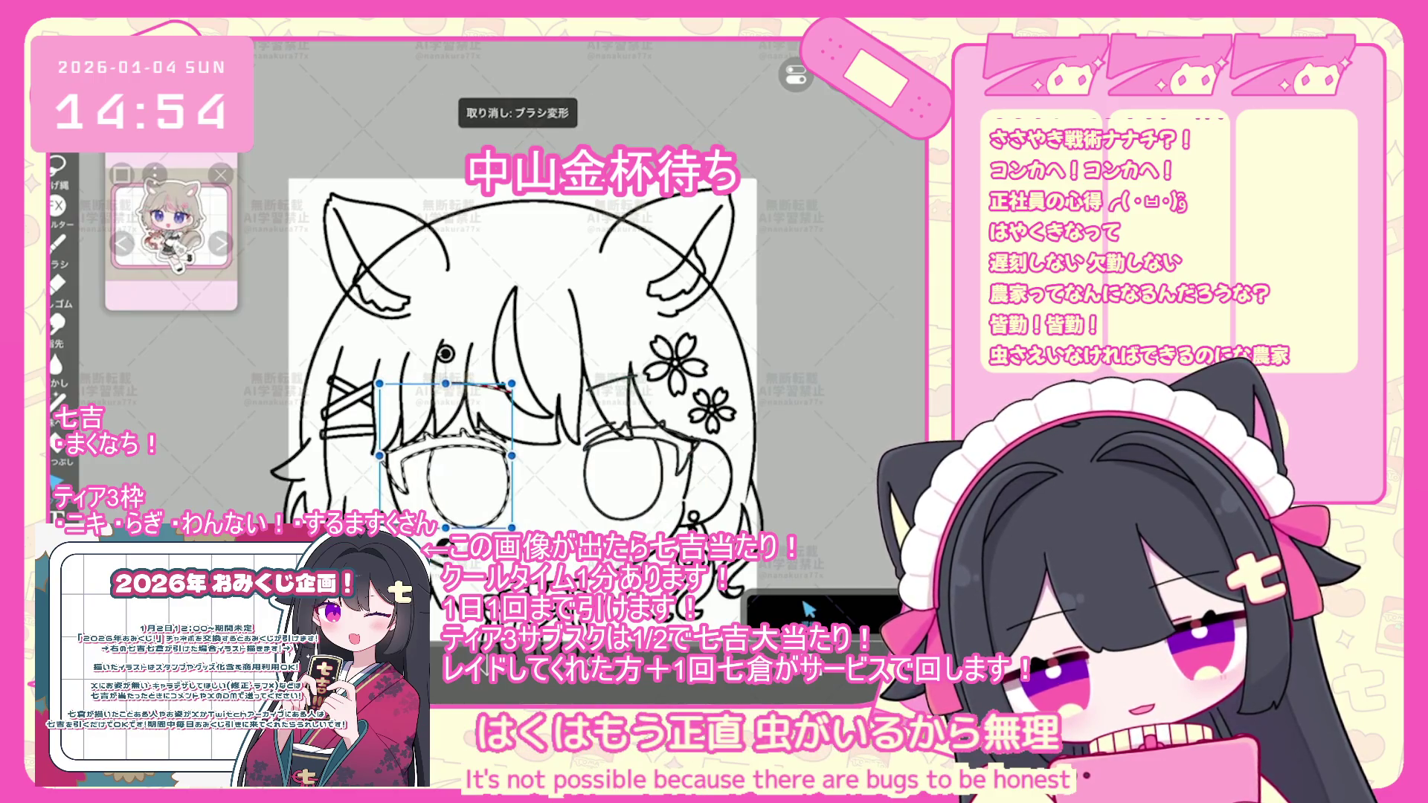
pyautogui.click(619, 427)
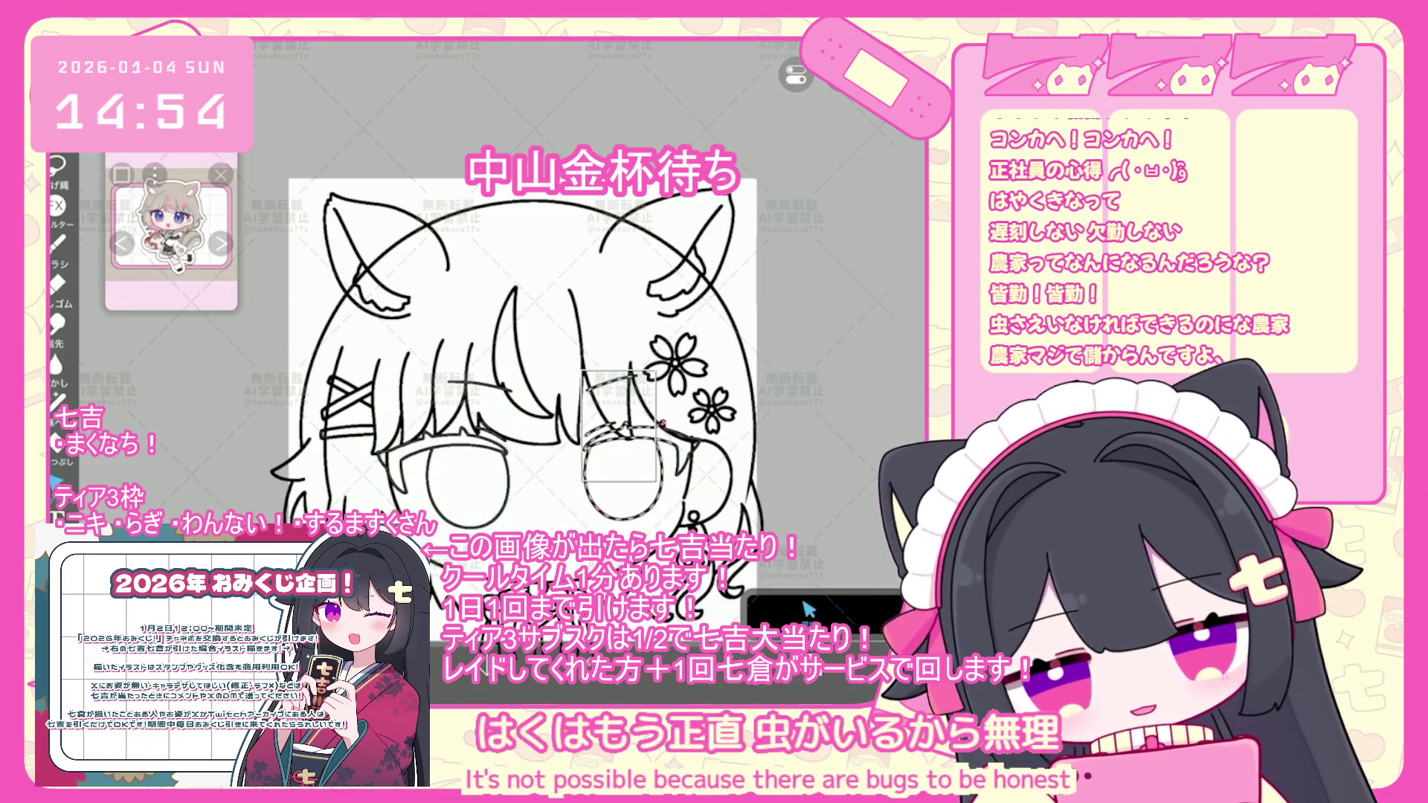
pyautogui.press('Return')
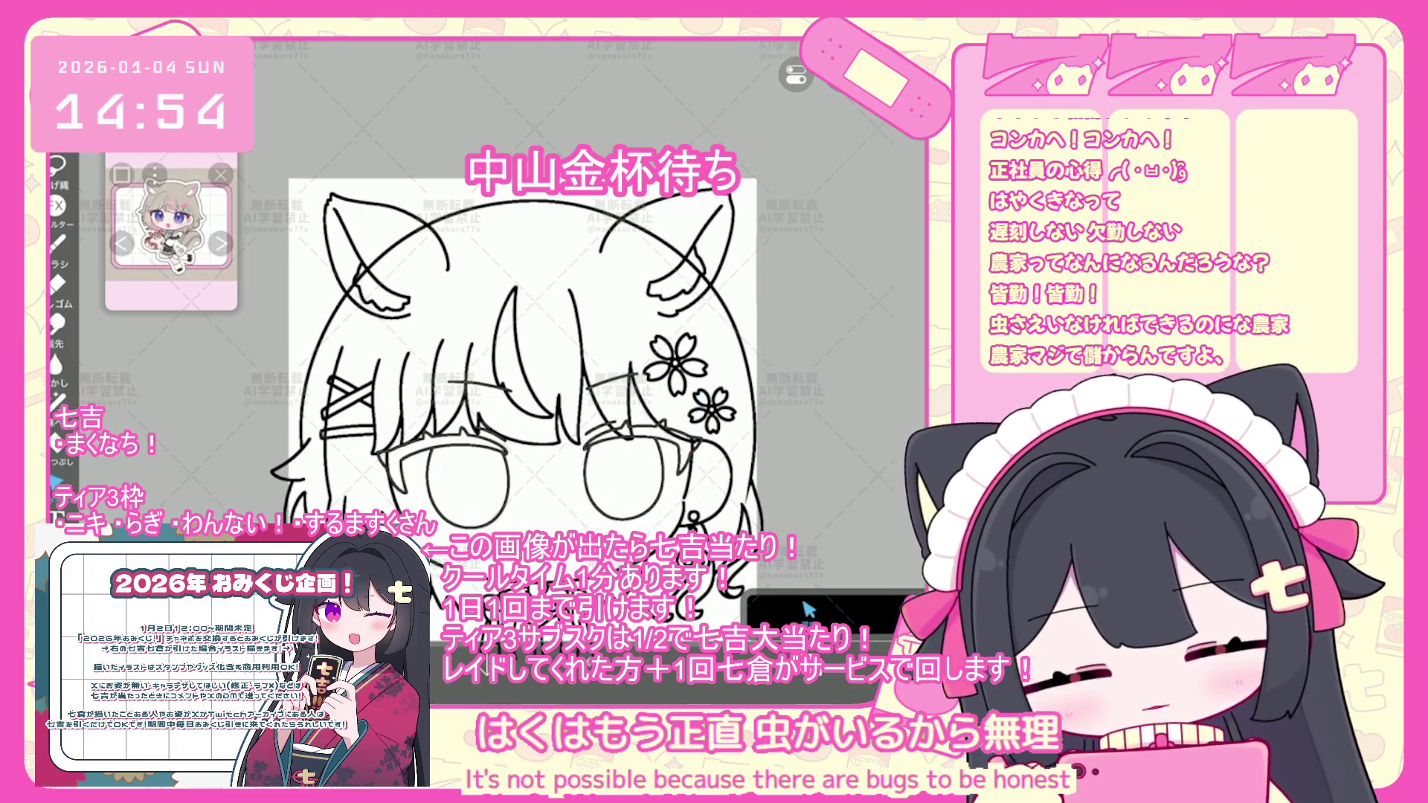
# - Undo the last transform of the lines and bring up the layer list
pyautogui.scroll(3, 595, 505)
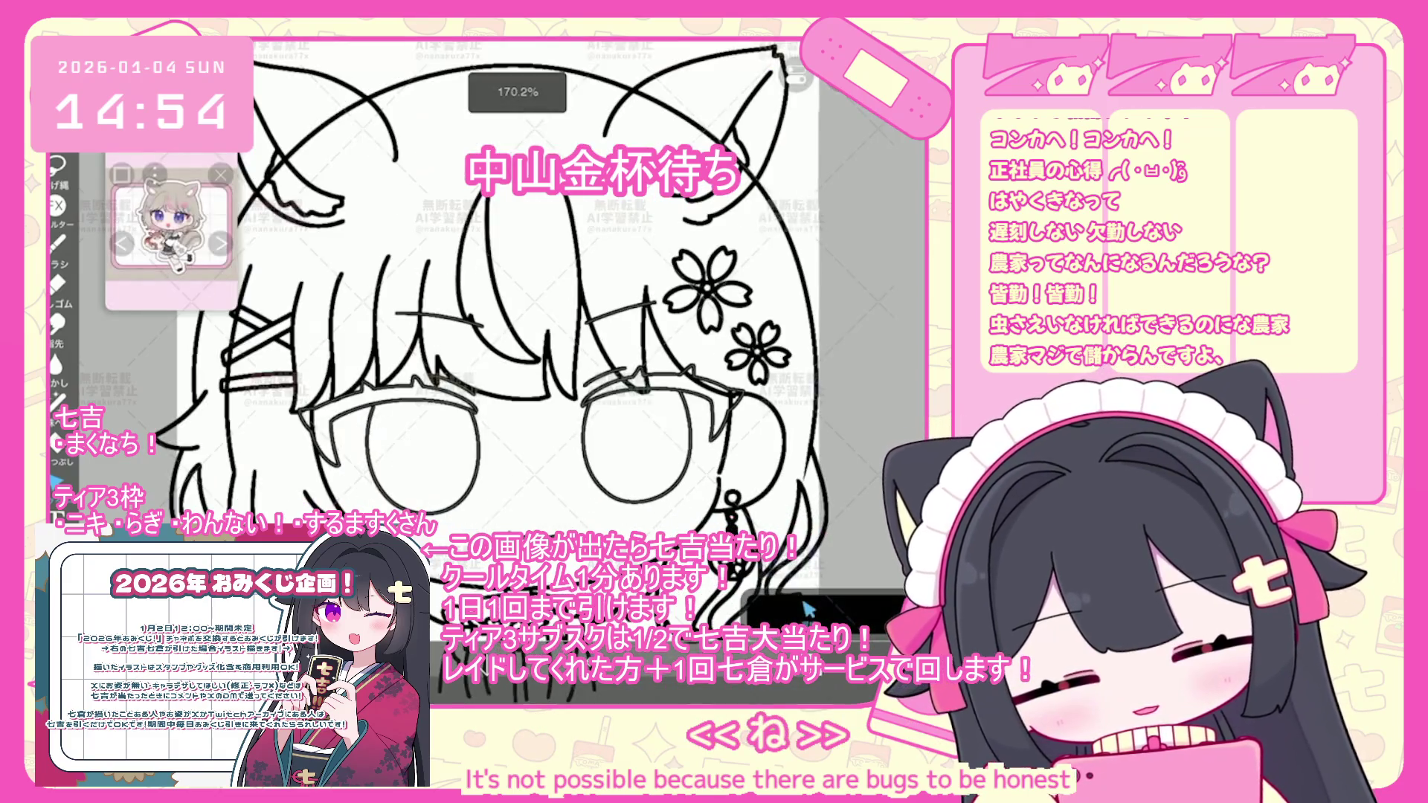
pyautogui.hotkey('ctrl', 'z')
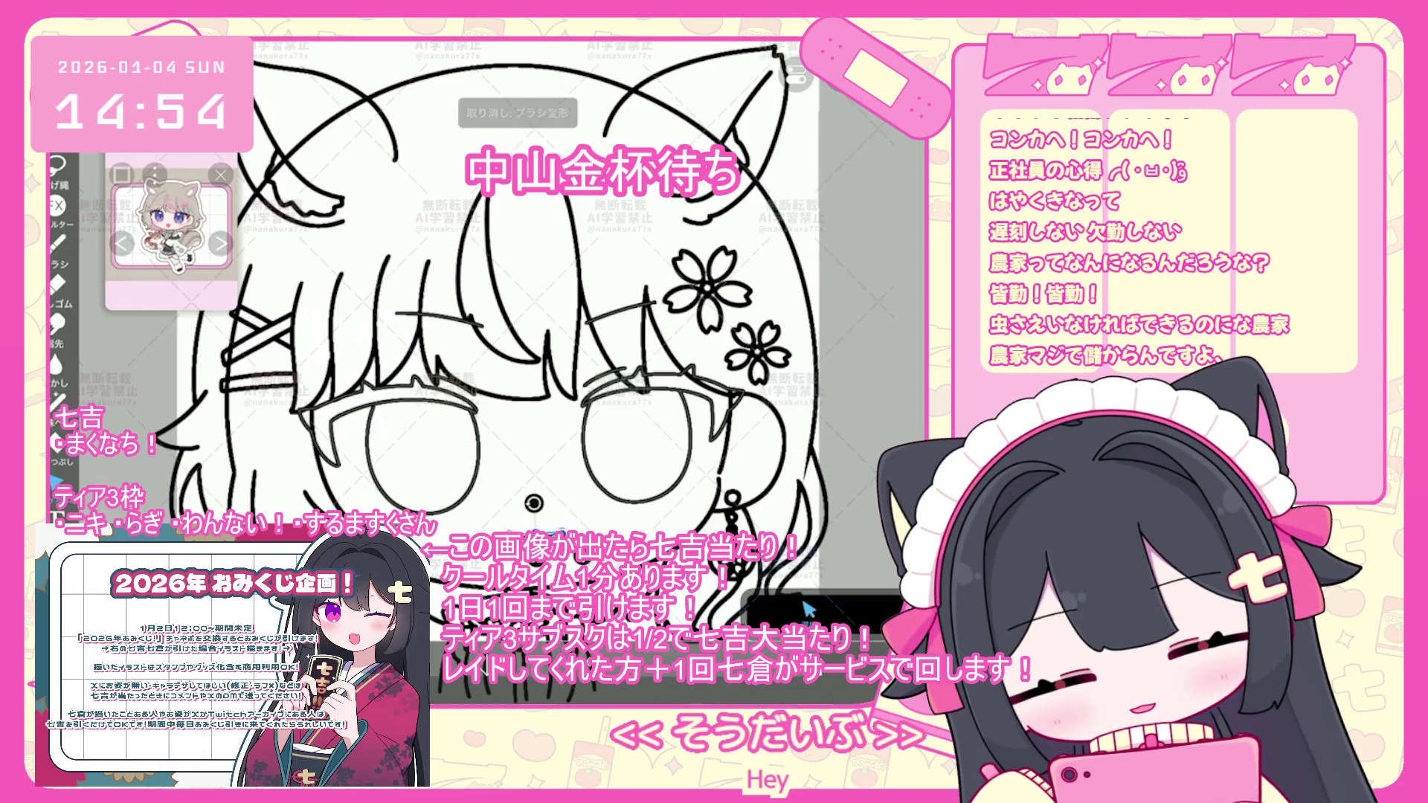
pyautogui.scroll(-1, 534, 503)
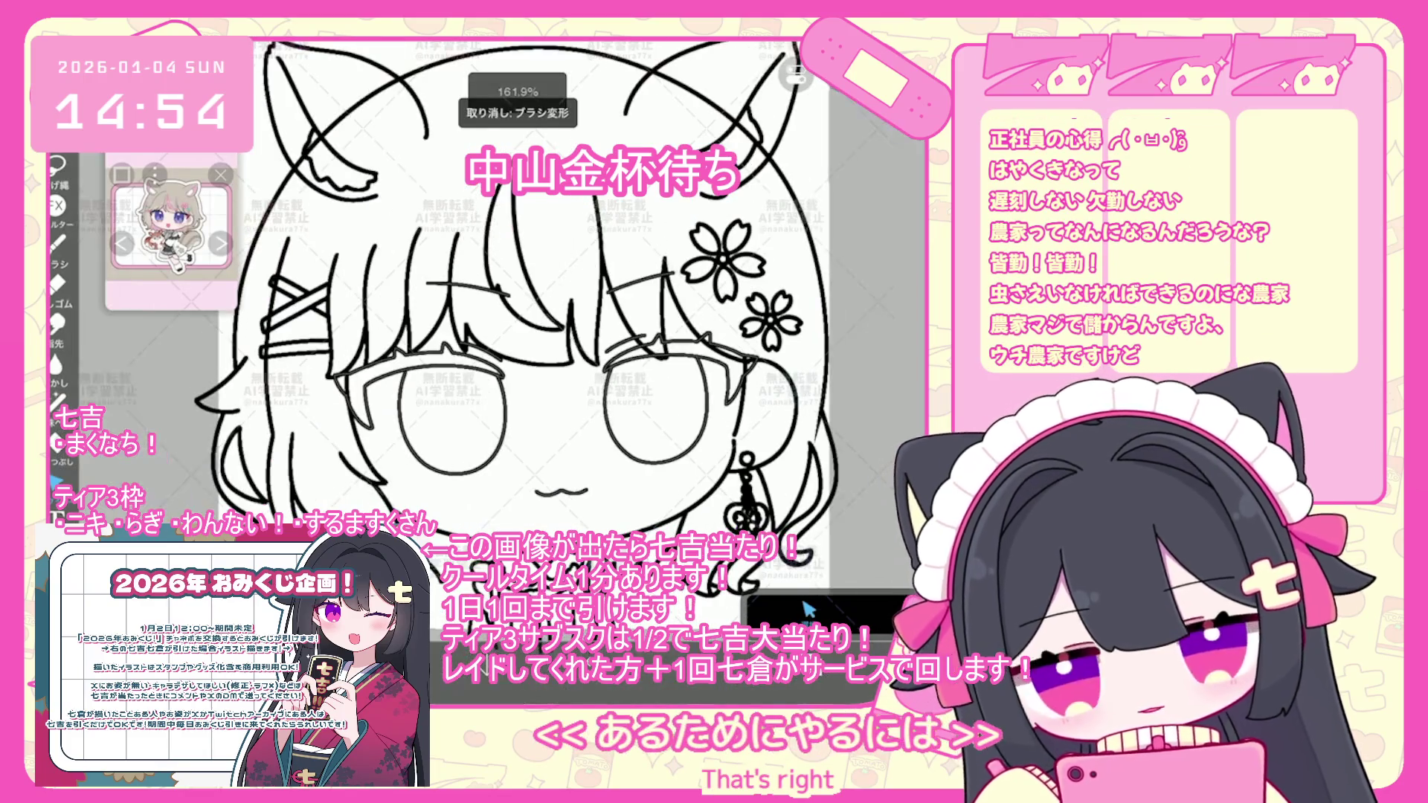
pyautogui.click(808, 610)
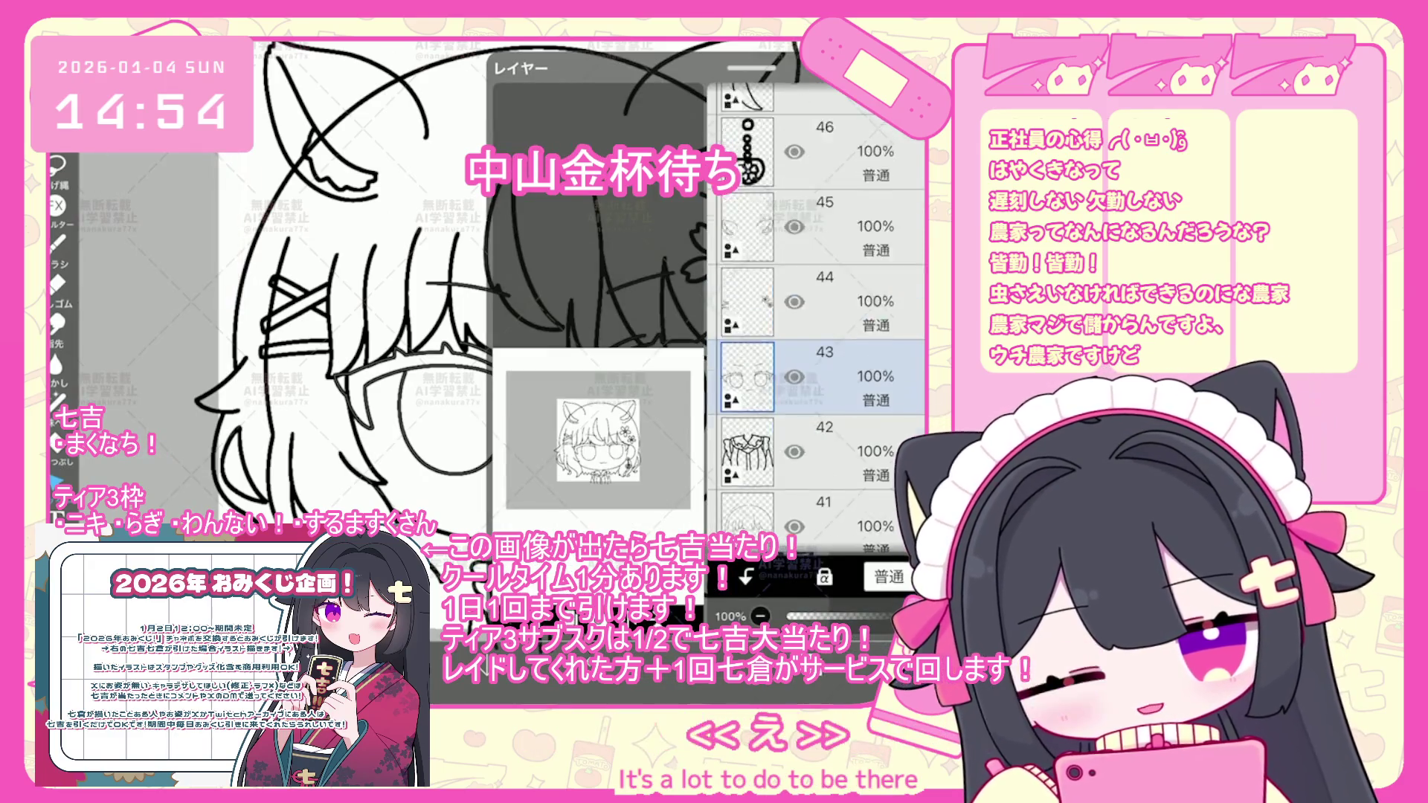
# - Toggle the sketch layers' visibility and delete layer 25
pyautogui.click(818, 316)
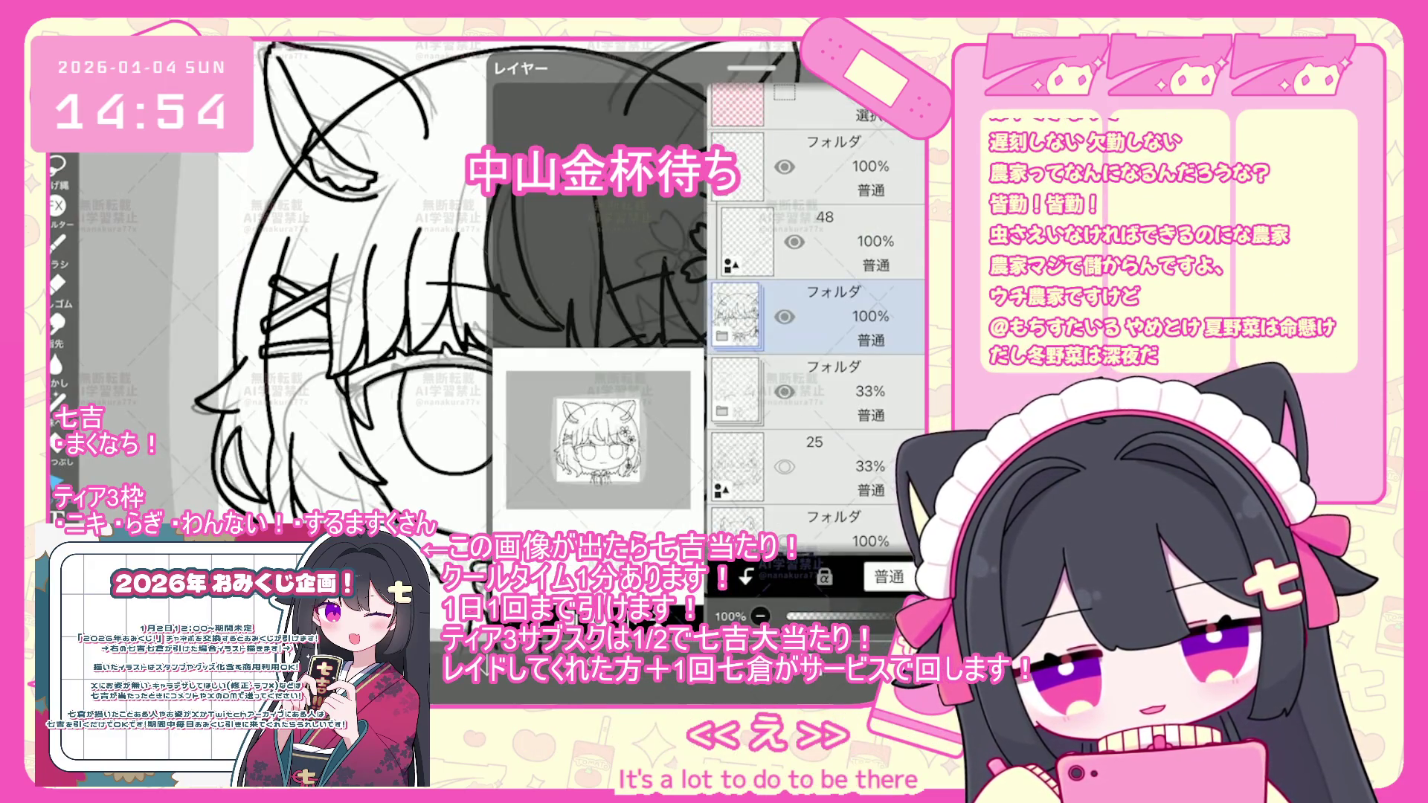
pyautogui.click(785, 466)
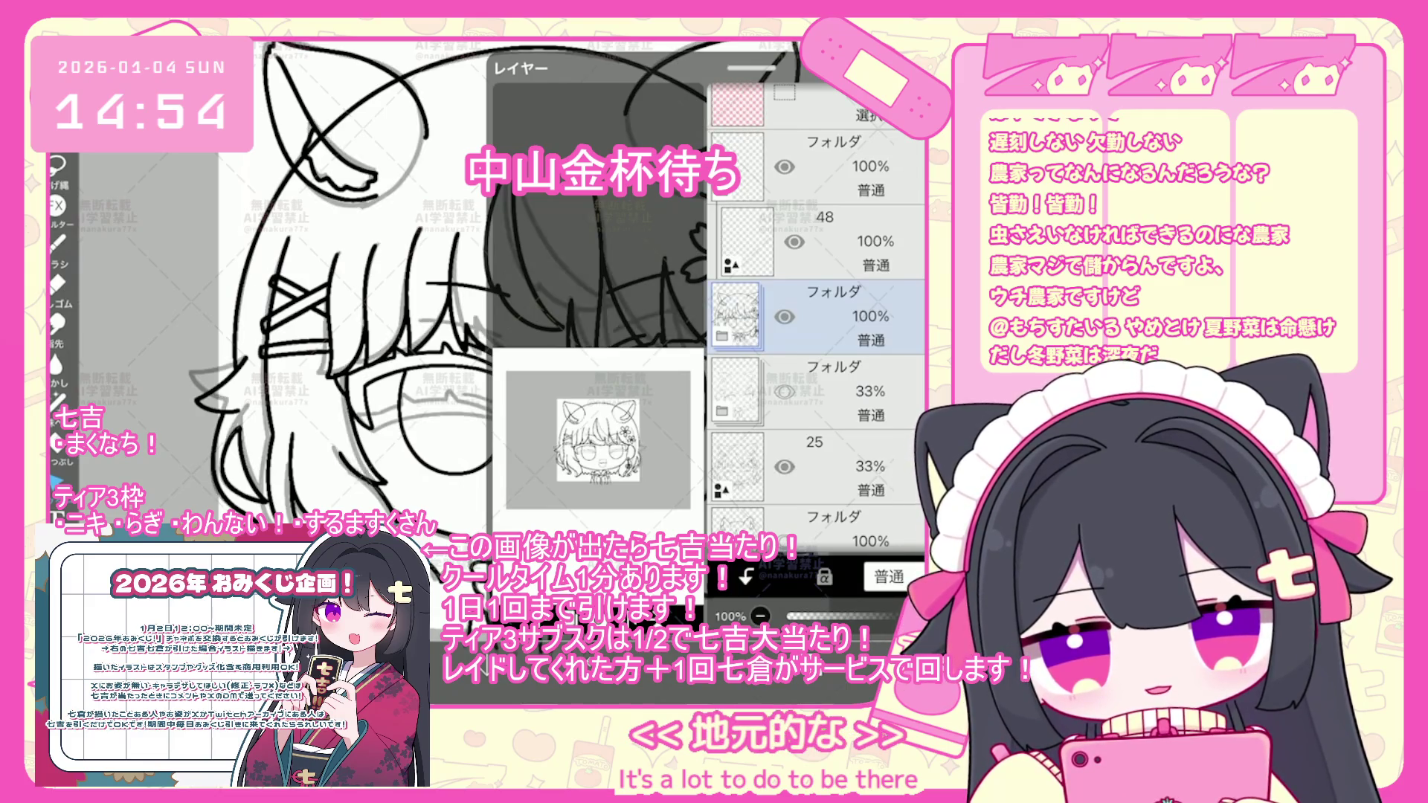
pyautogui.click(833, 457)
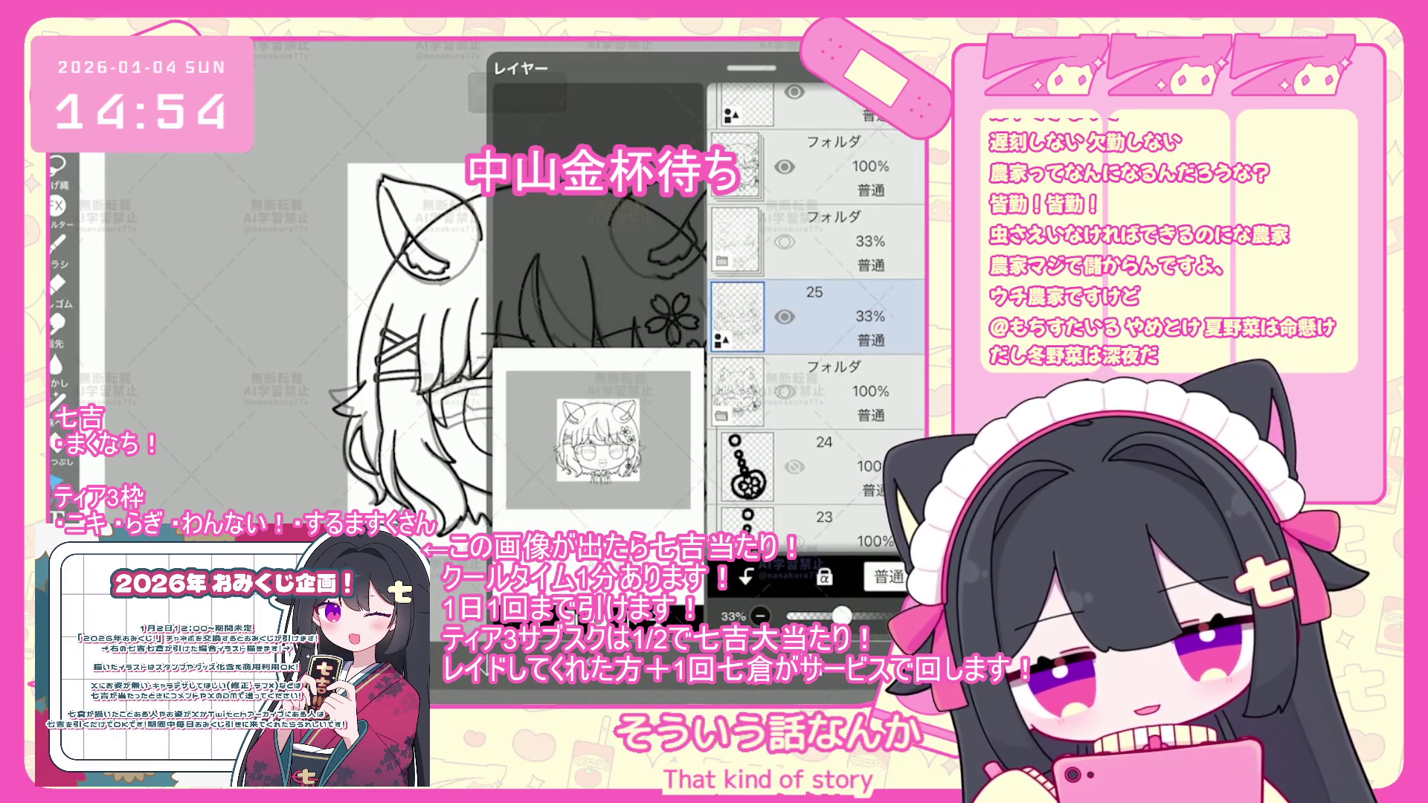
pyautogui.click(794, 466)
pyautogui.click(785, 316)
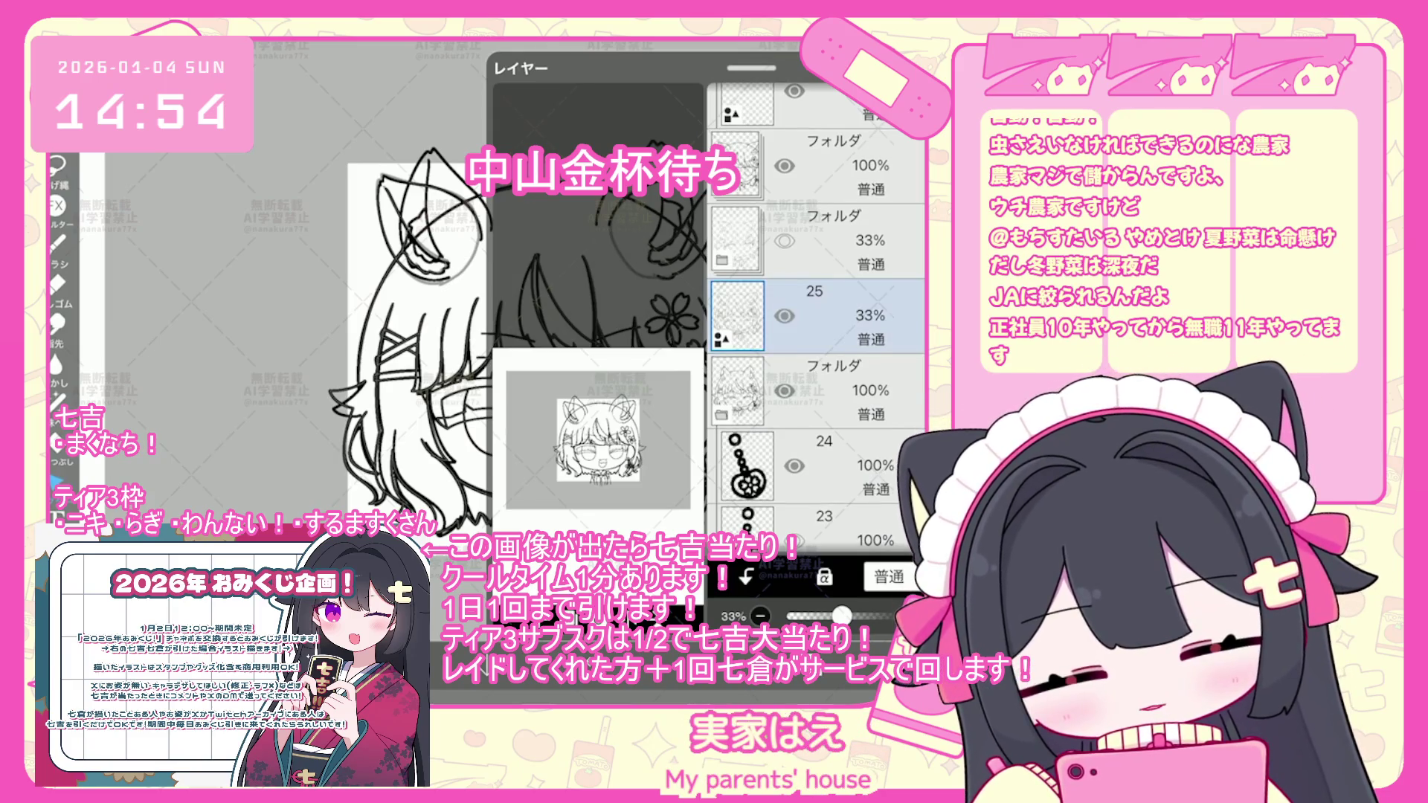
pyautogui.press('Delete')
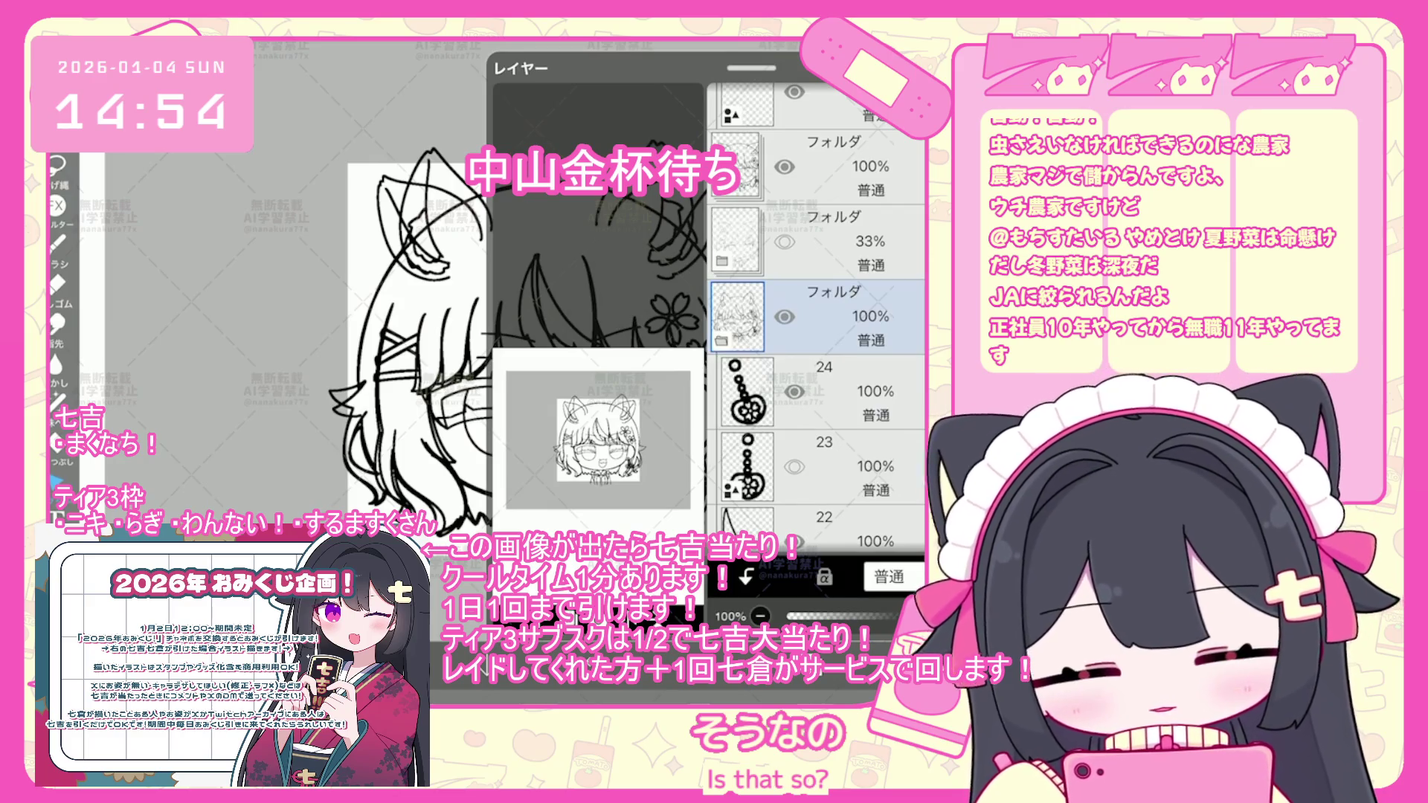
# - Make layer 20 active, then select and release the left eye's lines
pyautogui.scroll(-5, 818, 312)
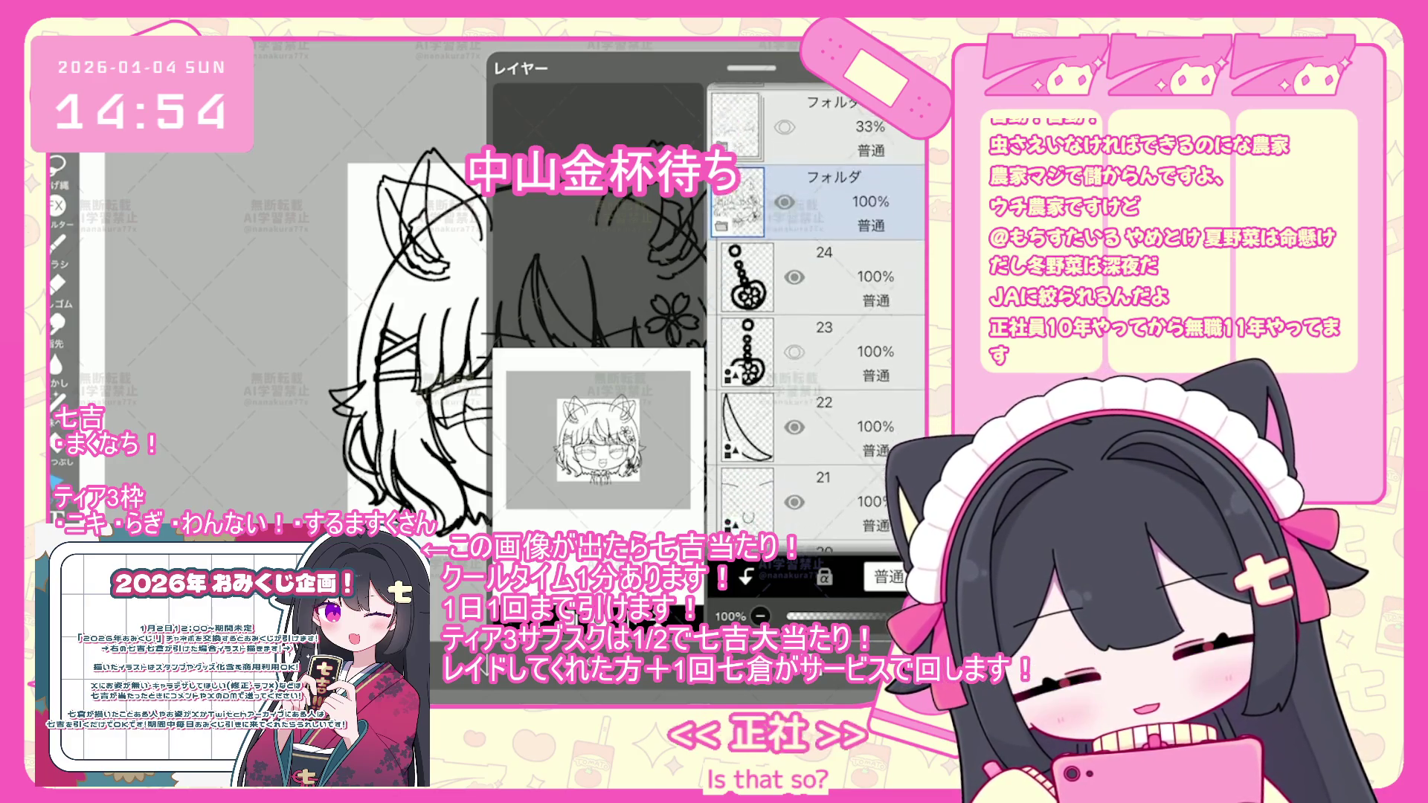
pyautogui.click(747, 442)
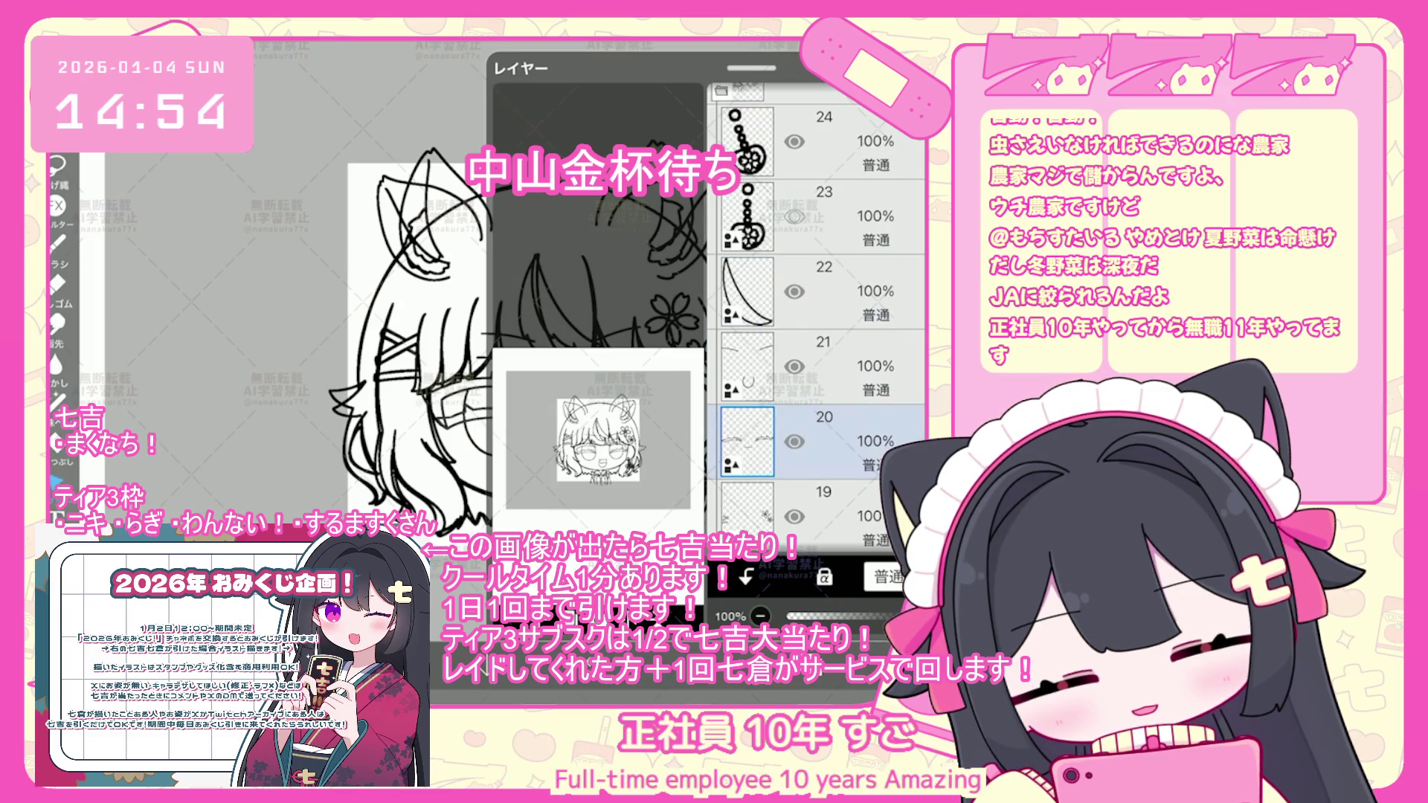
pyautogui.click(808, 608)
pyautogui.scroll(5, 809, 608)
pyautogui.moveTo(368, 377); pyautogui.dragTo(552, 426)
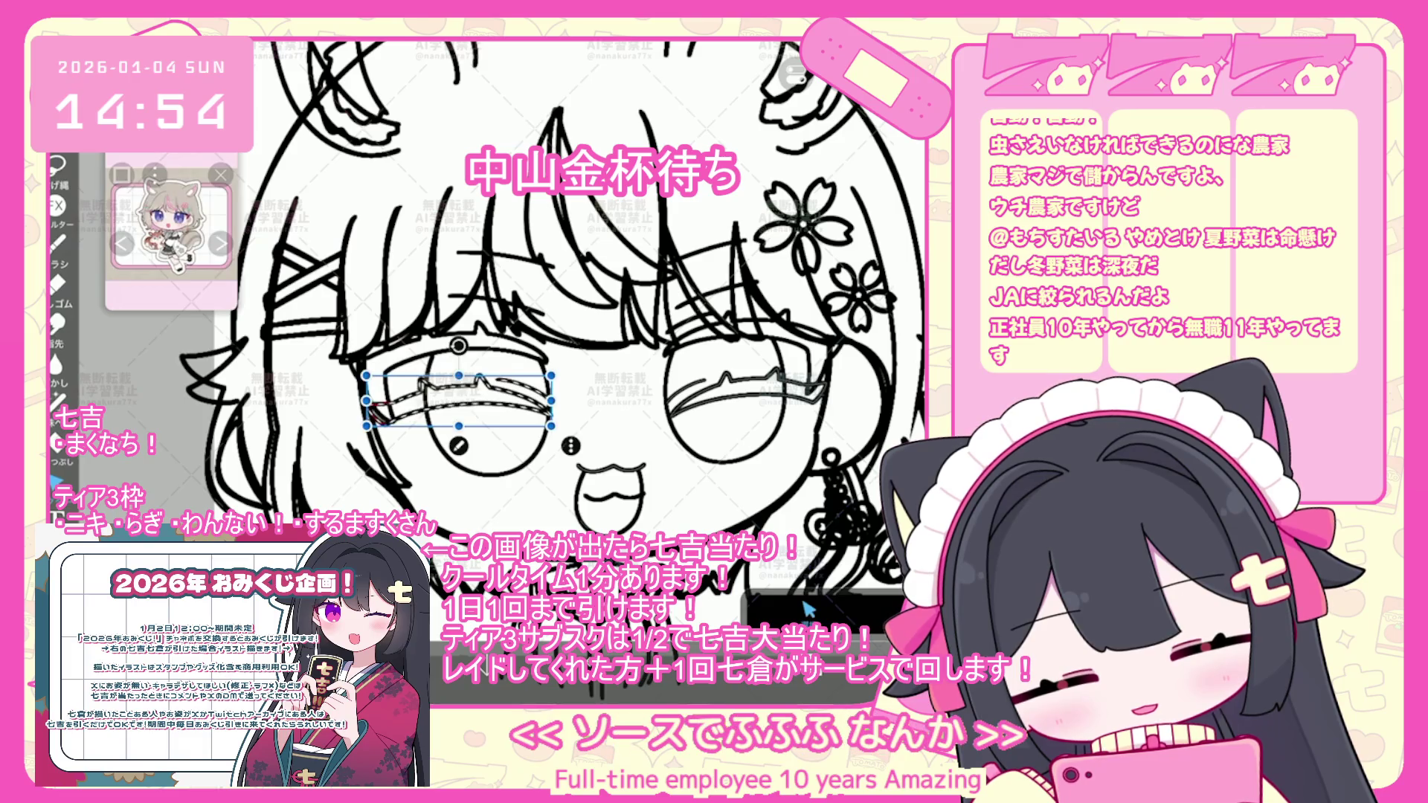
pyautogui.click(668, 377)
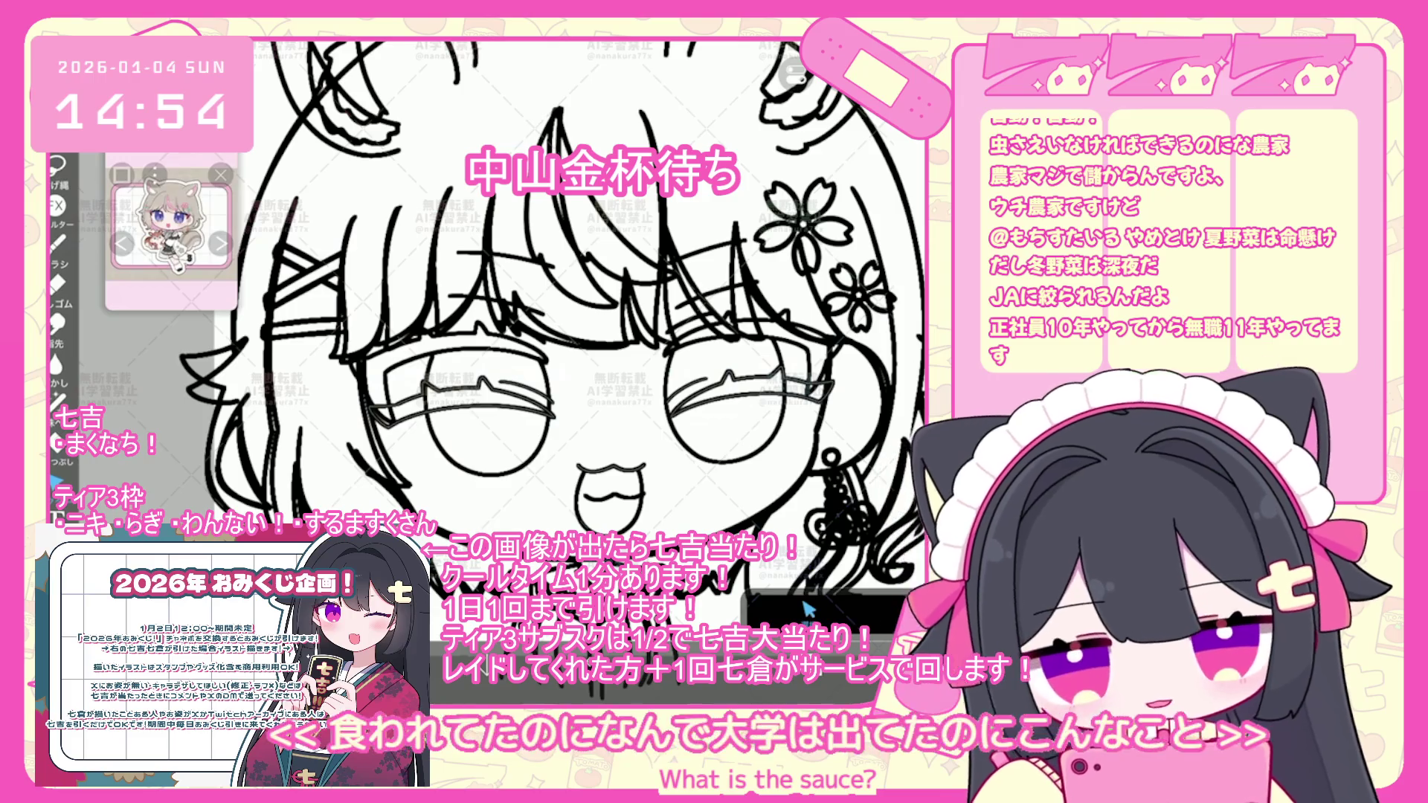
pyautogui.click(807, 609)
pyautogui.scroll(-3, 818, 335)
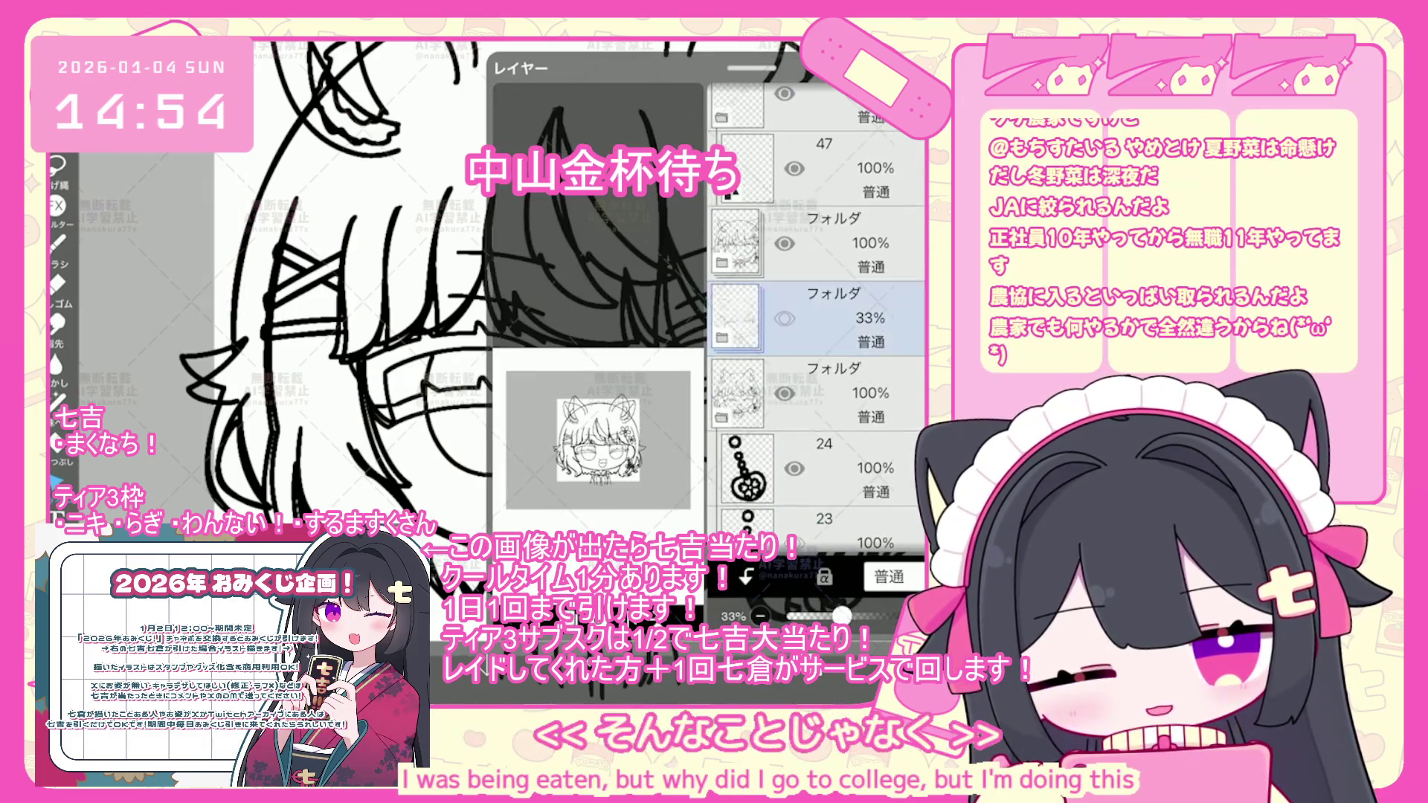
pyautogui.click(808, 610)
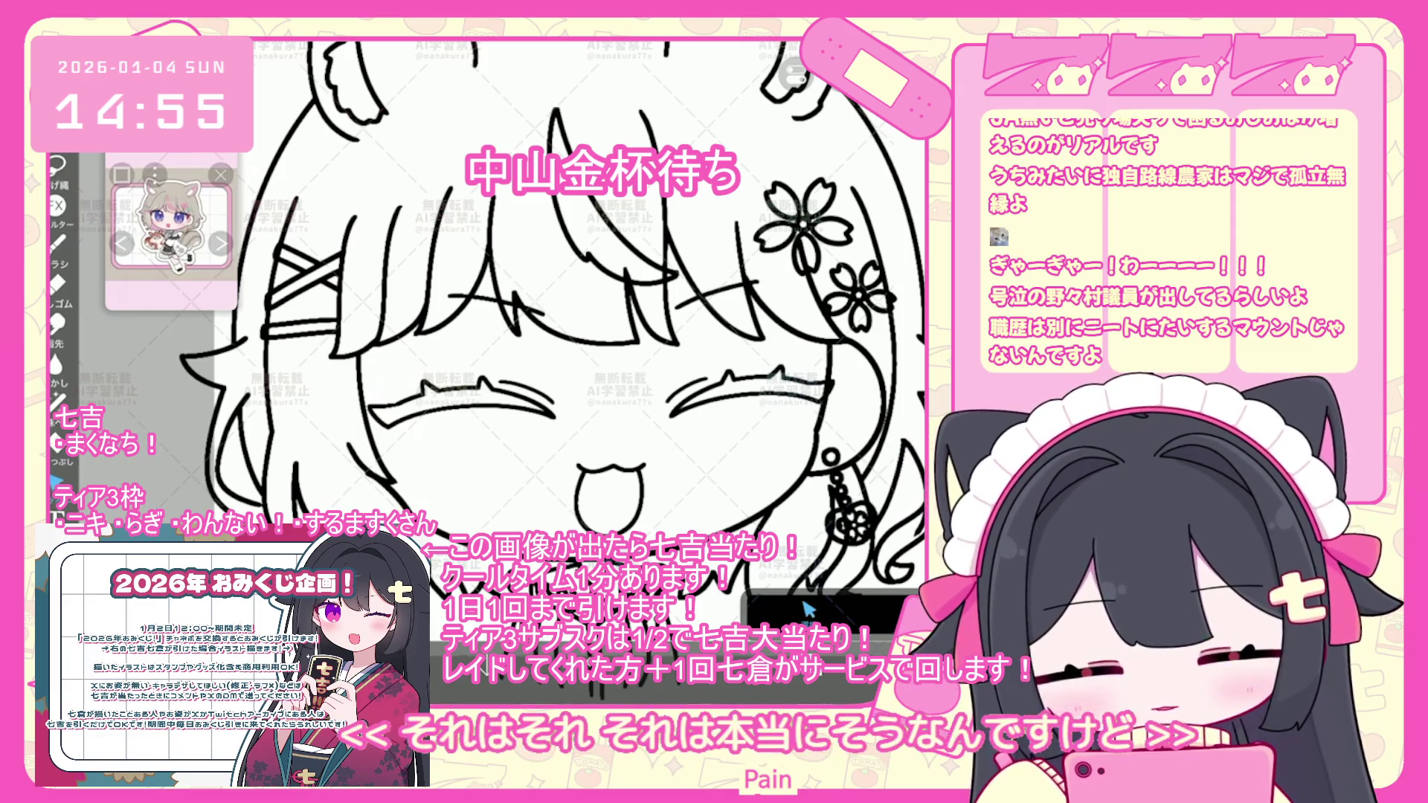
# - Select layer 22, then the folder at 33% opacity, checking the face in between
pyautogui.click(807, 610)
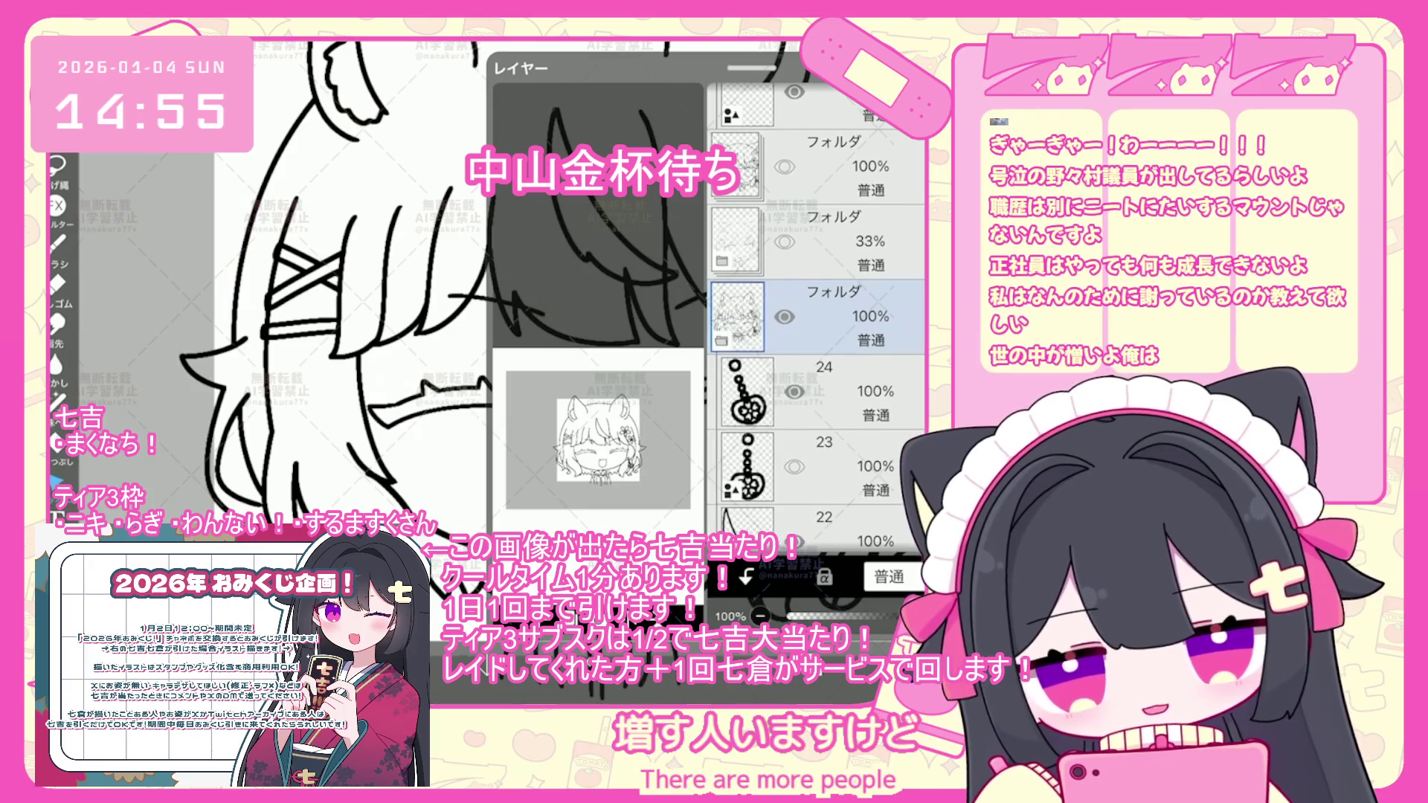
pyautogui.click(819, 428)
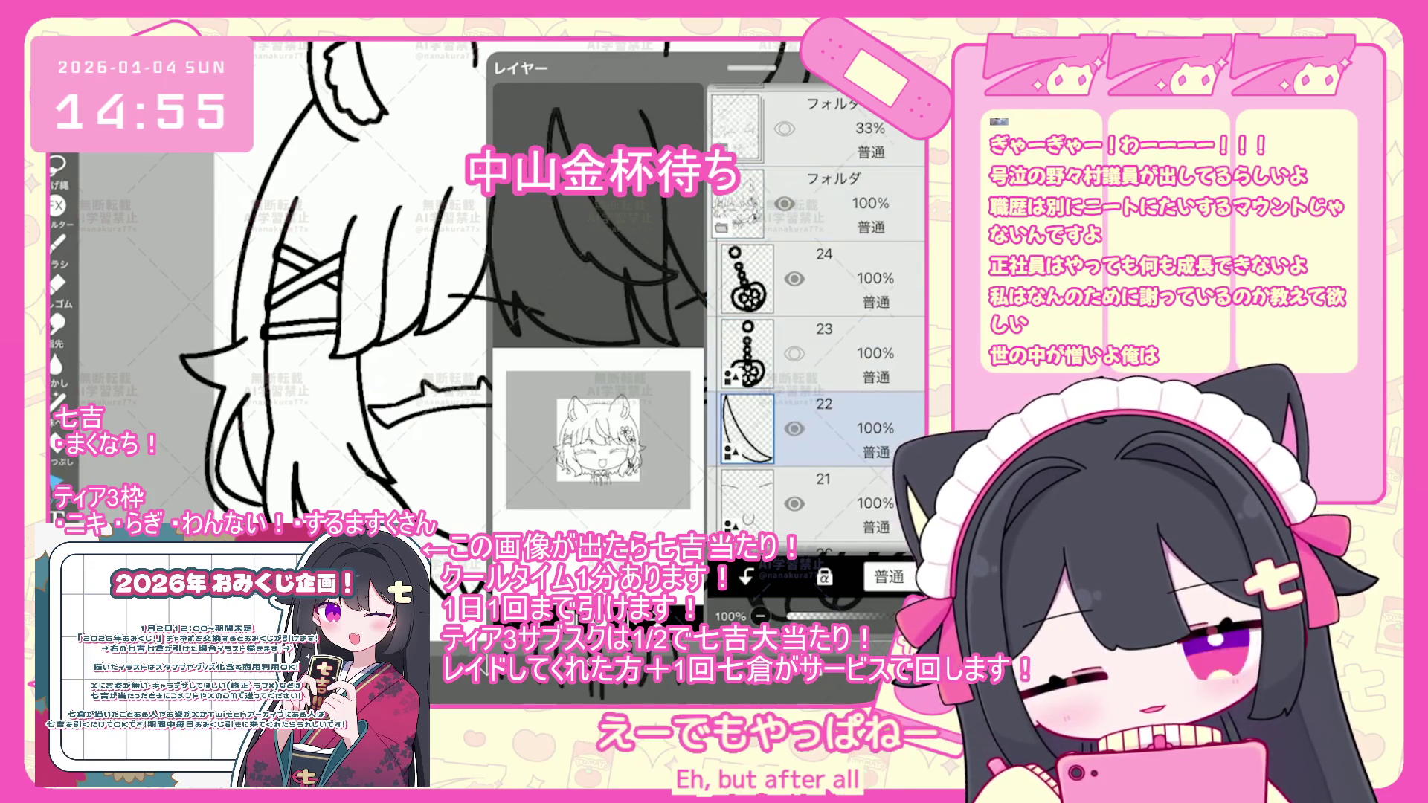
pyautogui.scroll(3, 815, 320)
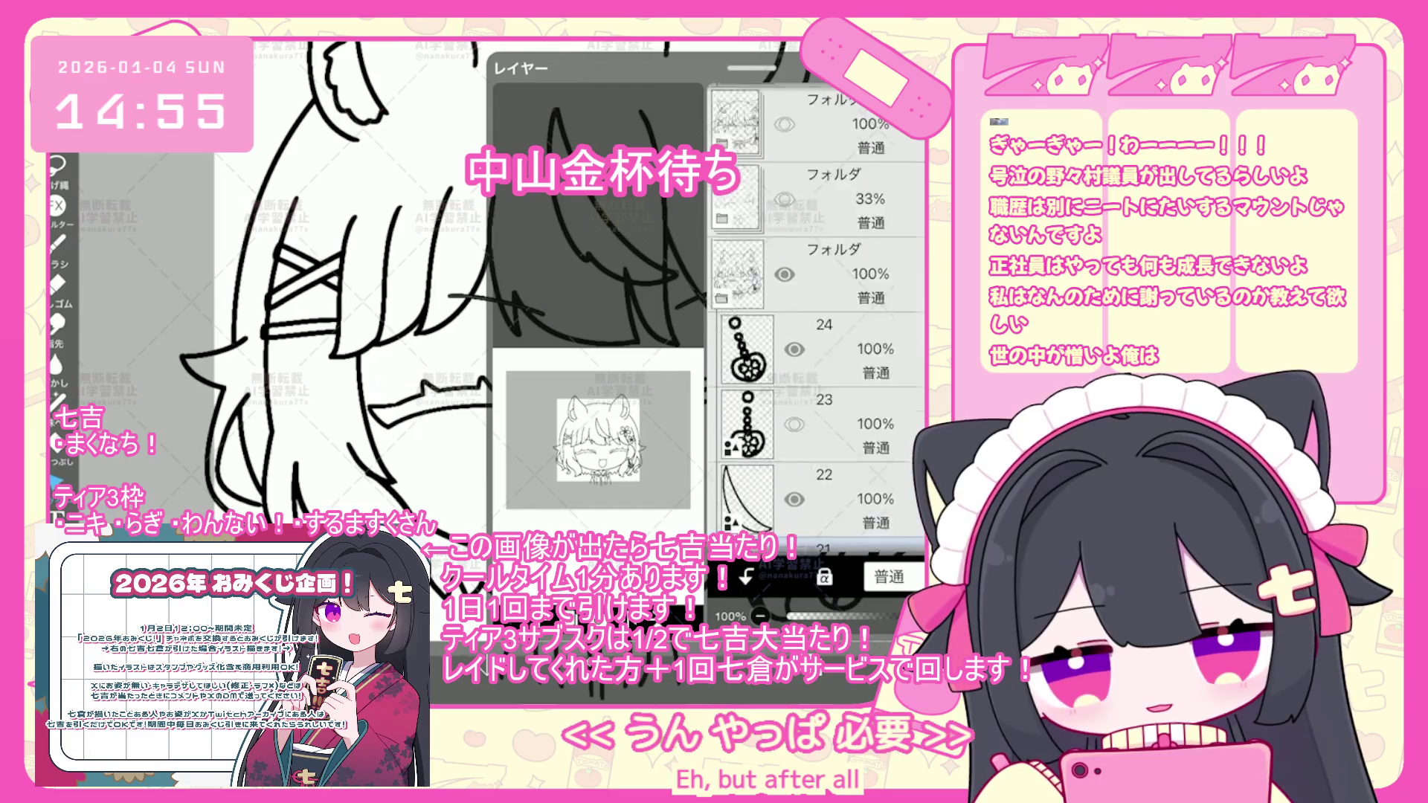
pyautogui.click(818, 288)
pyautogui.click(808, 609)
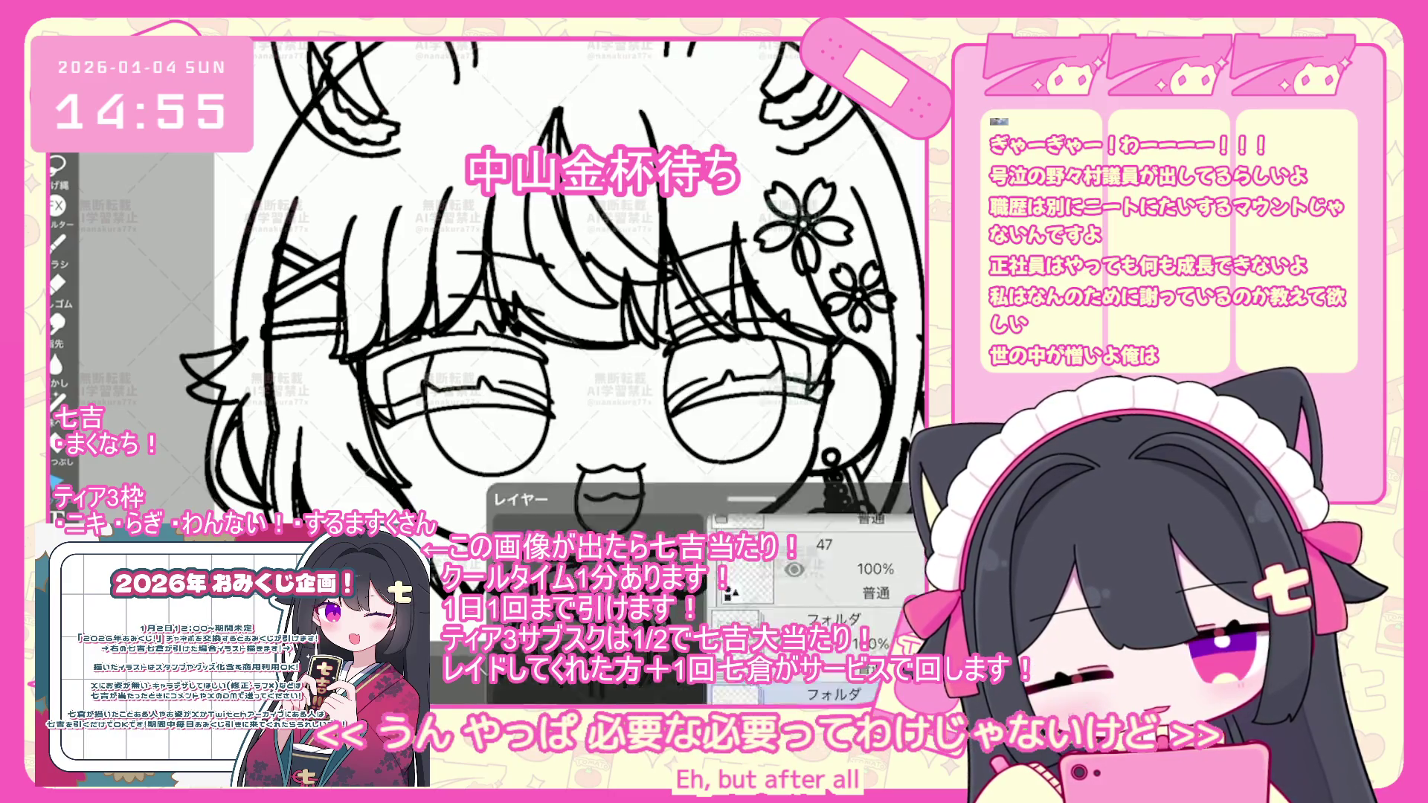
pyautogui.click(808, 608)
pyautogui.scroll(2, 816, 320)
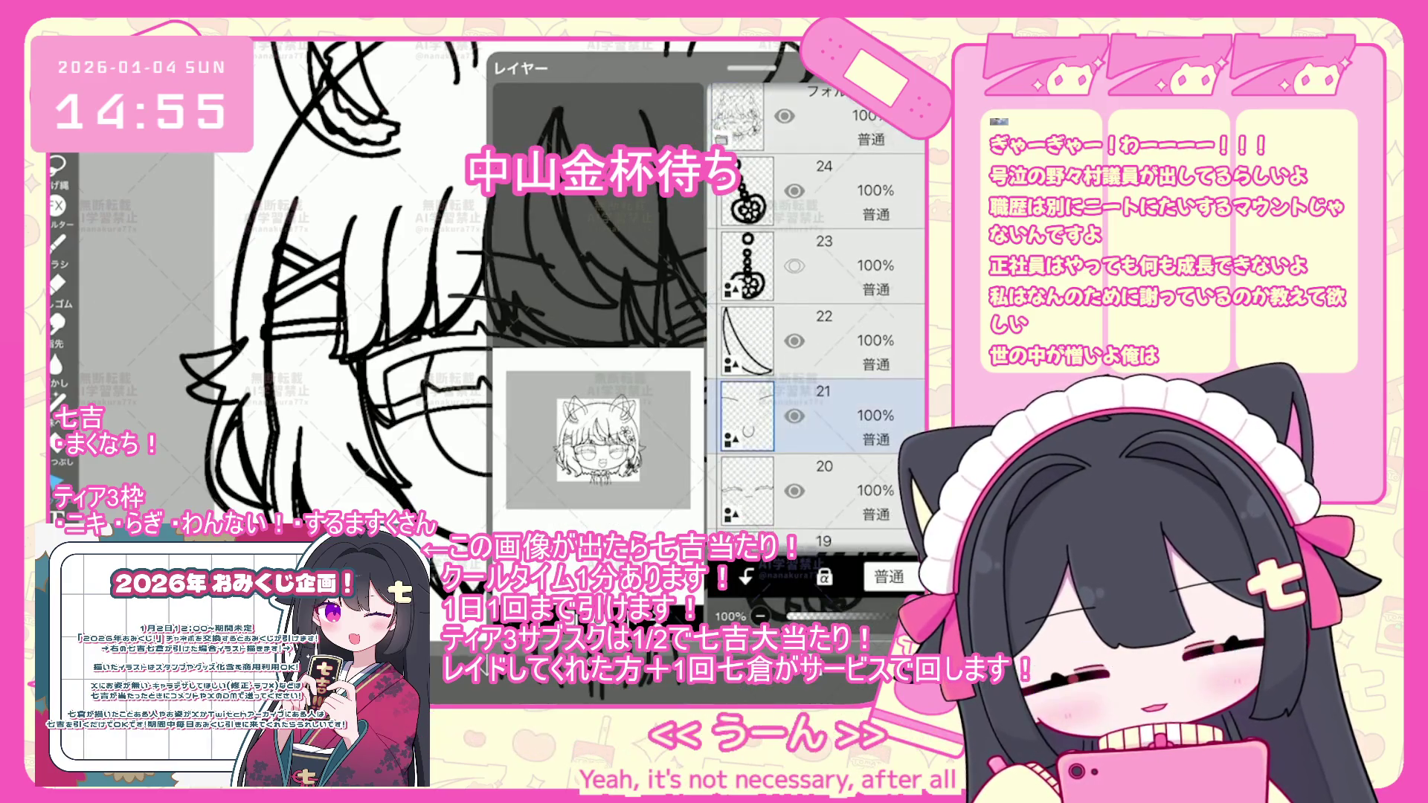
pyautogui.click(808, 609)
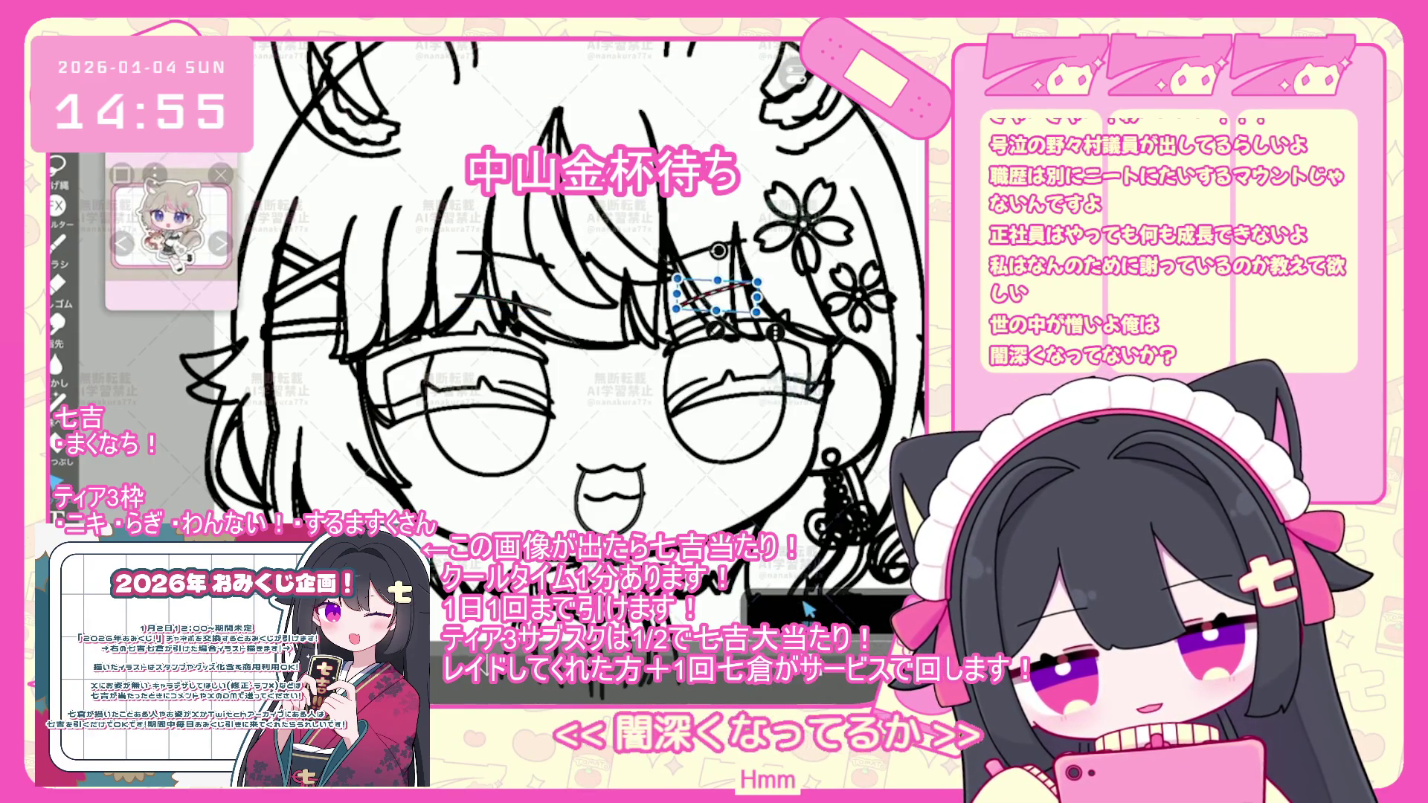
pyautogui.click(808, 608)
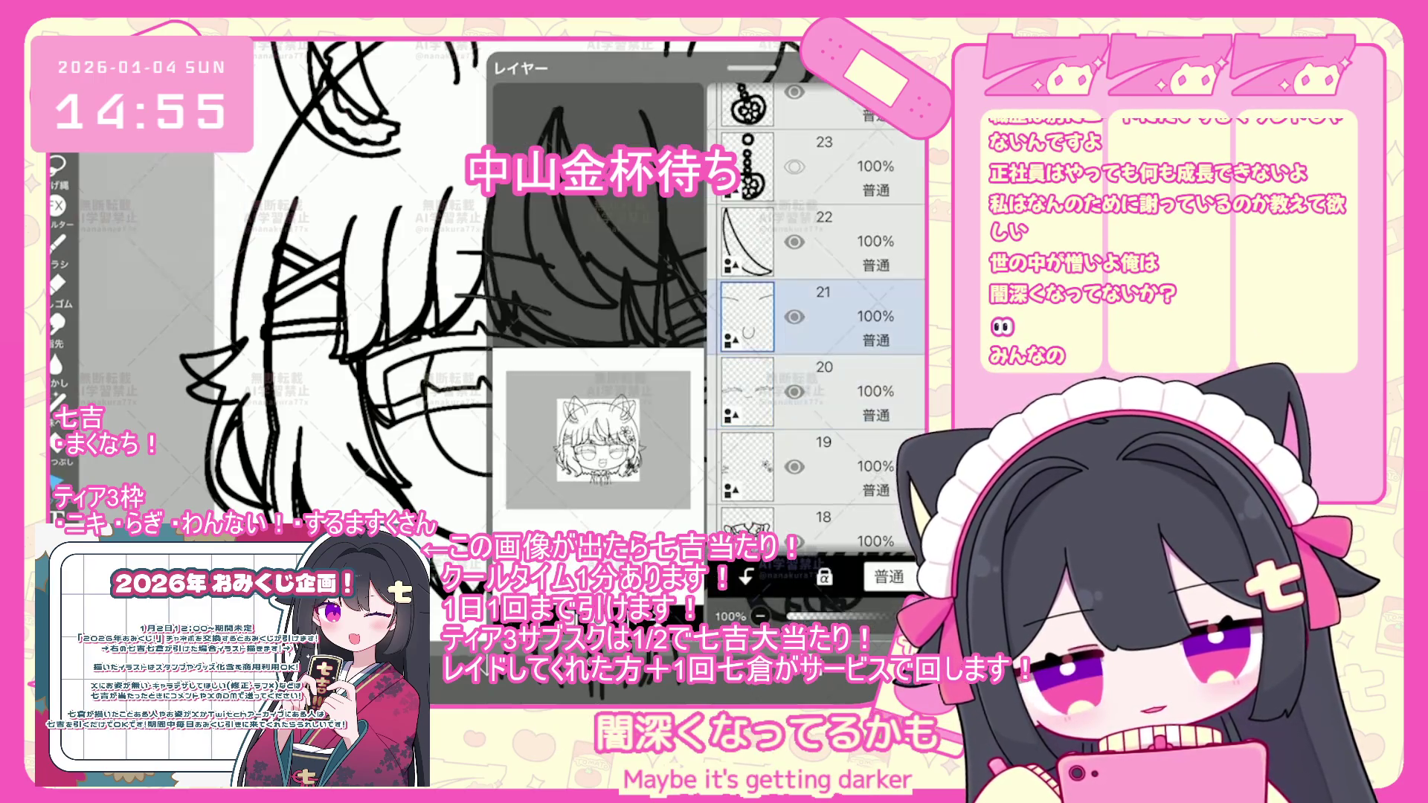
pyautogui.scroll(-5, 816, 320)
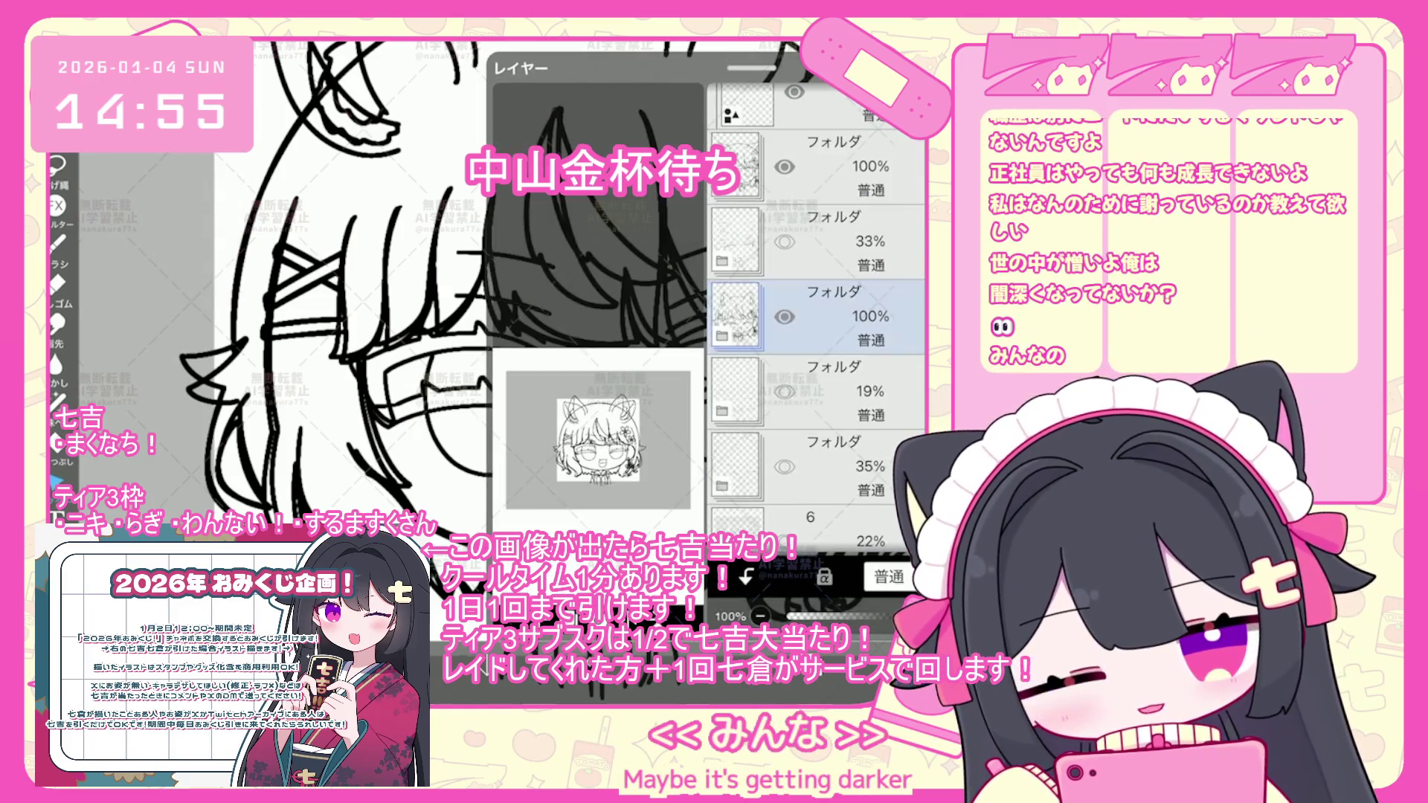
pyautogui.click(808, 608)
pyautogui.scroll(-5, 565, 357)
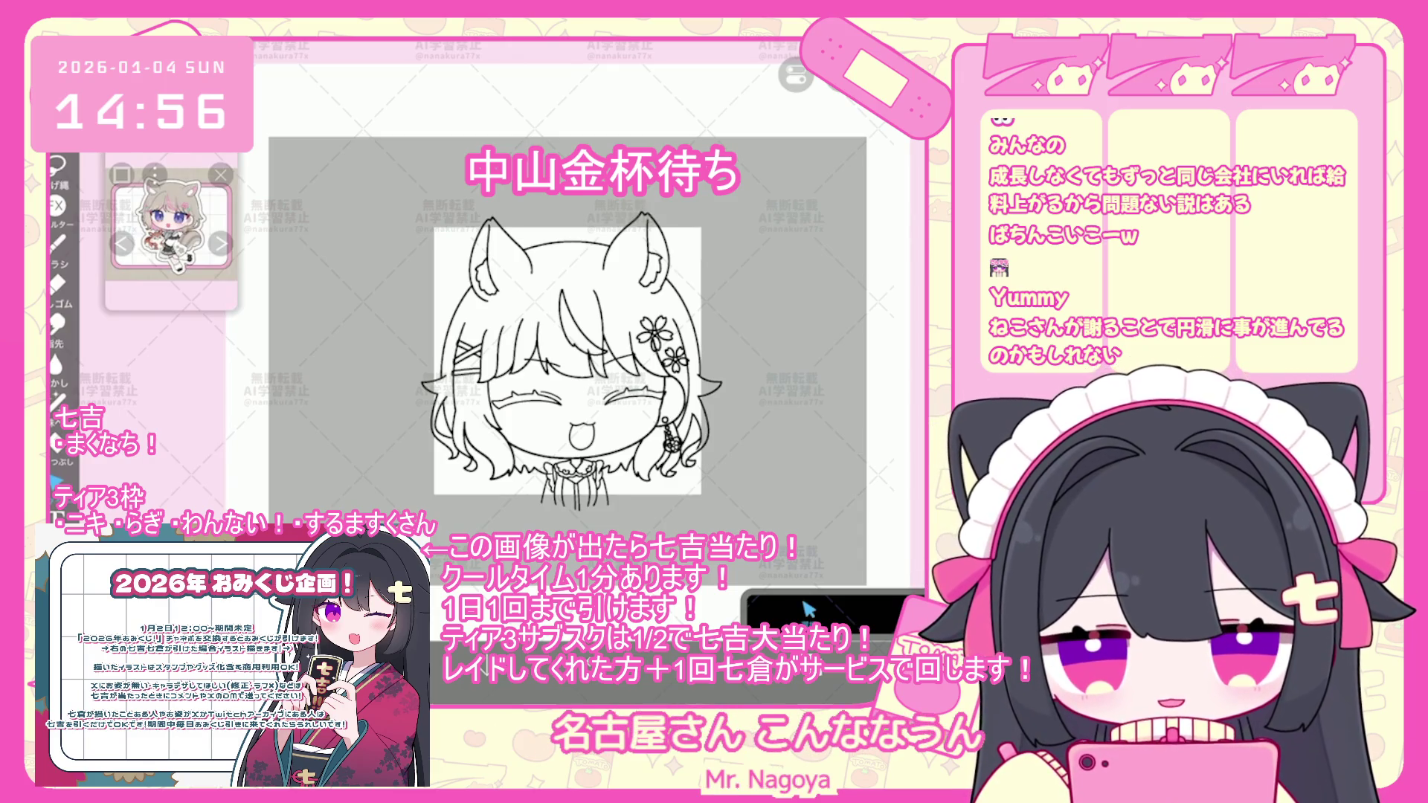
# - Select layer 17 in the layer list and switch to the Brush tool
pyautogui.click(808, 610)
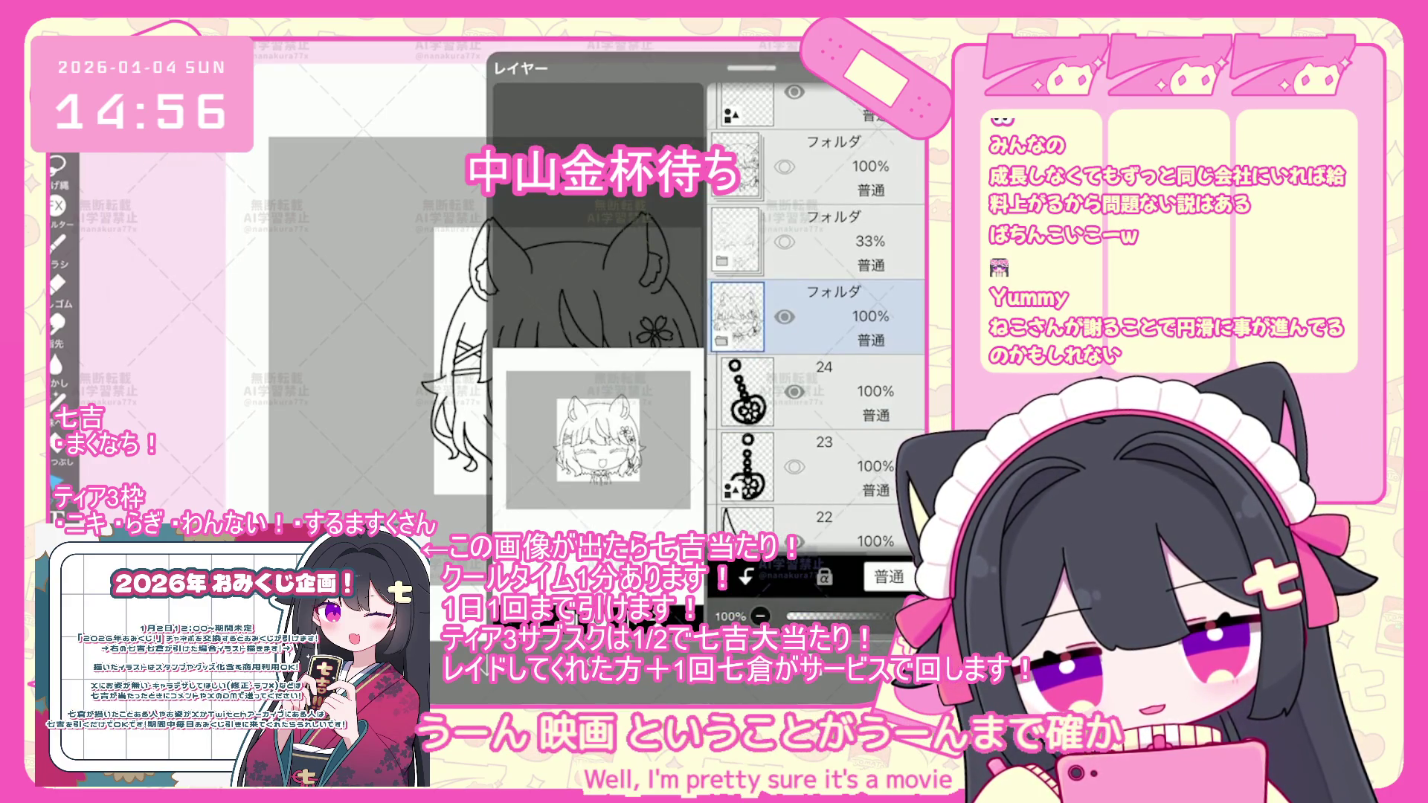
pyautogui.click(808, 610)
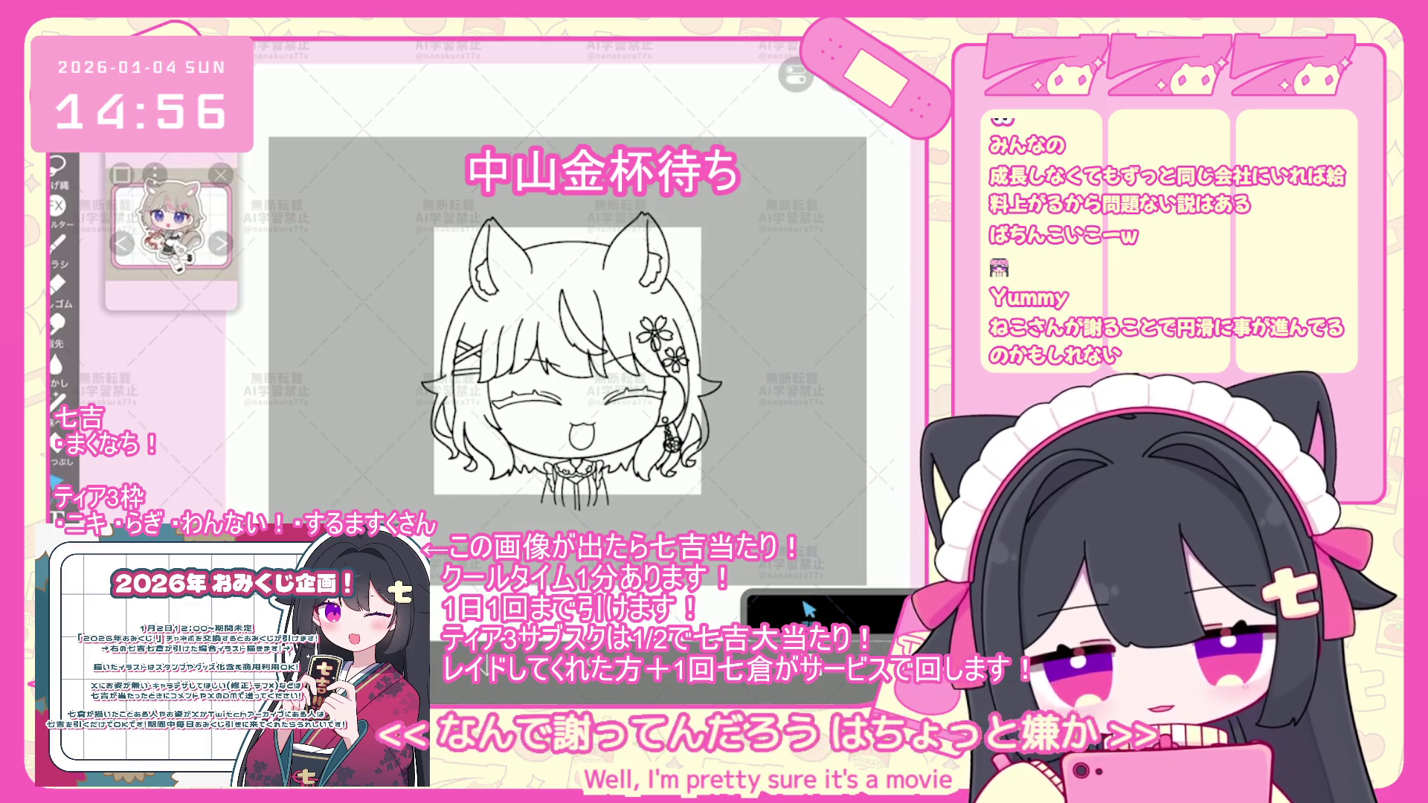
pyautogui.click(806, 609)
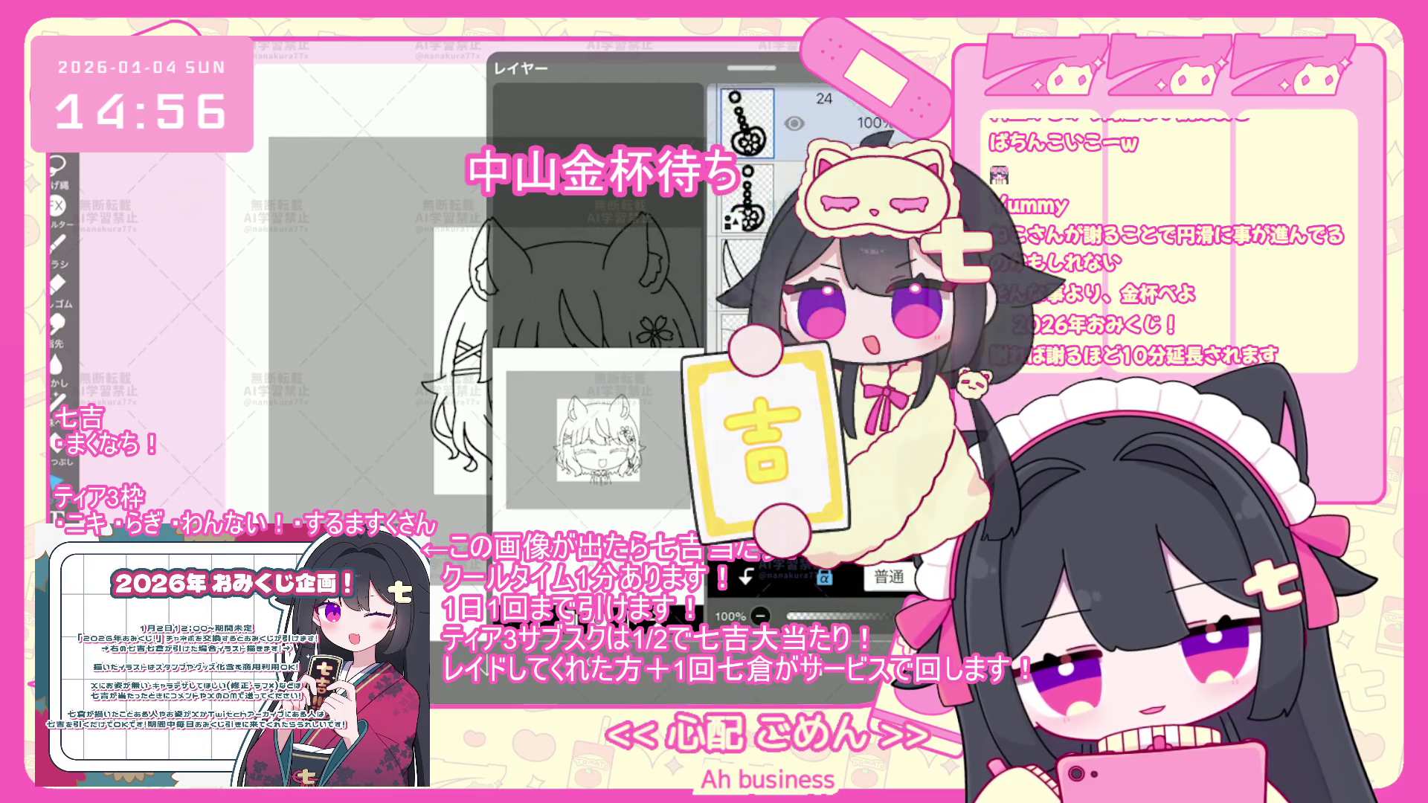
pyautogui.click(818, 320)
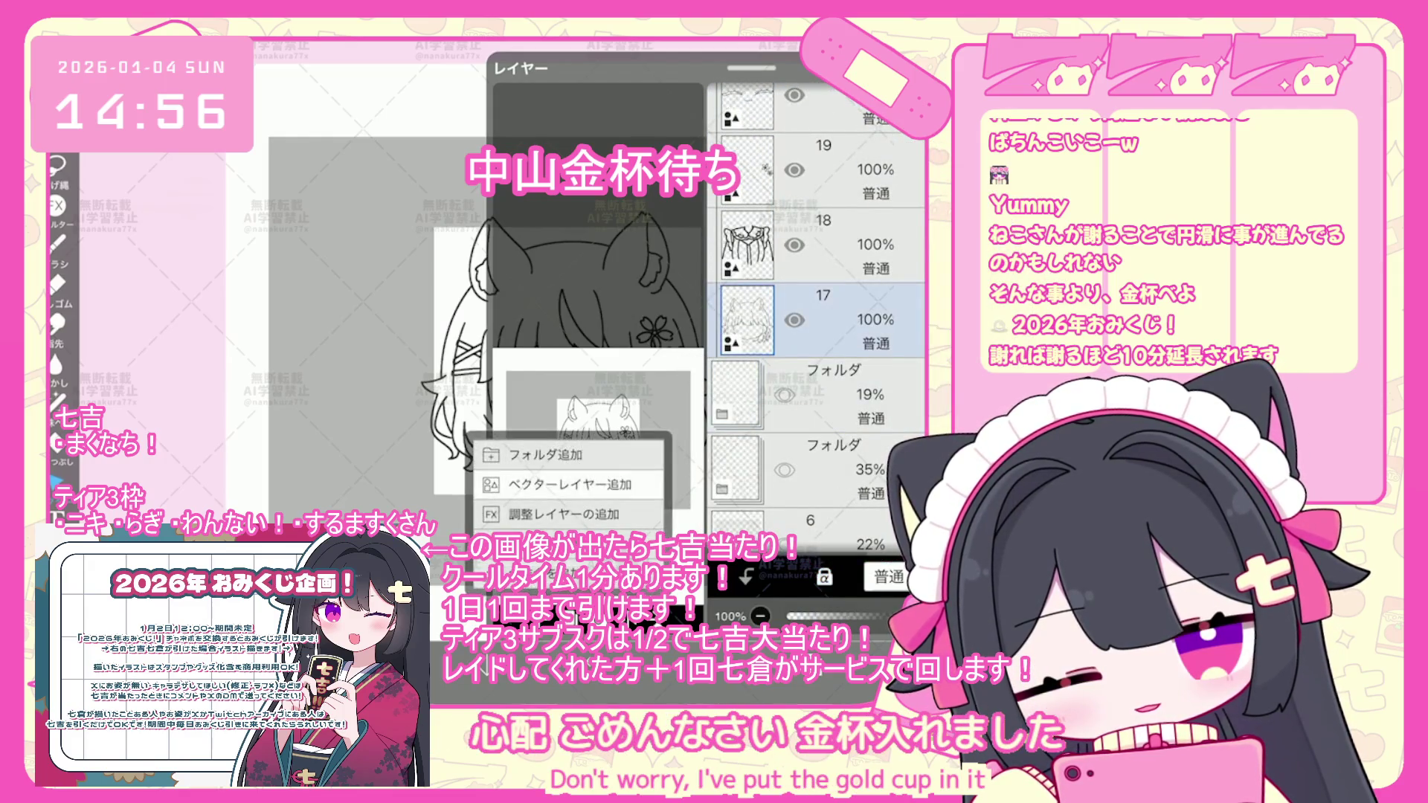
pyautogui.click(59, 245)
pyautogui.scroll(3, 565, 357)
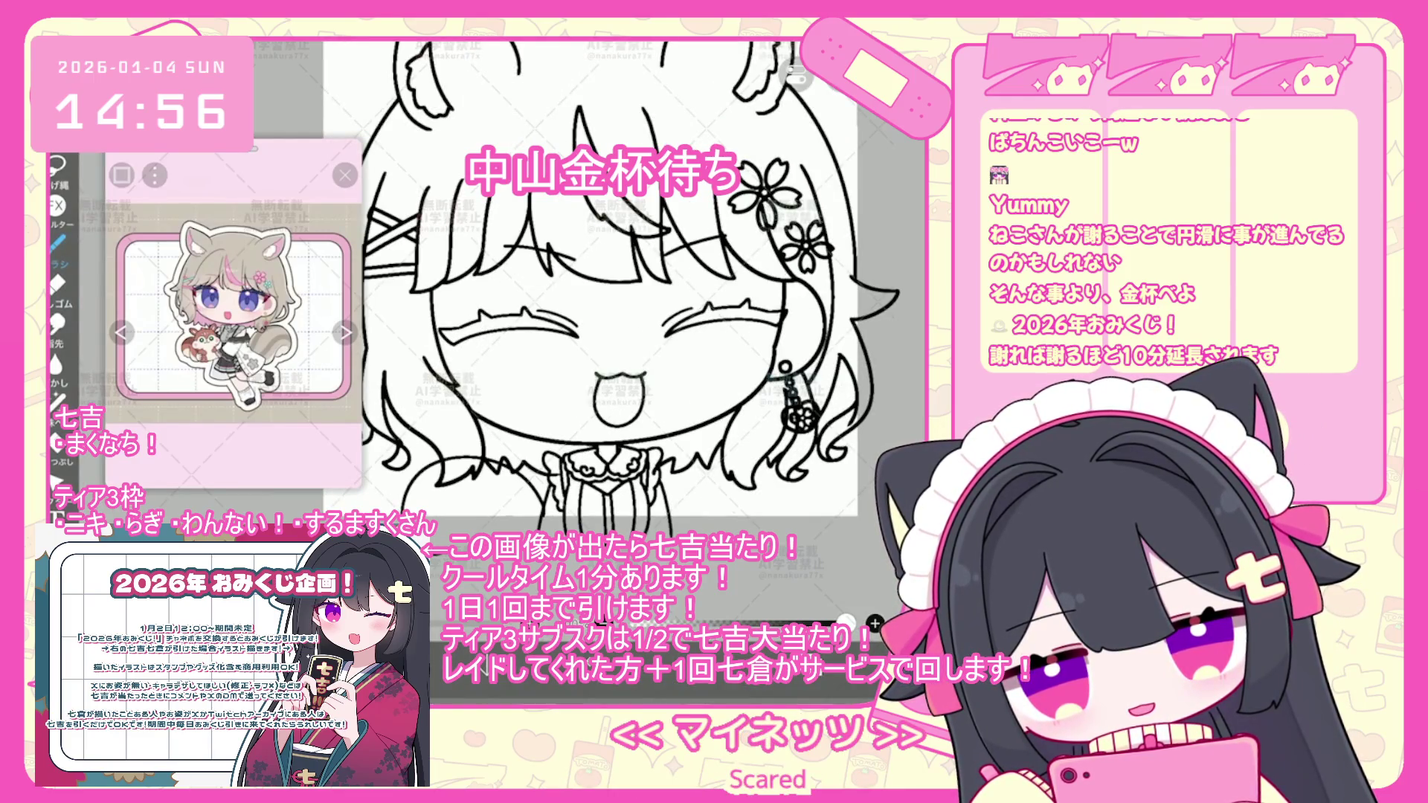
# - Undo nine added brush-shape strokes, clearing stray lines near the hair and chest
pyautogui.hotkey('ctrl', 'z')
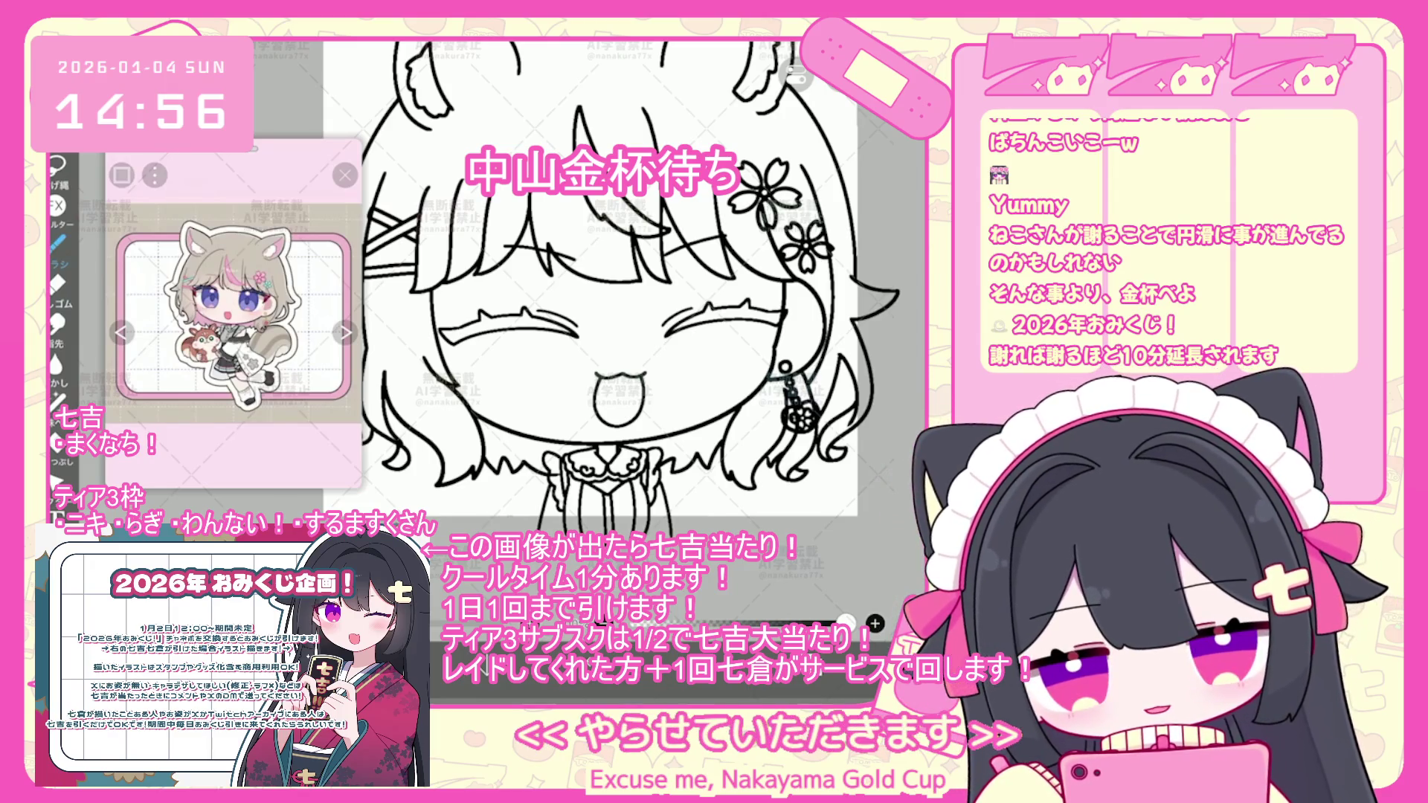
pyautogui.hotkey('ctrl', 'z')
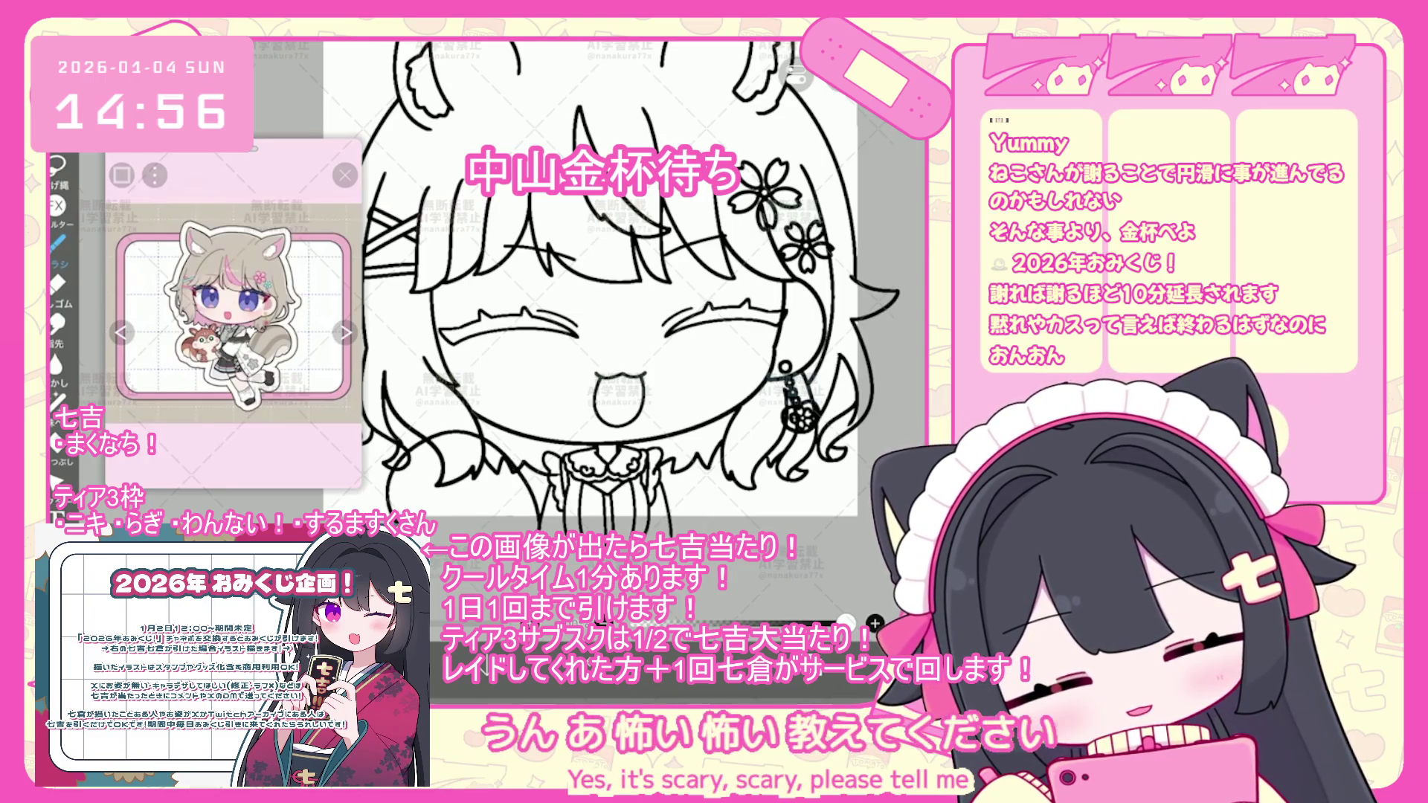
pyautogui.hotkey('ctrl', 'z')
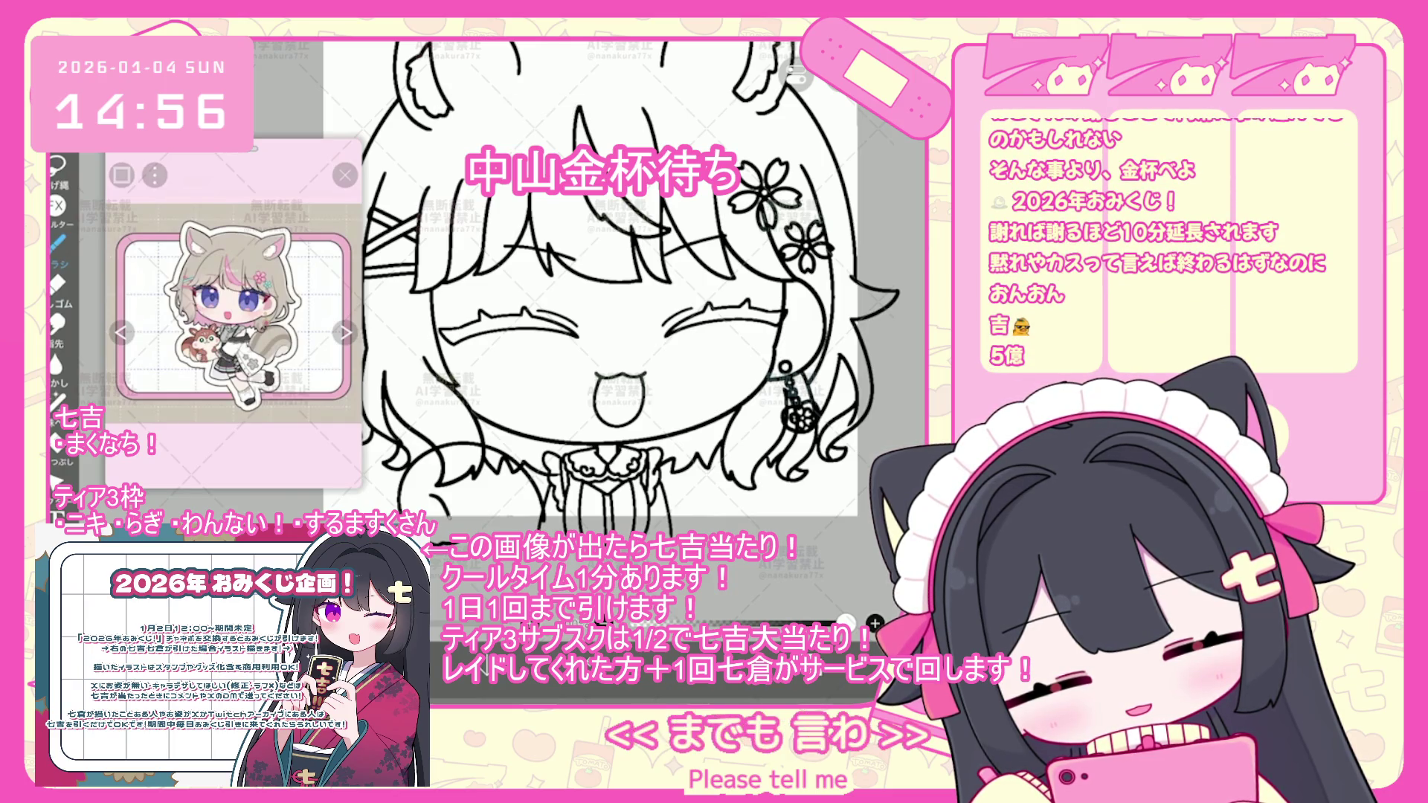
pyautogui.hotkey('ctrl', 'z')
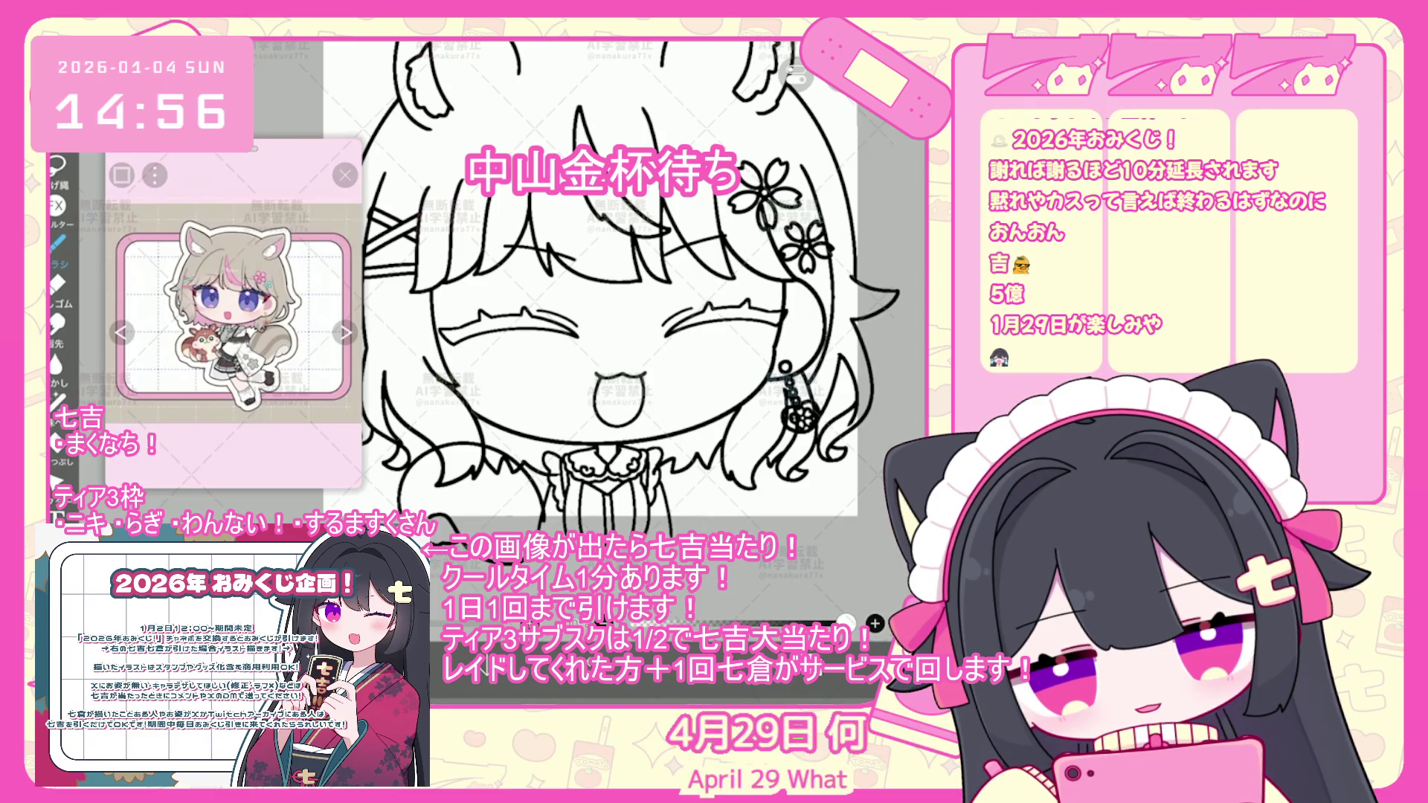
pyautogui.hotkey('ctrl', 'z')
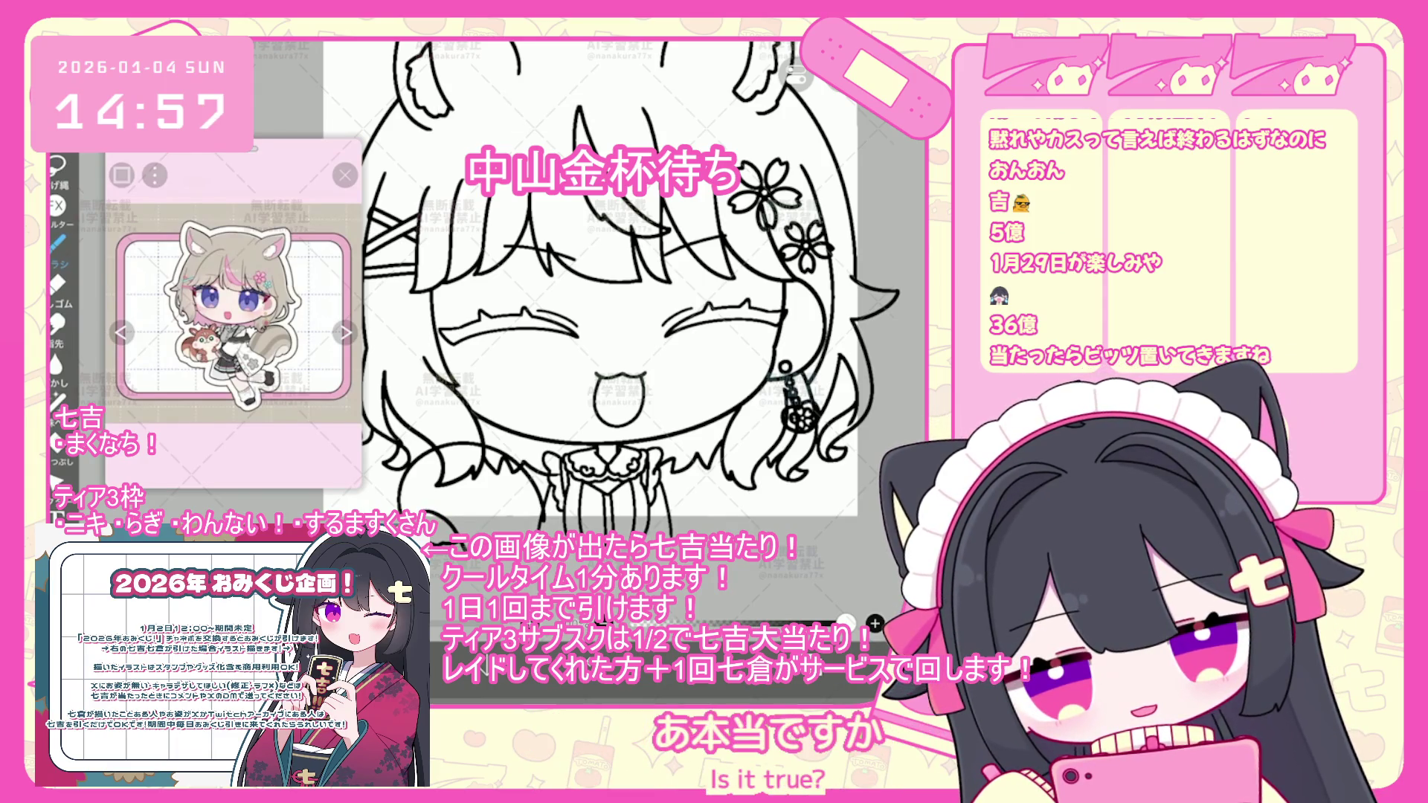
pyautogui.hotkey('ctrl', 'z')
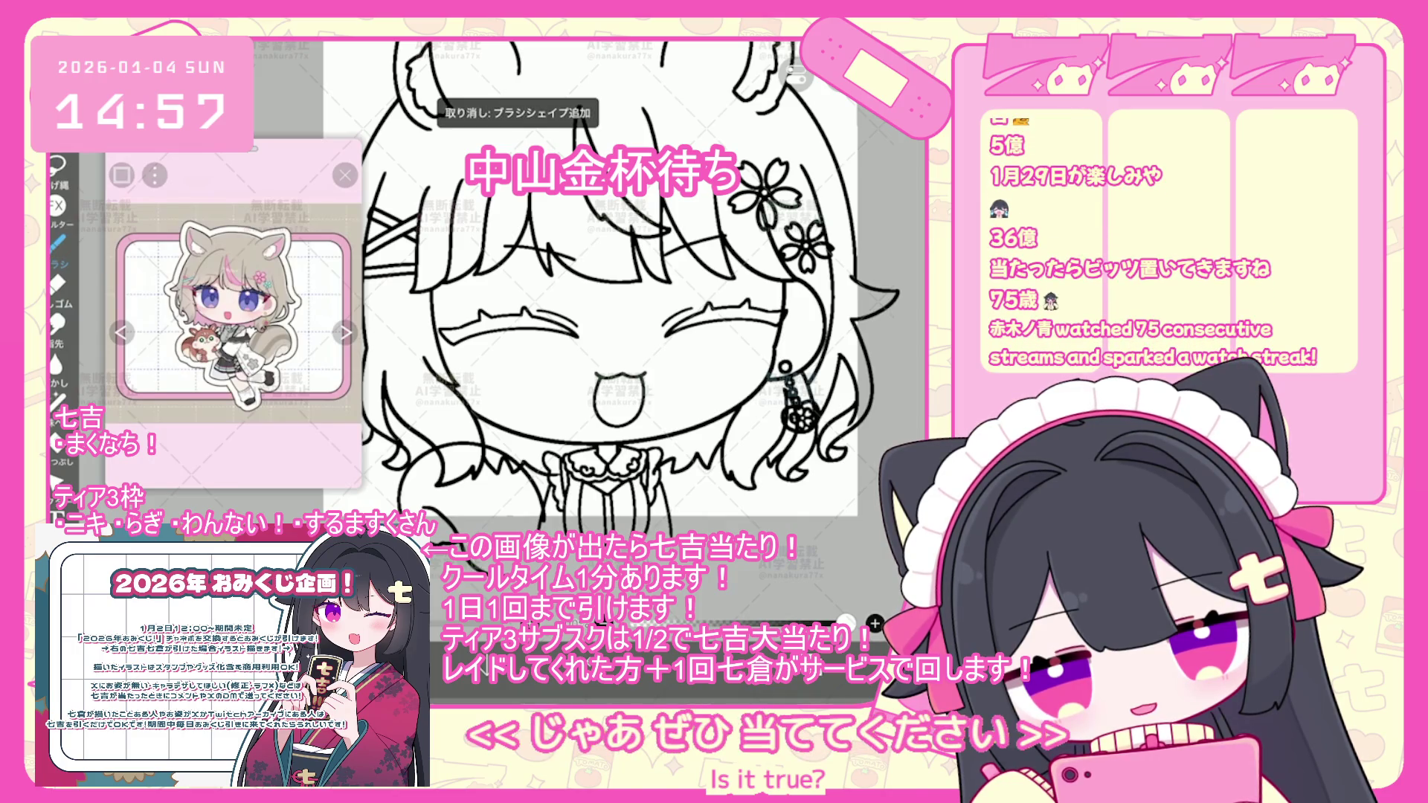
pyautogui.hotkey('ctrl', 'z')
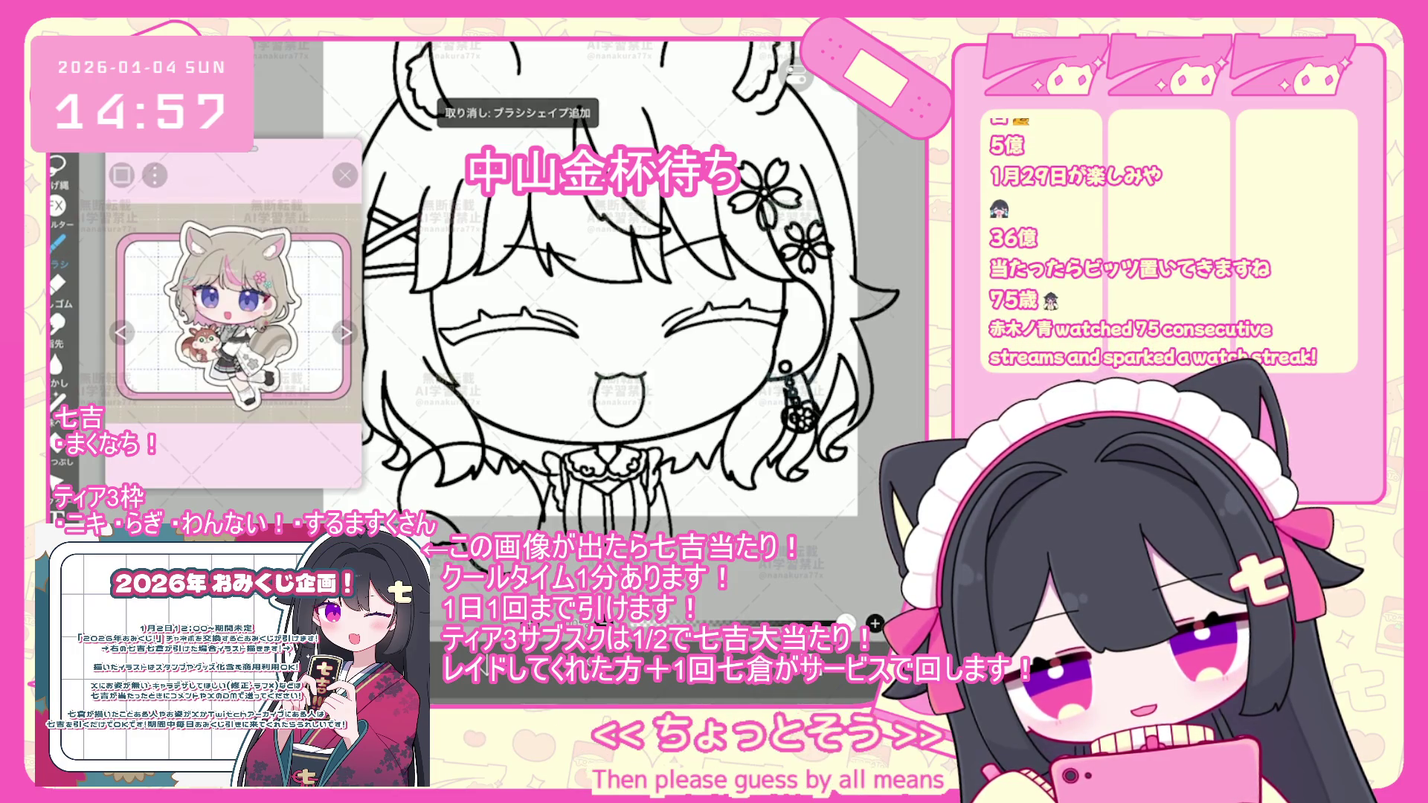
pyautogui.hotkey('ctrl', 'z')
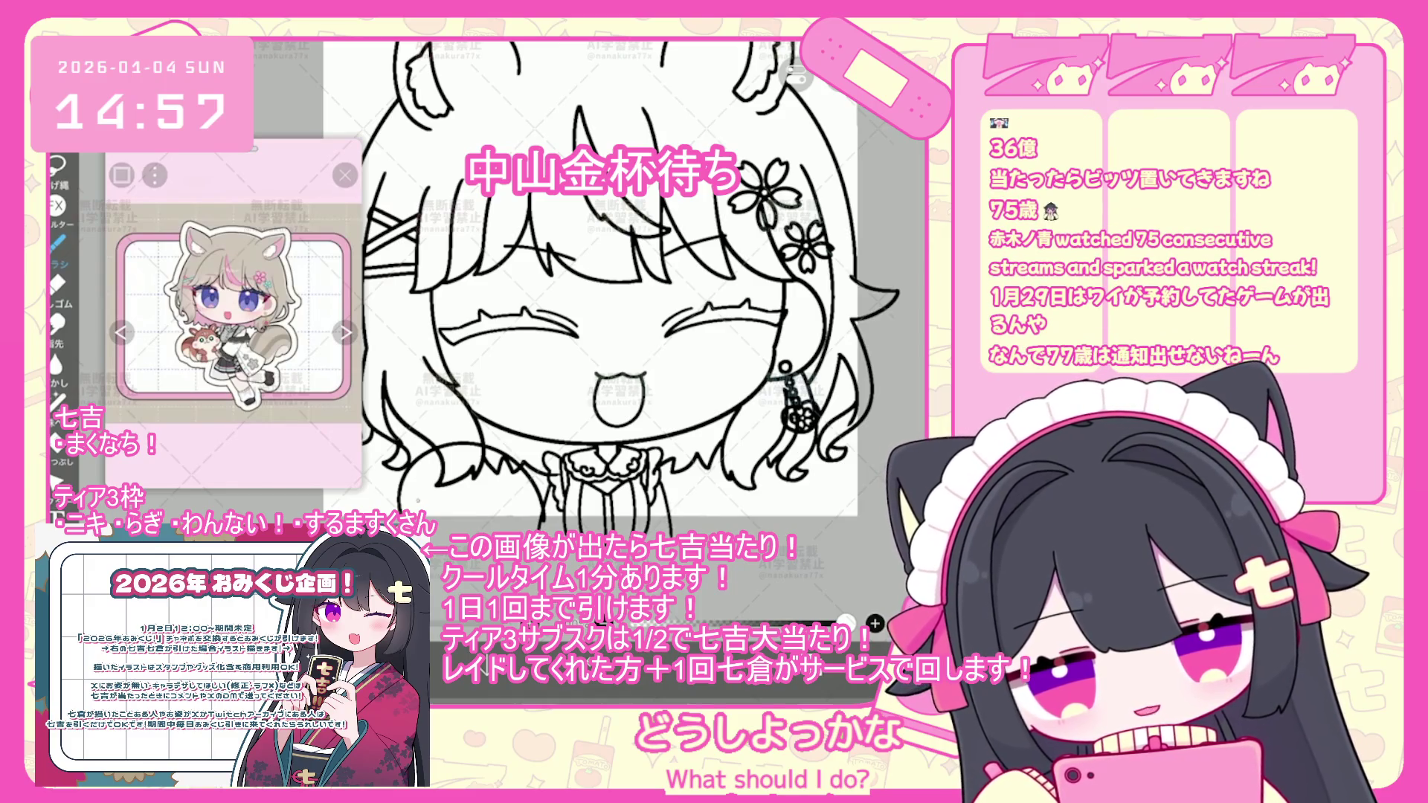
pyautogui.hotkey('ctrl', 'z')
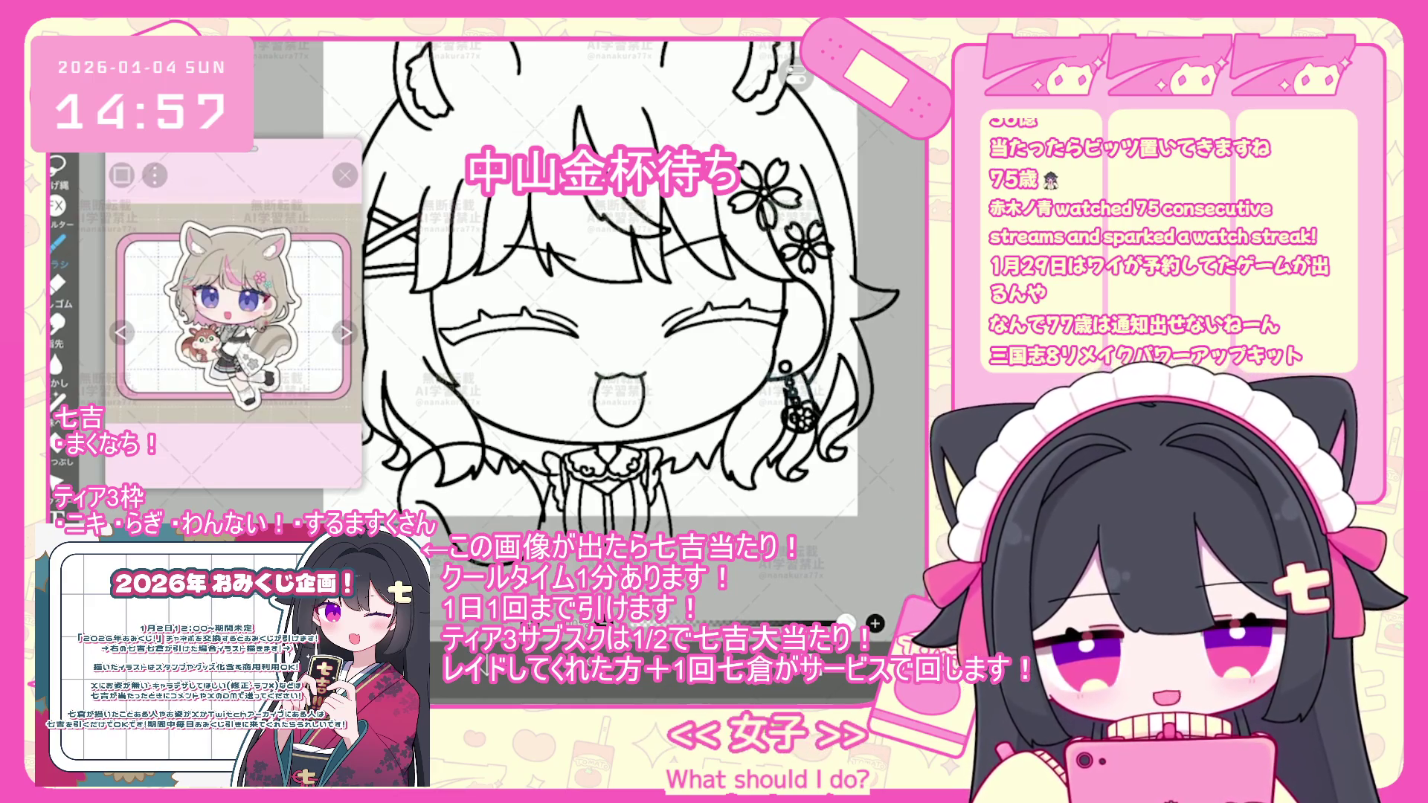
pyautogui.scroll(3, 588, 290)
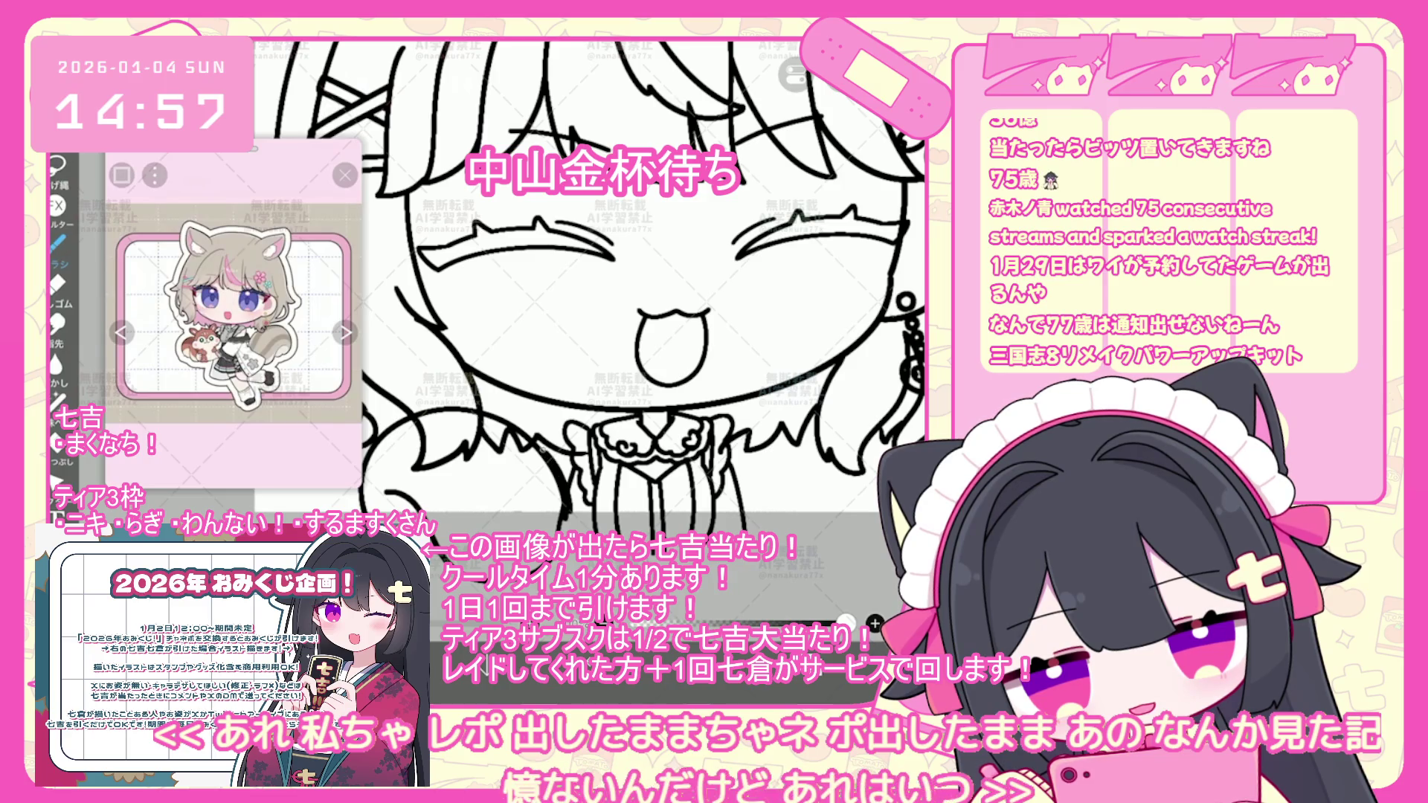
# - Undo three more brush-shape strokes around the tail and select the tail stroke
pyautogui.hotkey('ctrl', 'z')
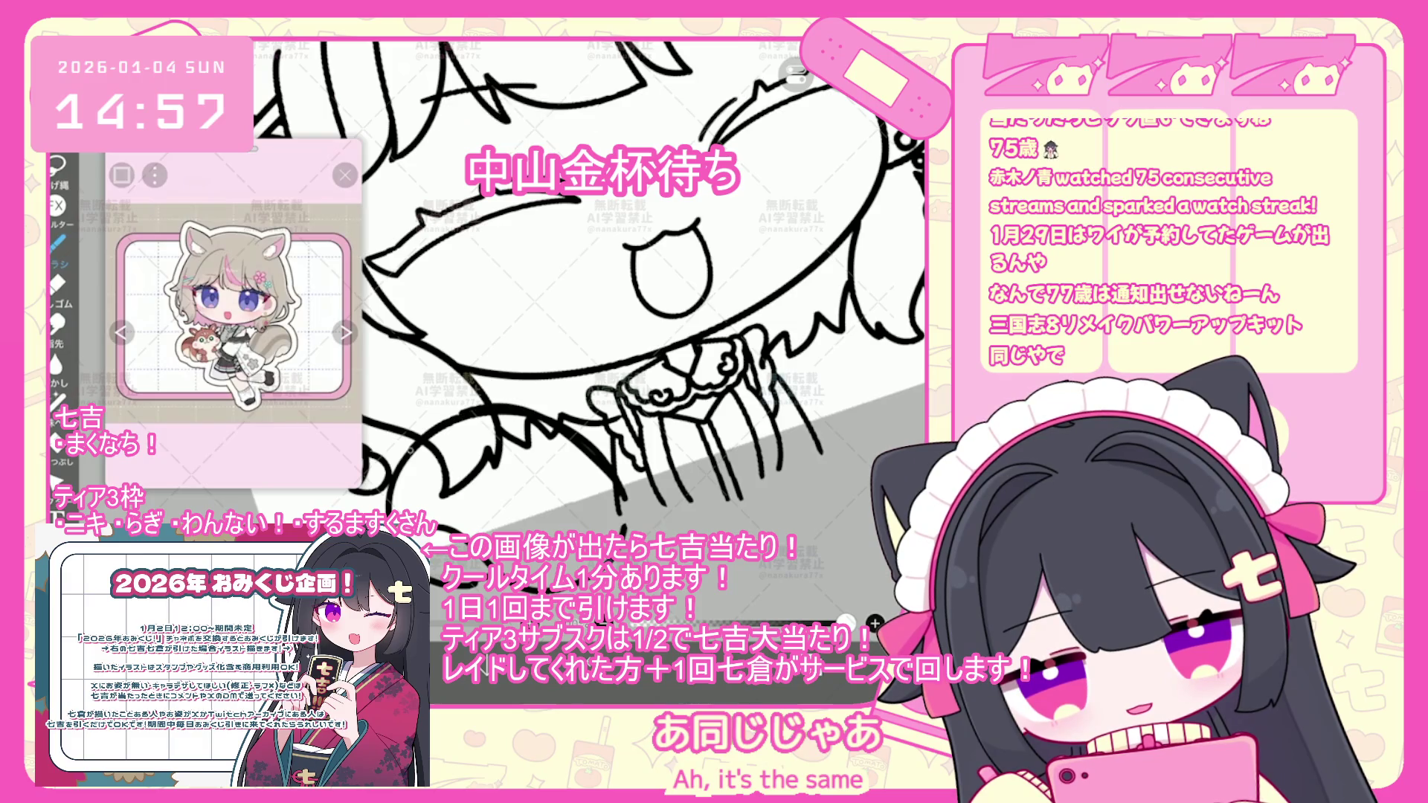
pyautogui.hotkey('ctrl', 'z')
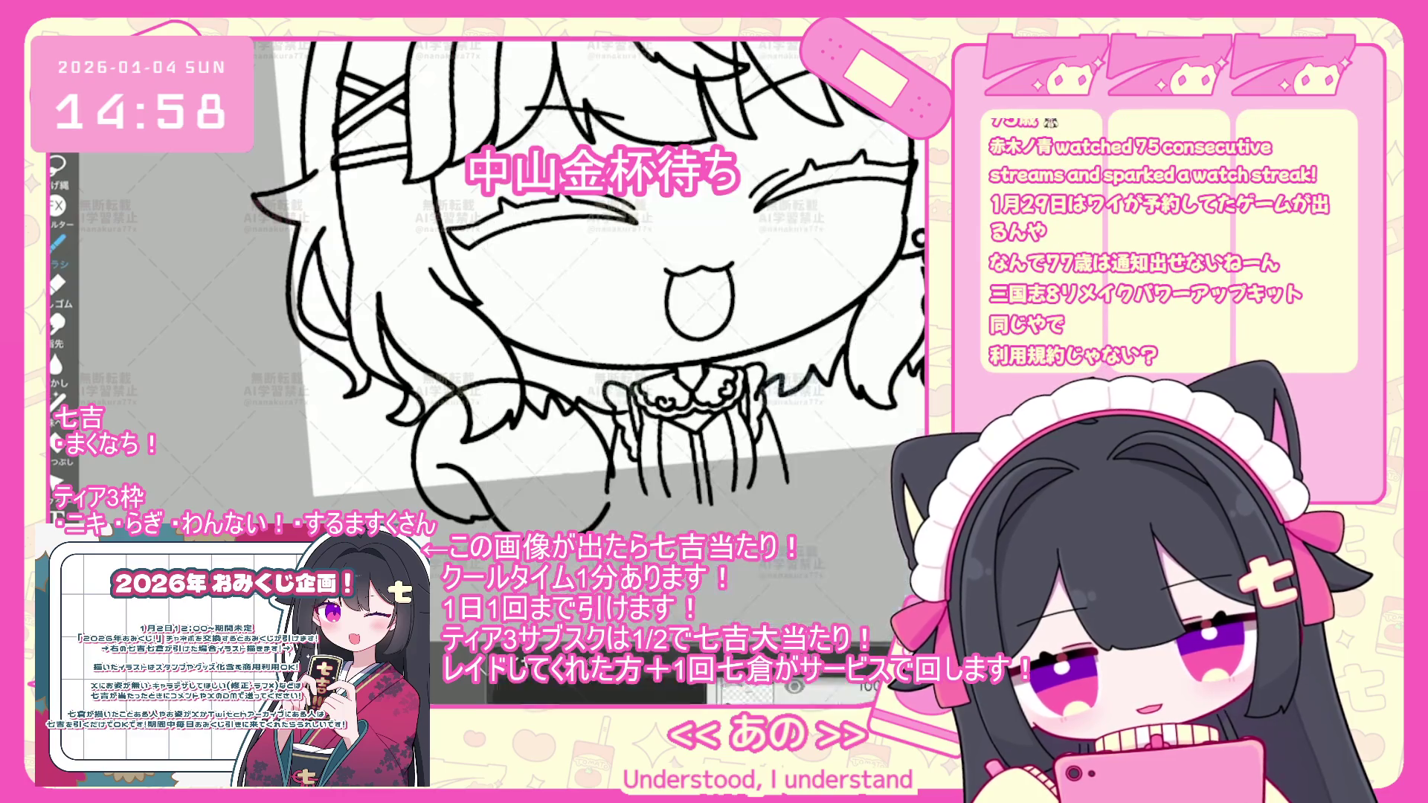
pyautogui.hotkey('ctrl', 'z')
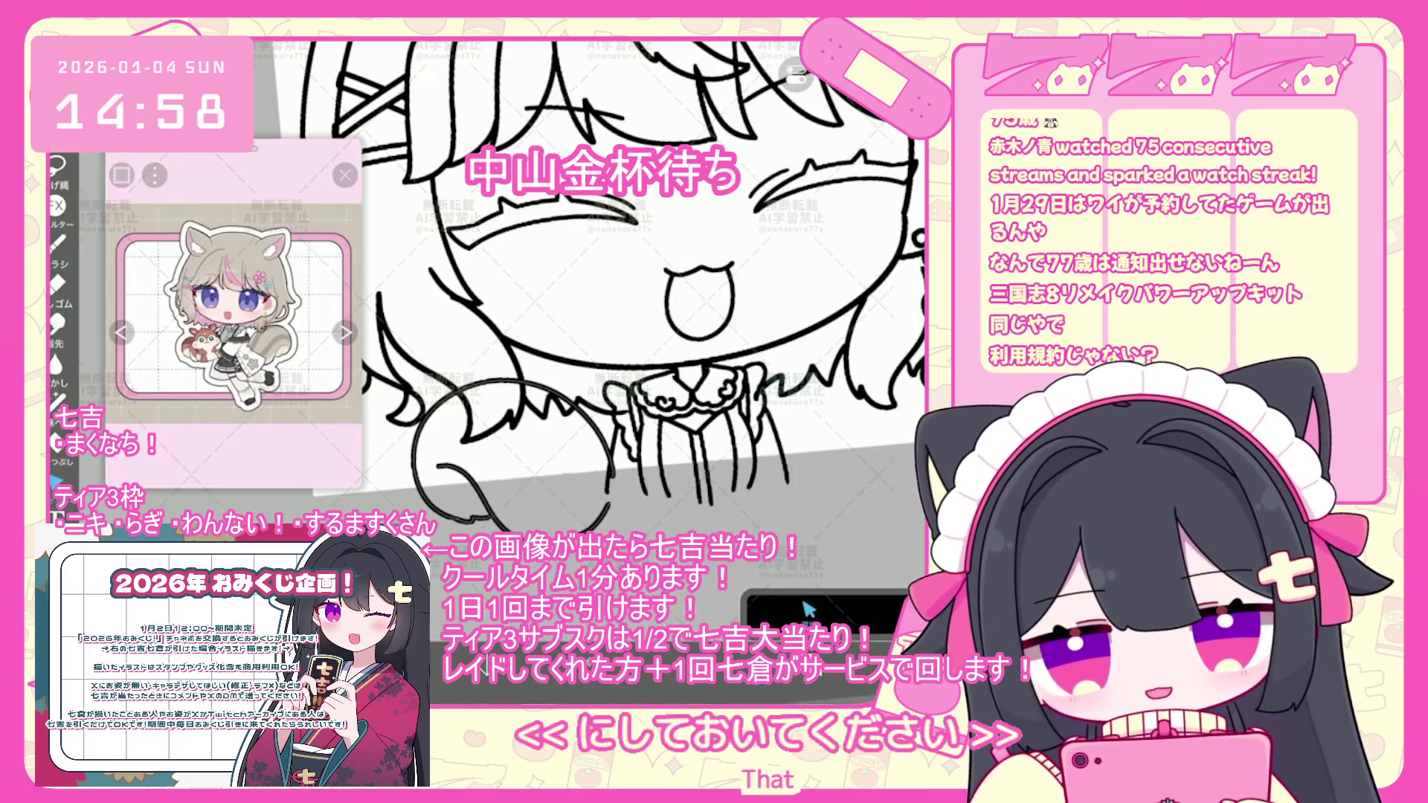
pyautogui.moveTo(625, 387); pyautogui.dragTo(417, 446)
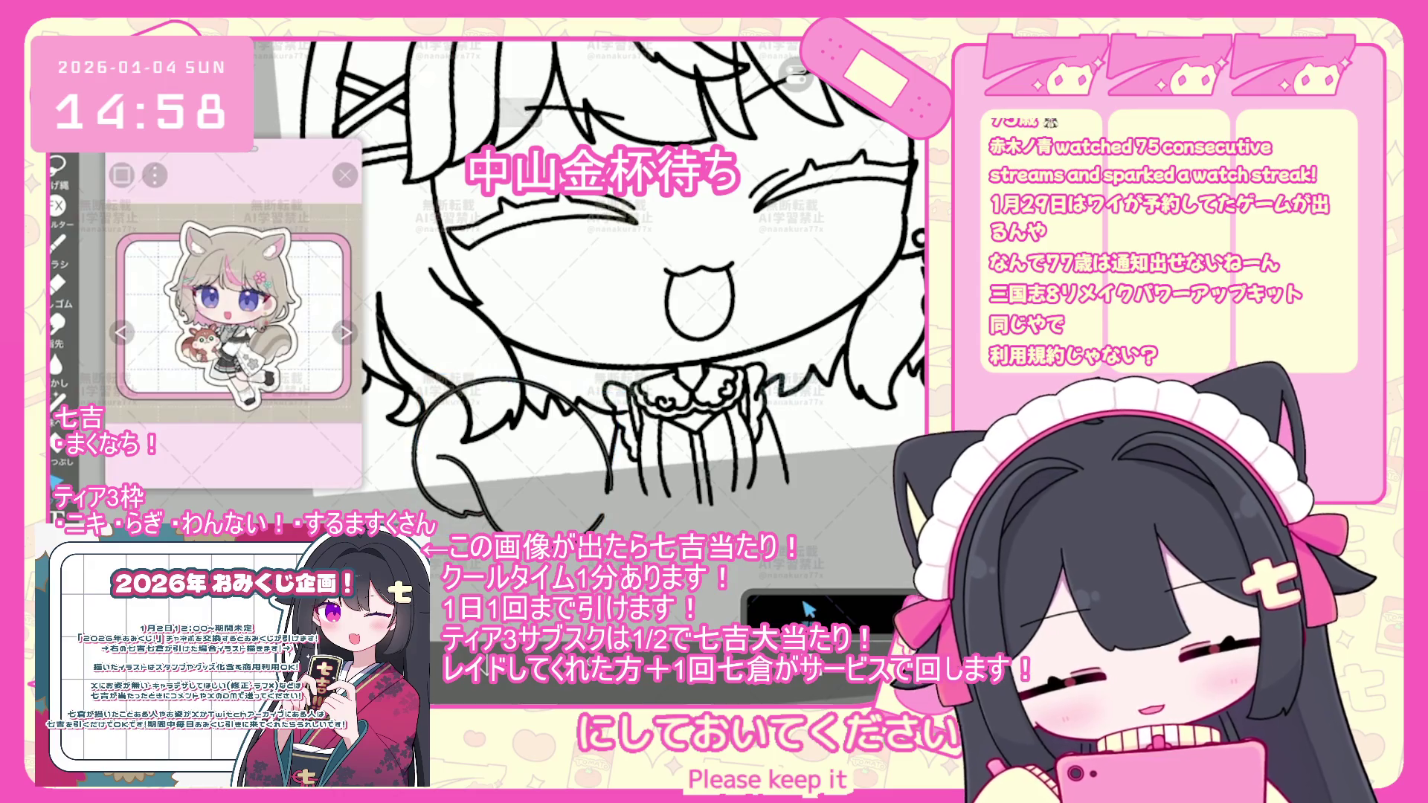
pyautogui.scroll(-5, 596, 297)
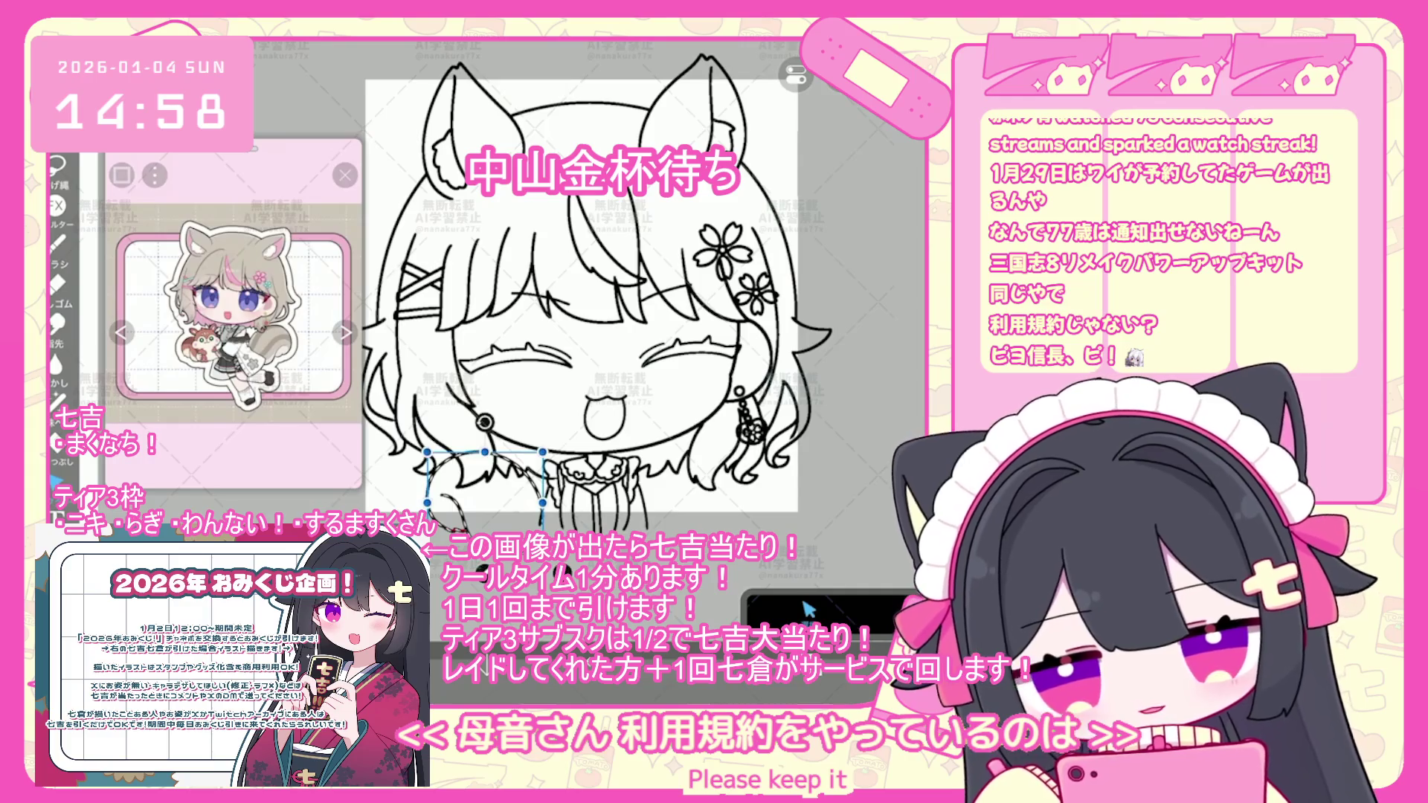
pyautogui.scroll(-3, 580, 357)
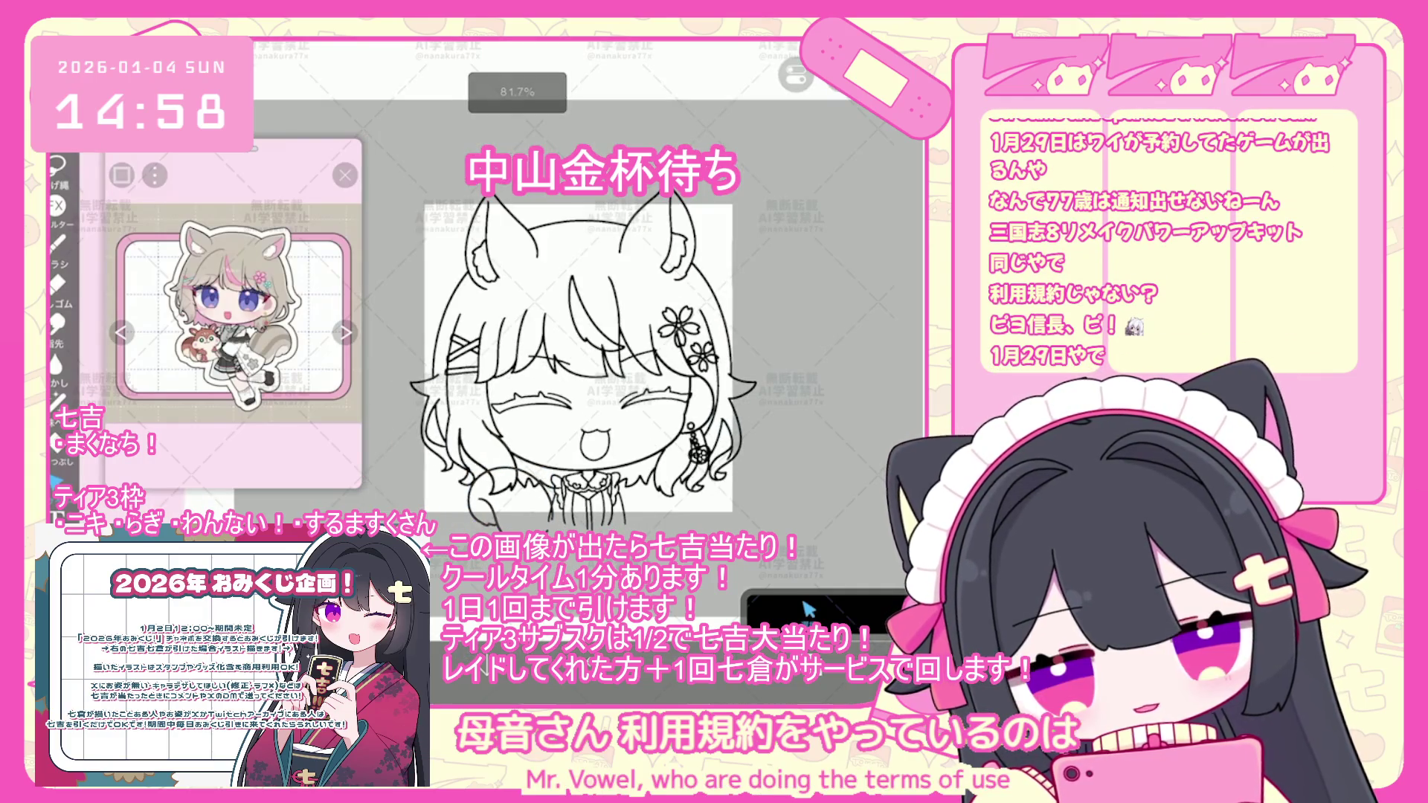
# - Drag レイヤー 2 down to just above layer 6, then make layer 18 the working layer
pyautogui.click(808, 610)
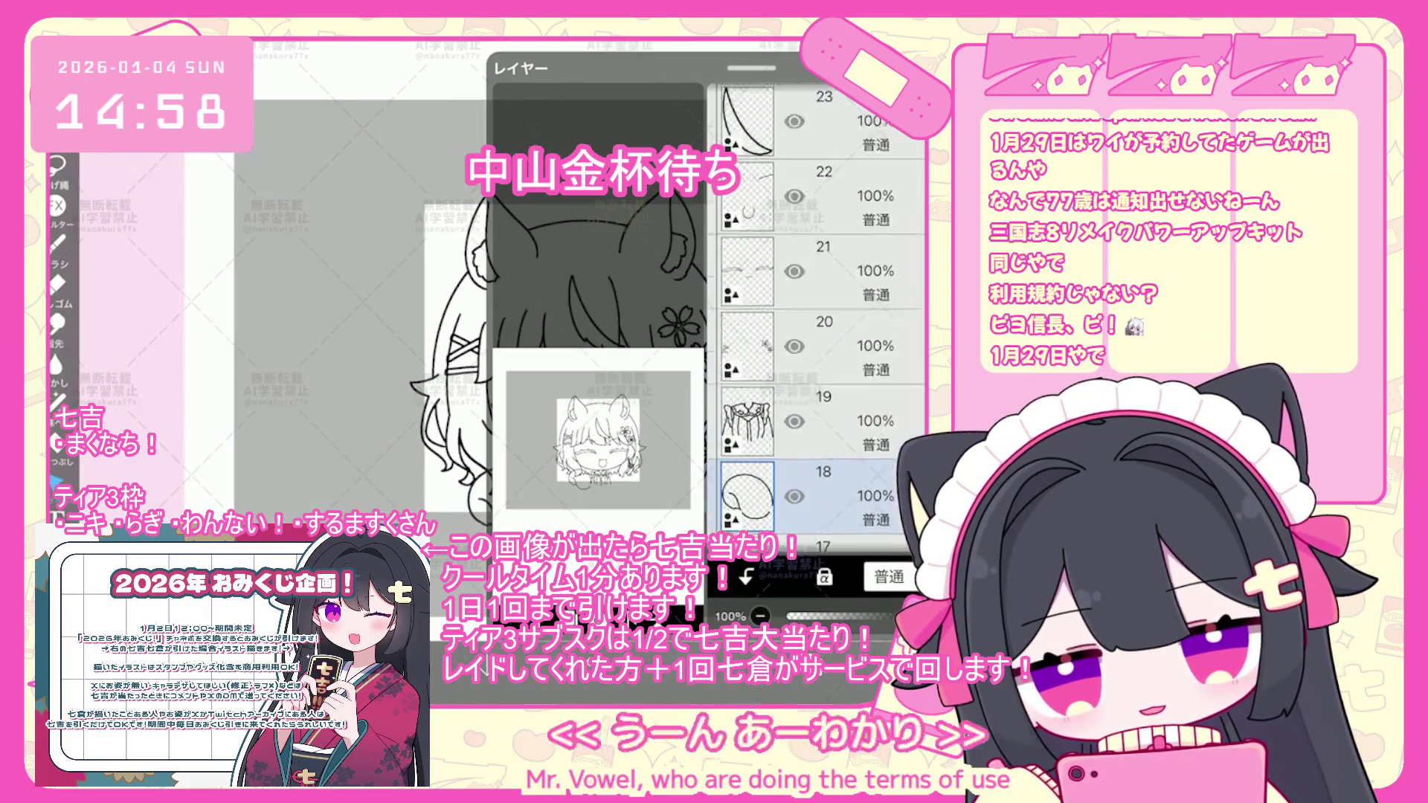
pyautogui.scroll(-5, 818, 312)
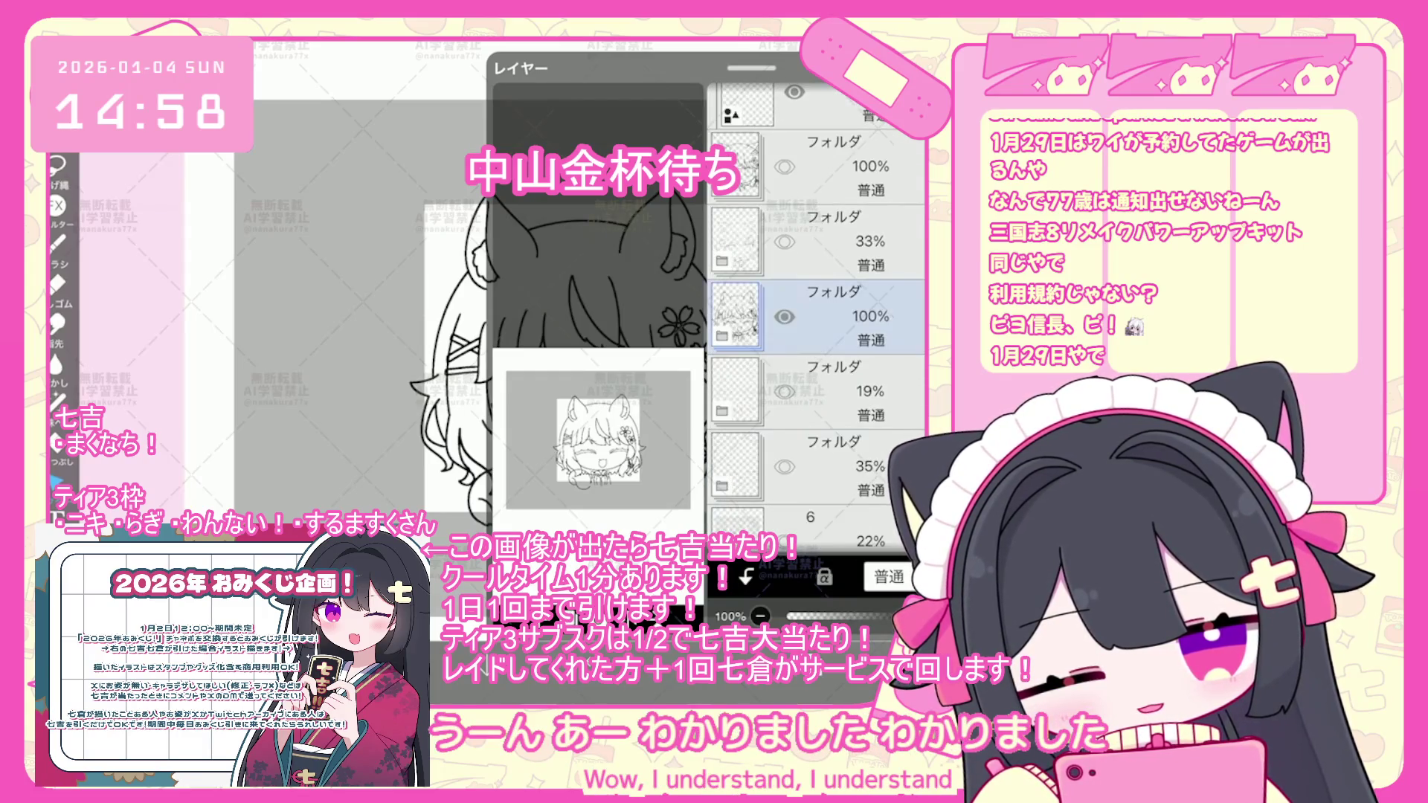
pyautogui.scroll(-5, 818, 312)
pyautogui.click(818, 285)
pyautogui.moveTo(819, 285)
pyautogui.mouseDown()
pyautogui.moveTo(818, 112)
pyautogui.moveTo(818, 394)
pyautogui.moveTo(818, 224)
pyautogui.mouseUp()
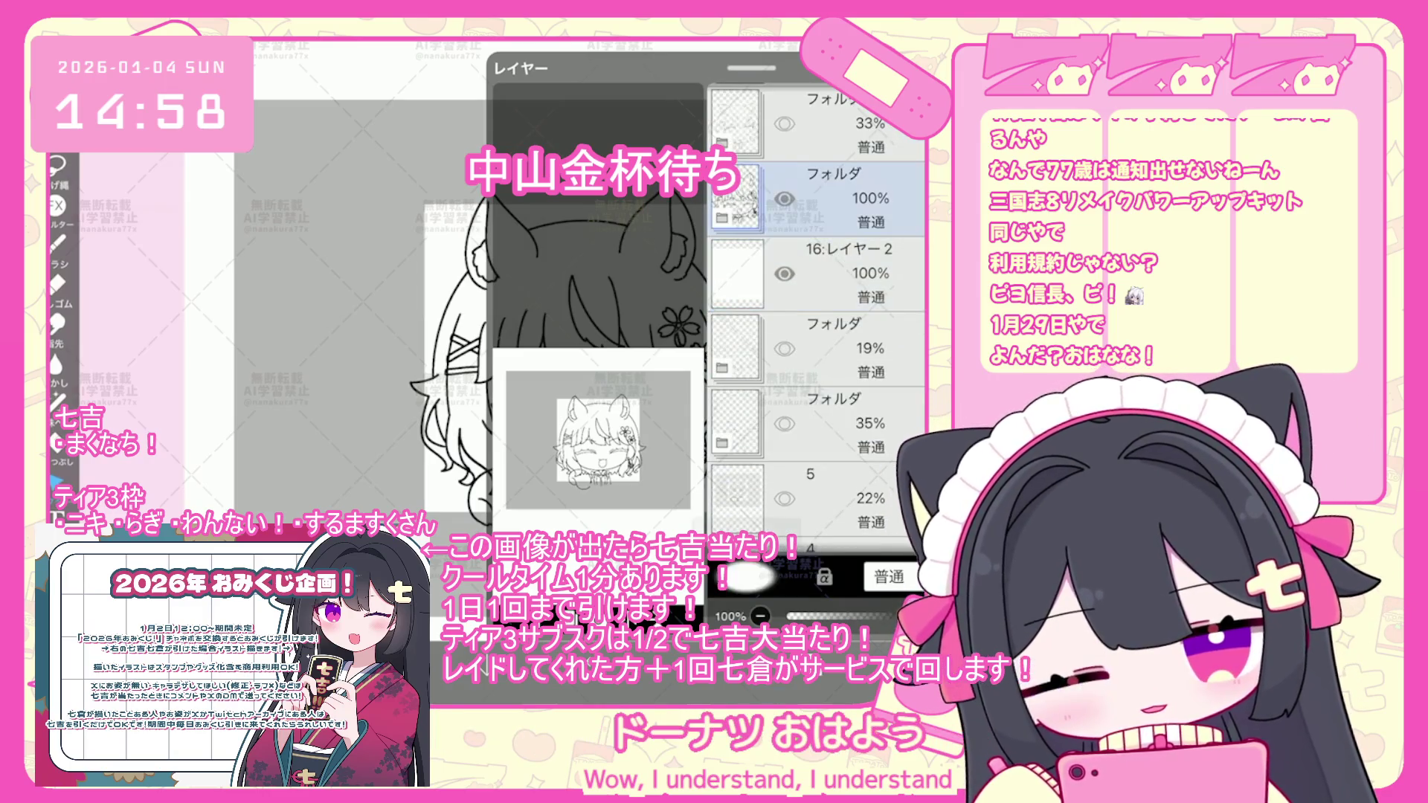
pyautogui.click(809, 610)
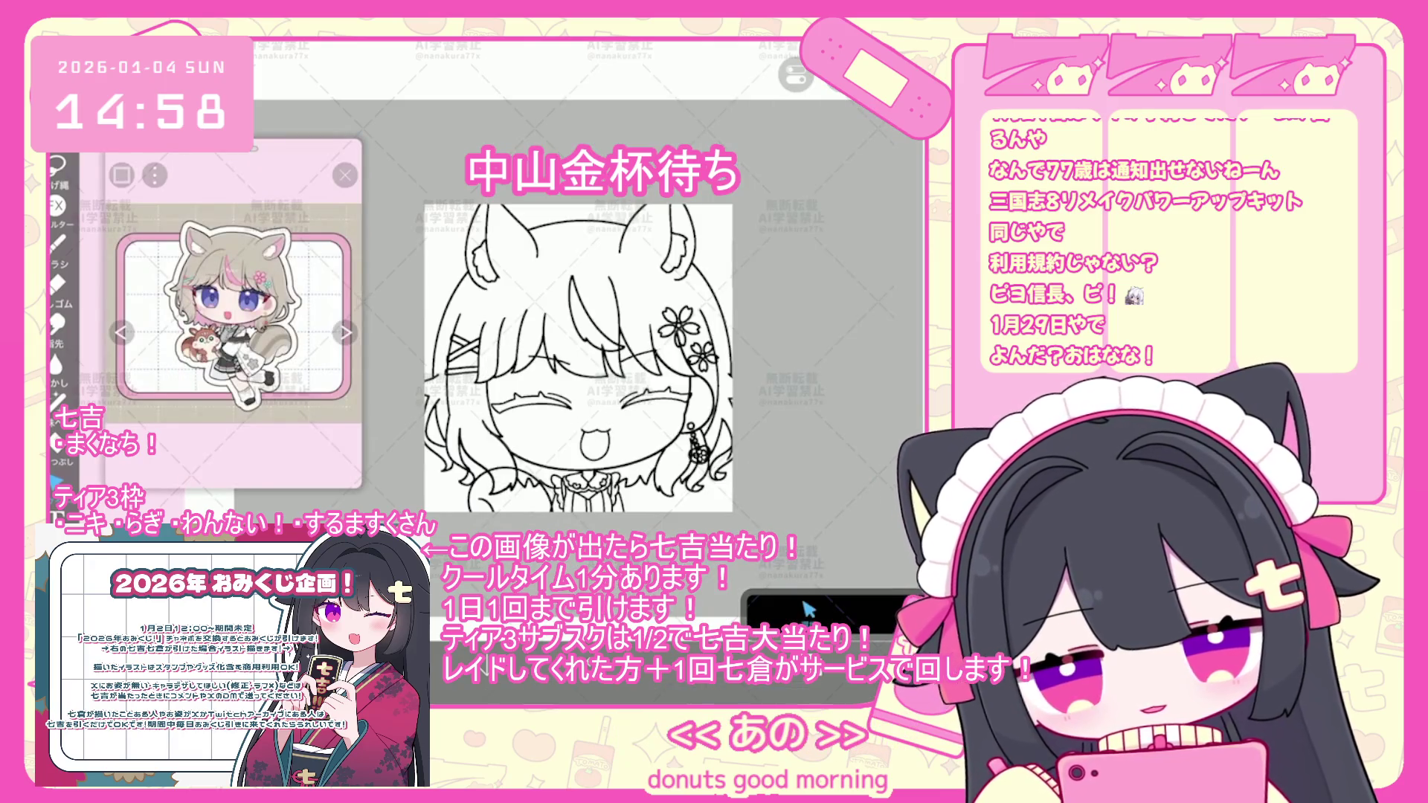
pyautogui.click(810, 610)
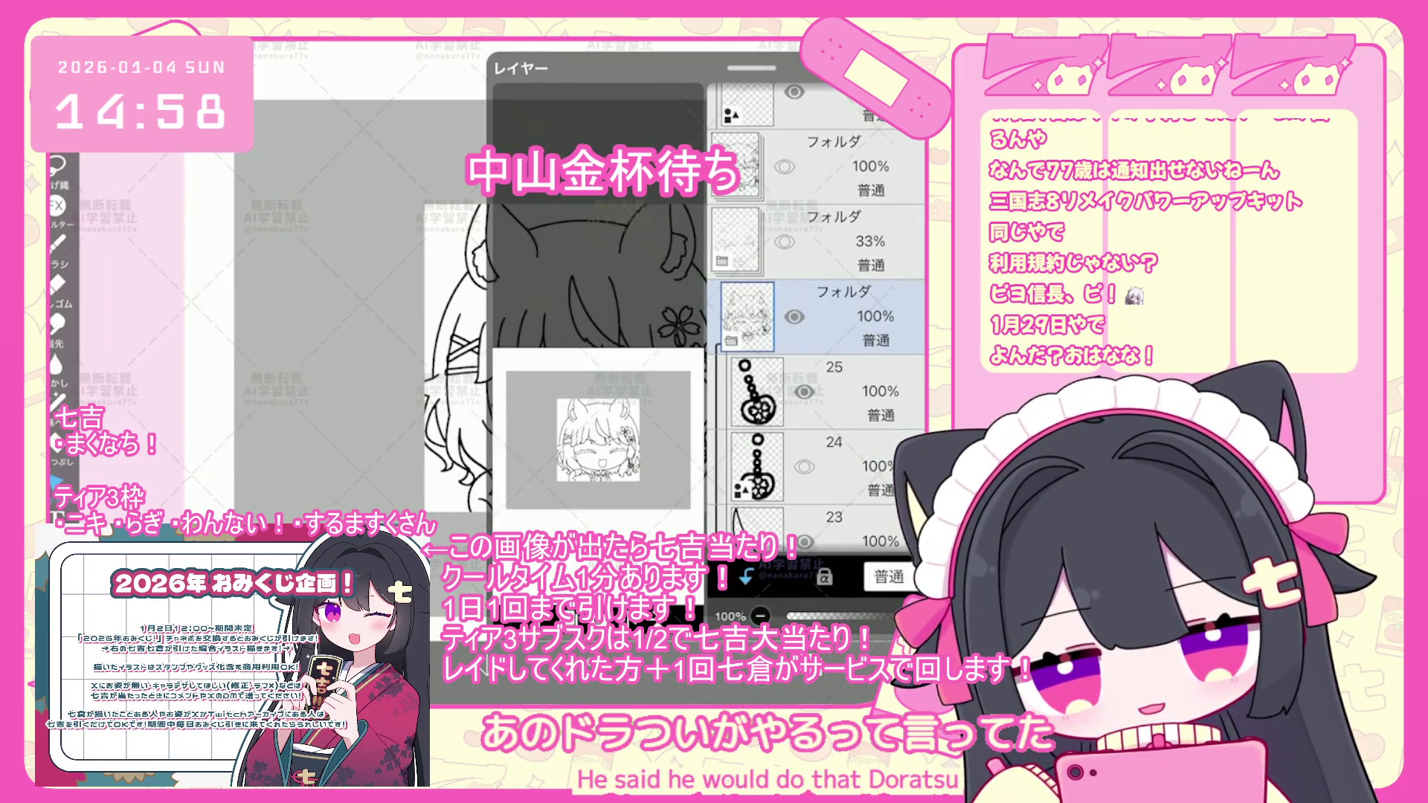
pyautogui.scroll(-10, 818, 312)
pyautogui.click(818, 387)
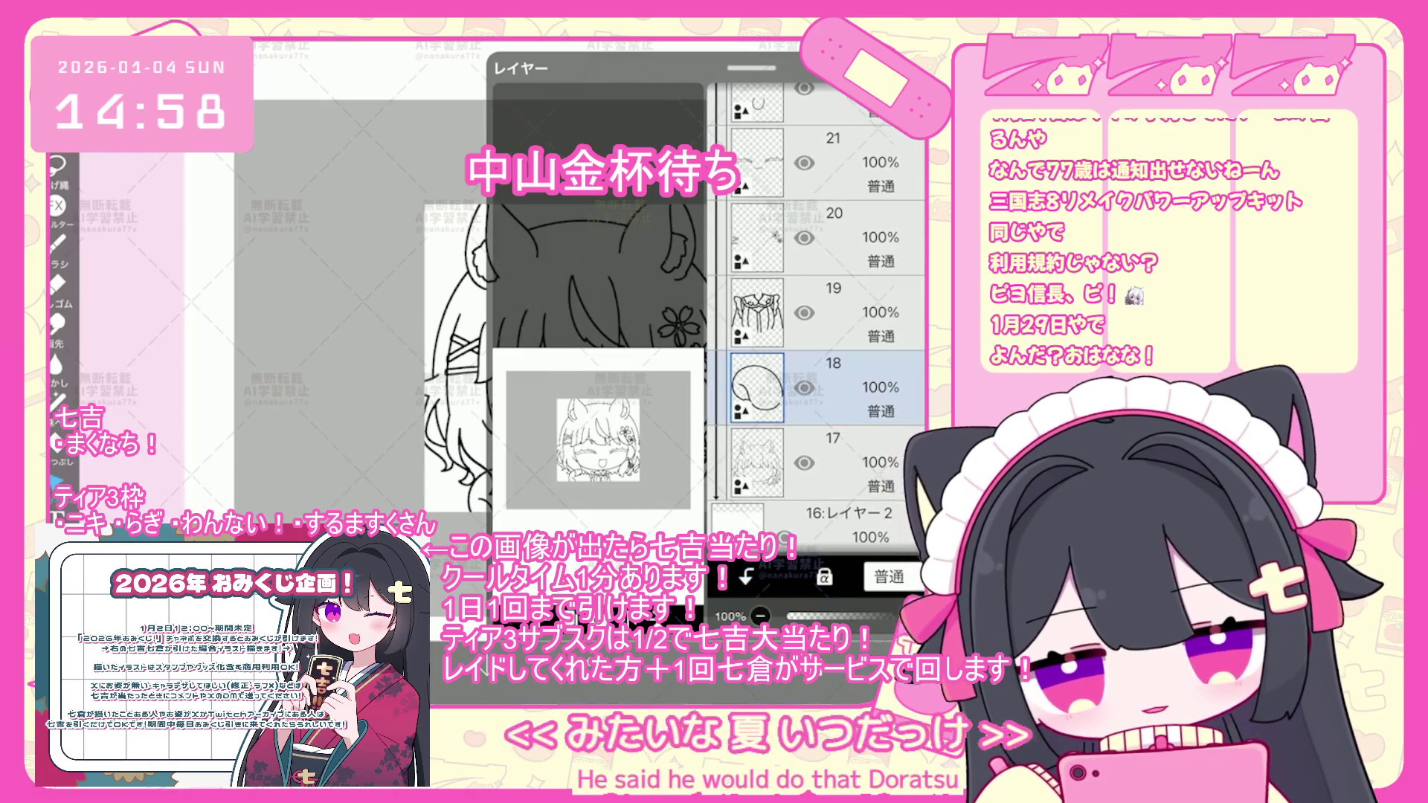
pyautogui.click(810, 610)
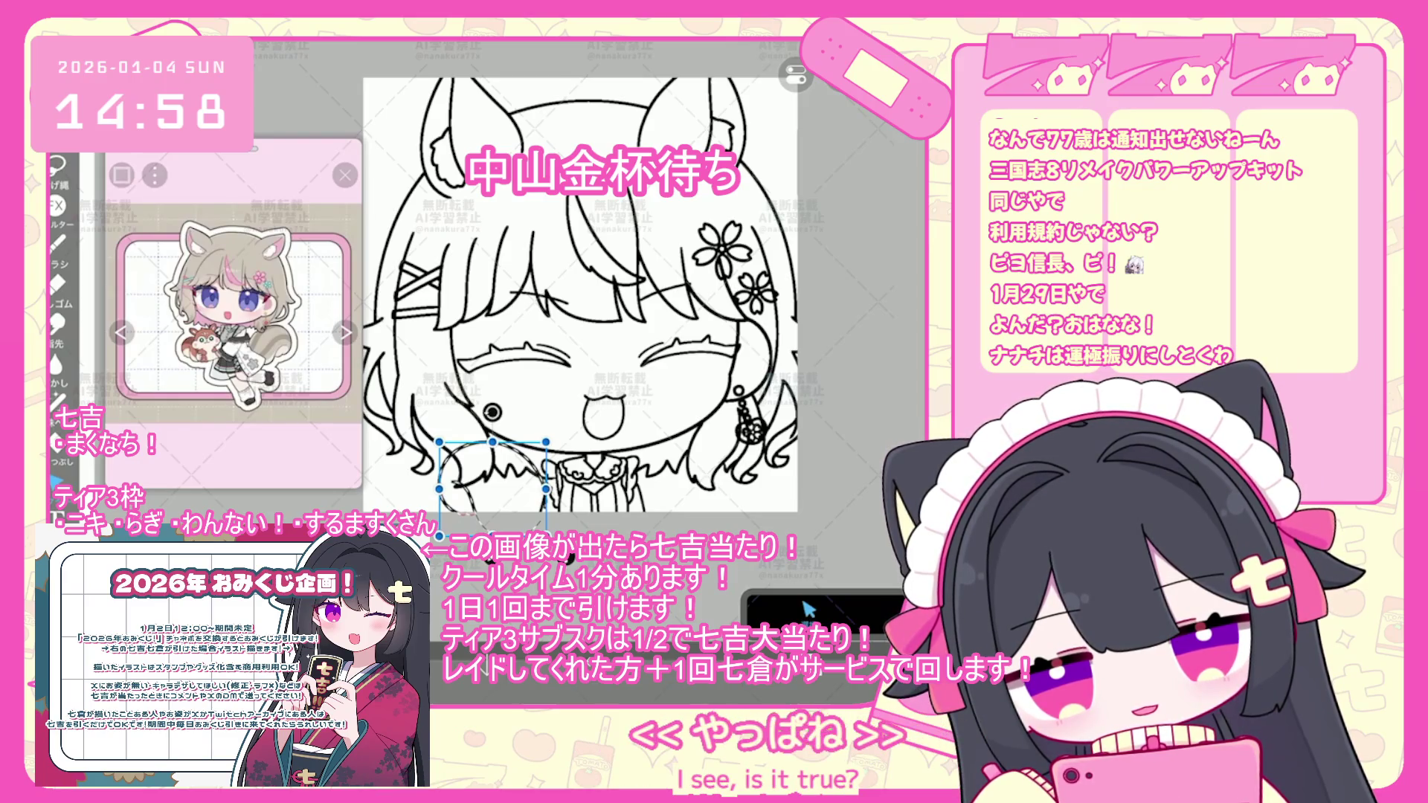
# - Move layer 18 up, show the hidden folder's line art, and rotate the circle stroke about 25 degrees
pyautogui.click(809, 610)
pyautogui.moveTo(757, 316)
pyautogui.mouseDown()
pyautogui.moveTo(757, 119)
pyautogui.moveTo(737, 345)
pyautogui.mouseUp()
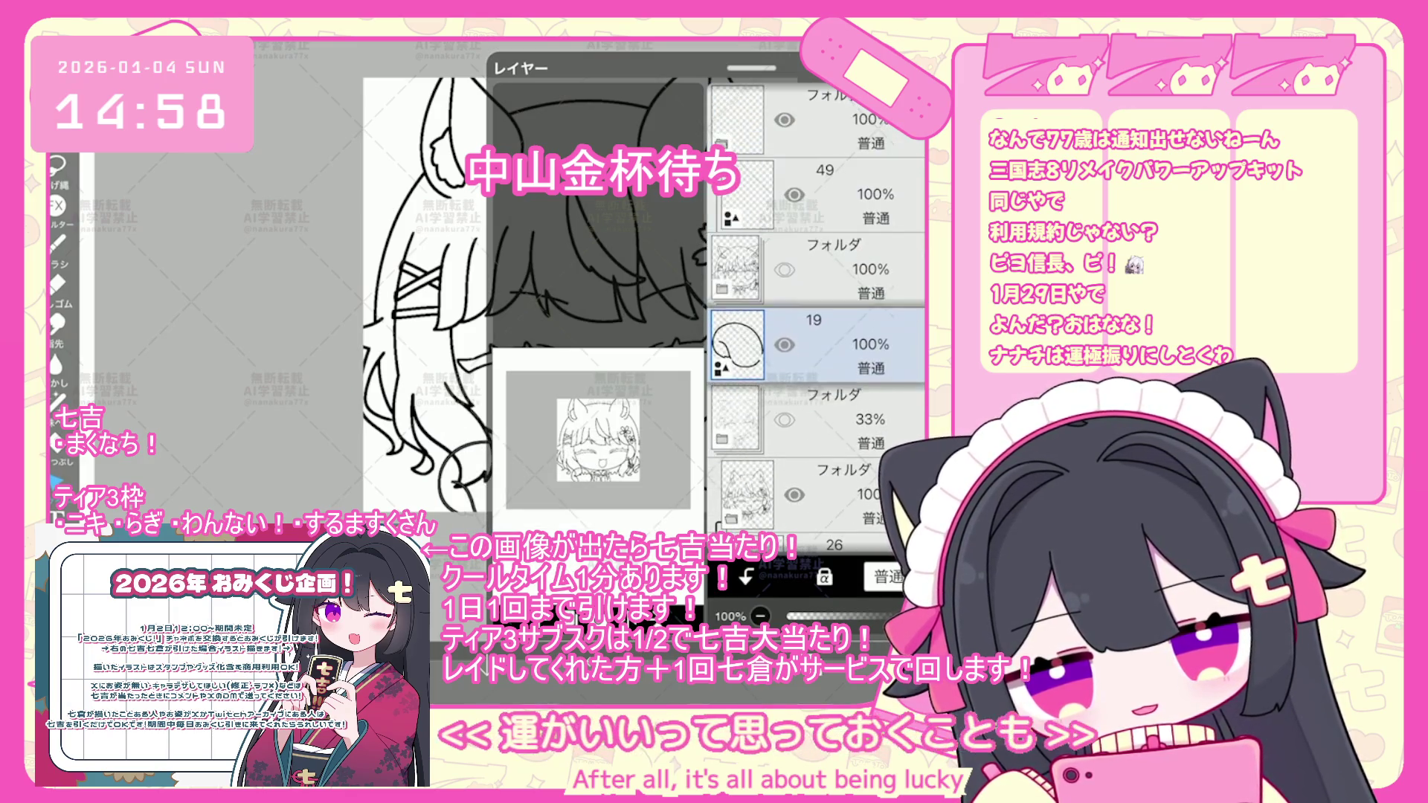
pyautogui.click(784, 270)
pyautogui.click(808, 610)
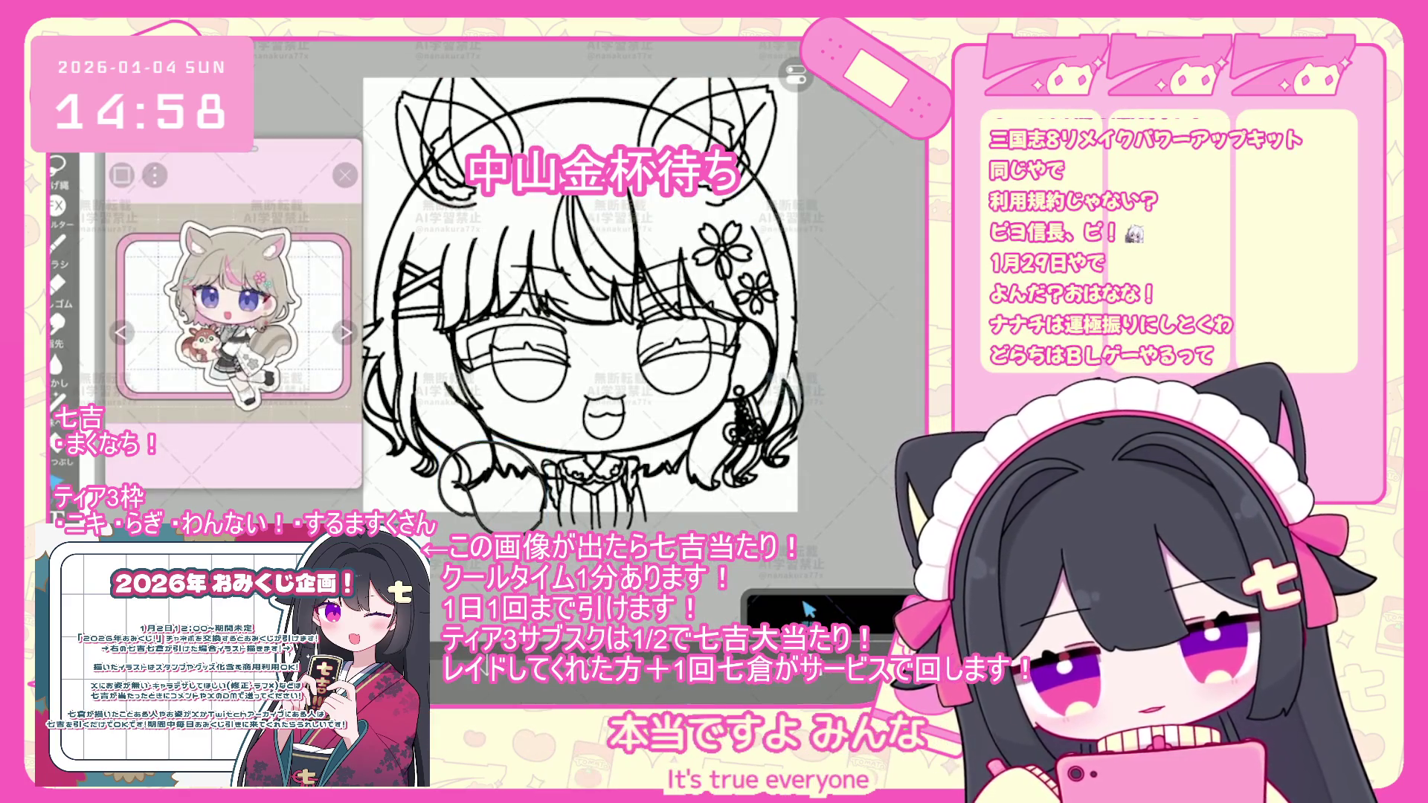
pyautogui.moveTo(440, 444); pyautogui.dragTo(546, 534)
pyautogui.moveTo(545, 442); pyautogui.dragTo(521, 433)
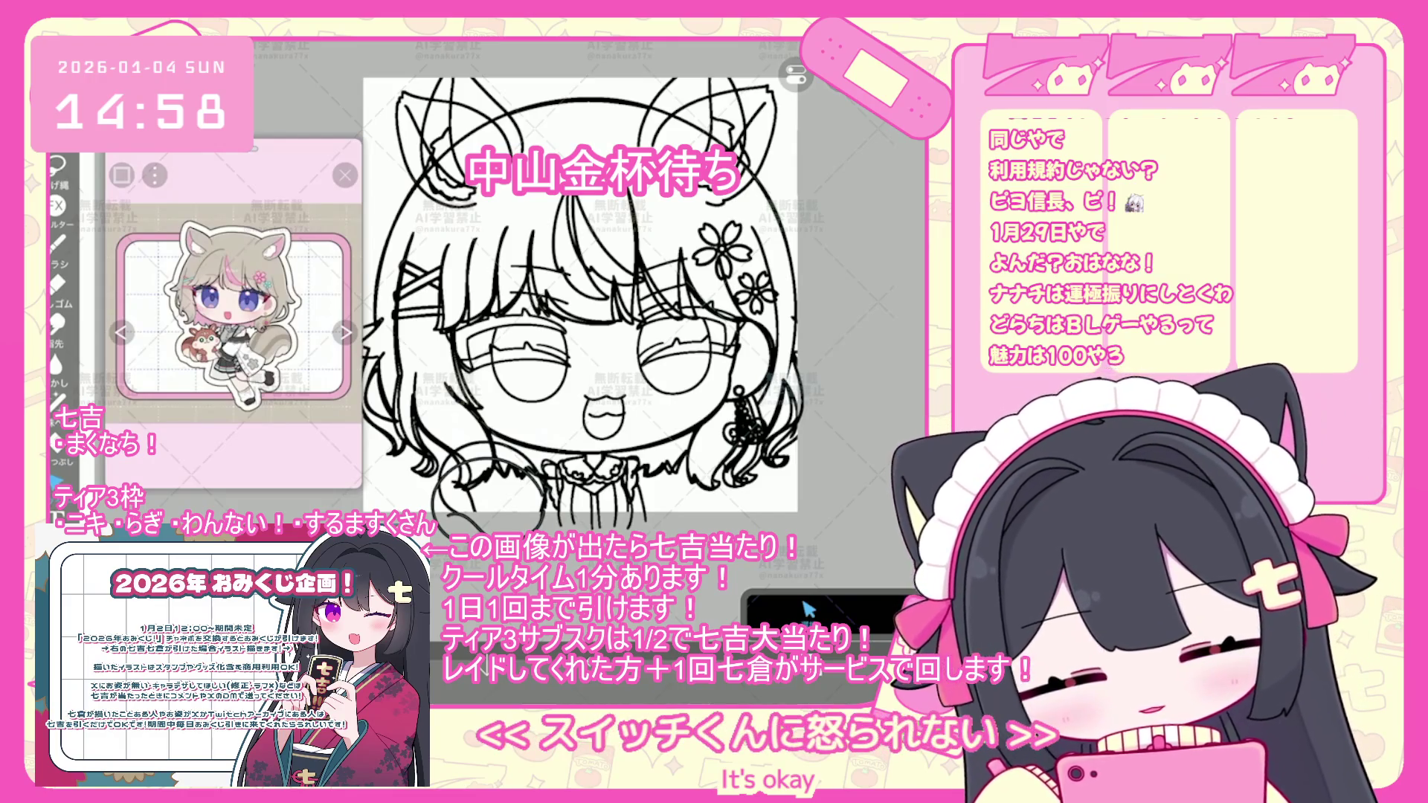
# - Move a folder above layer 41, move layer 48 down, and select layer 31
pyautogui.click(809, 610)
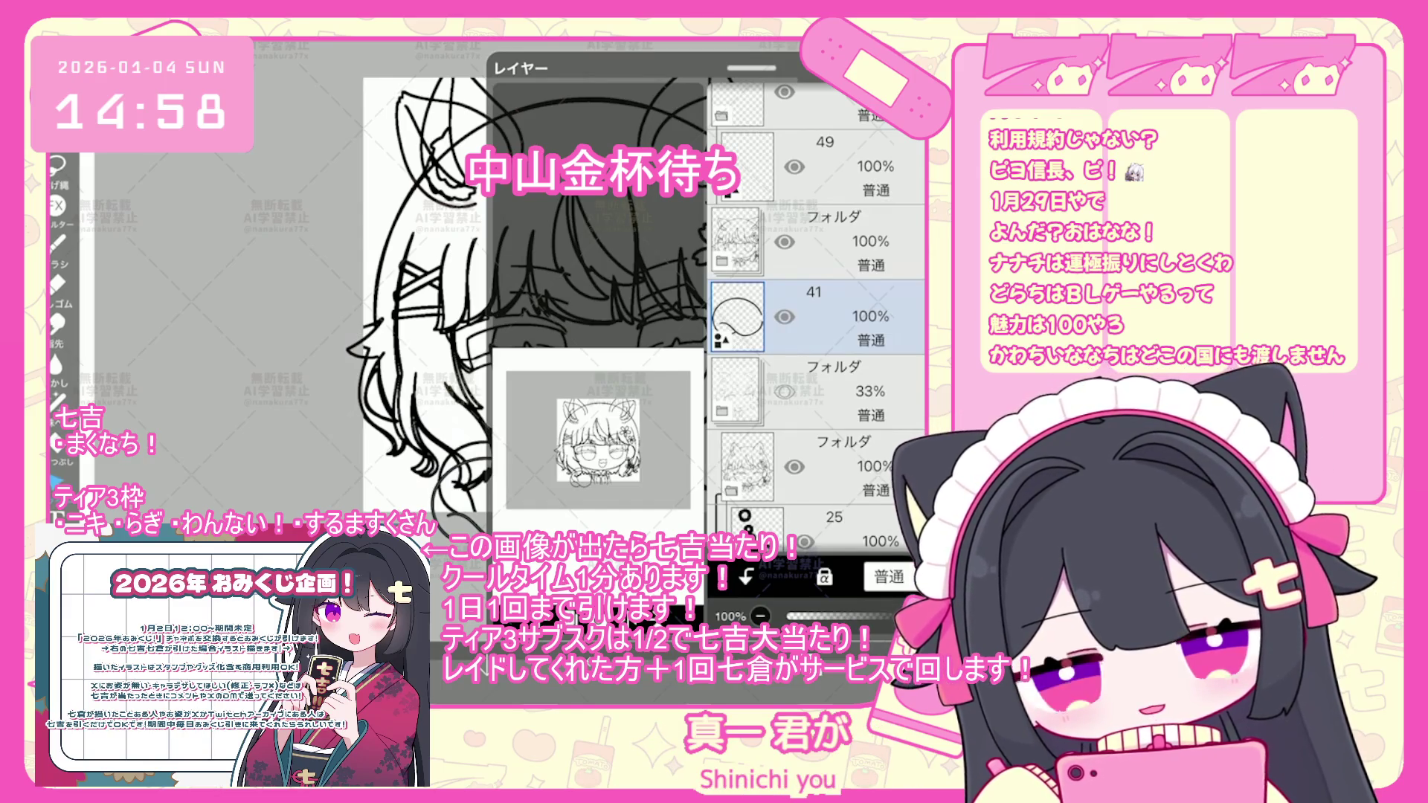
pyautogui.moveTo(818, 230); pyautogui.dragTo(819, 446)
pyautogui.moveTo(819, 167)
pyautogui.mouseDown()
pyautogui.moveTo(819, 513)
pyautogui.moveTo(818, 288)
pyautogui.mouseUp()
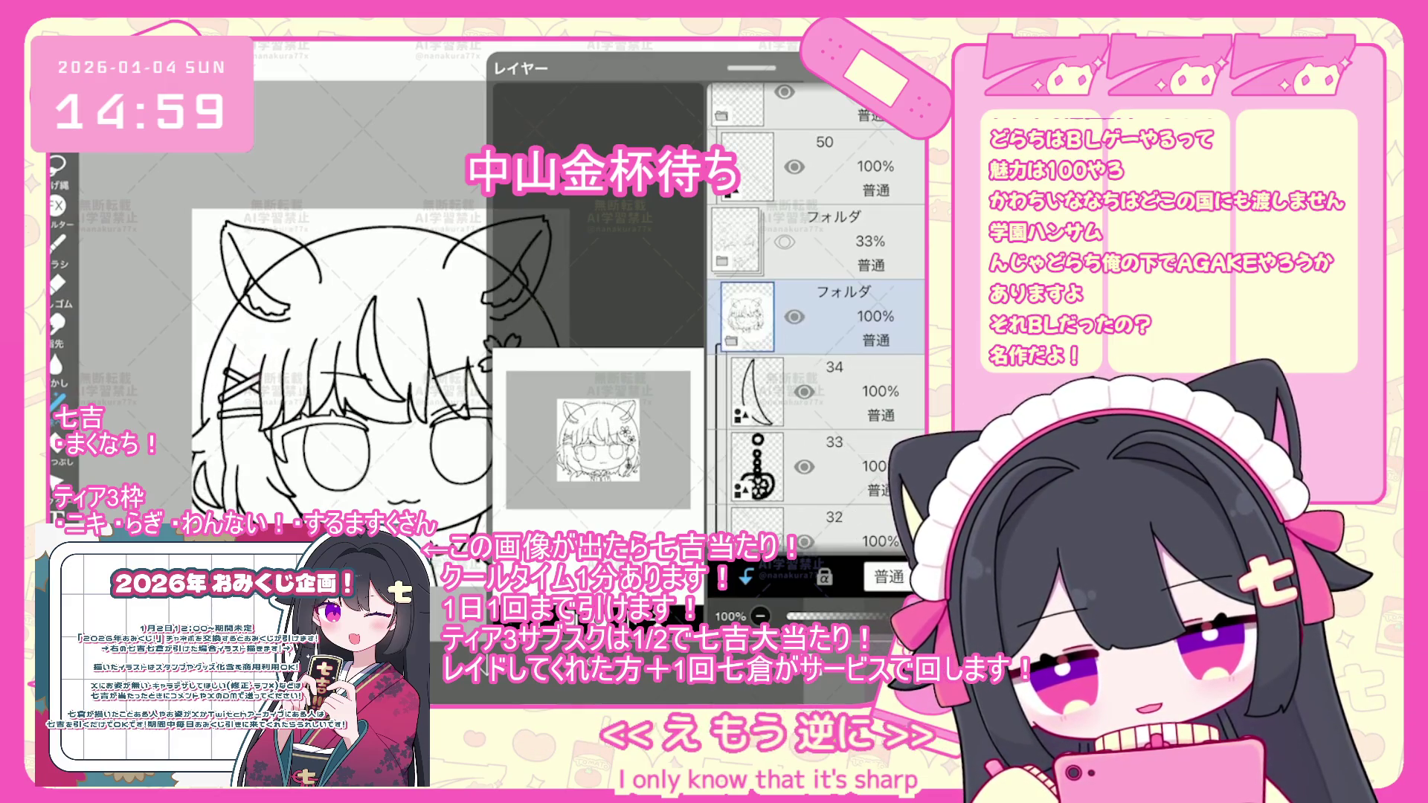
pyautogui.click(819, 491)
pyautogui.scroll(-3, 818, 320)
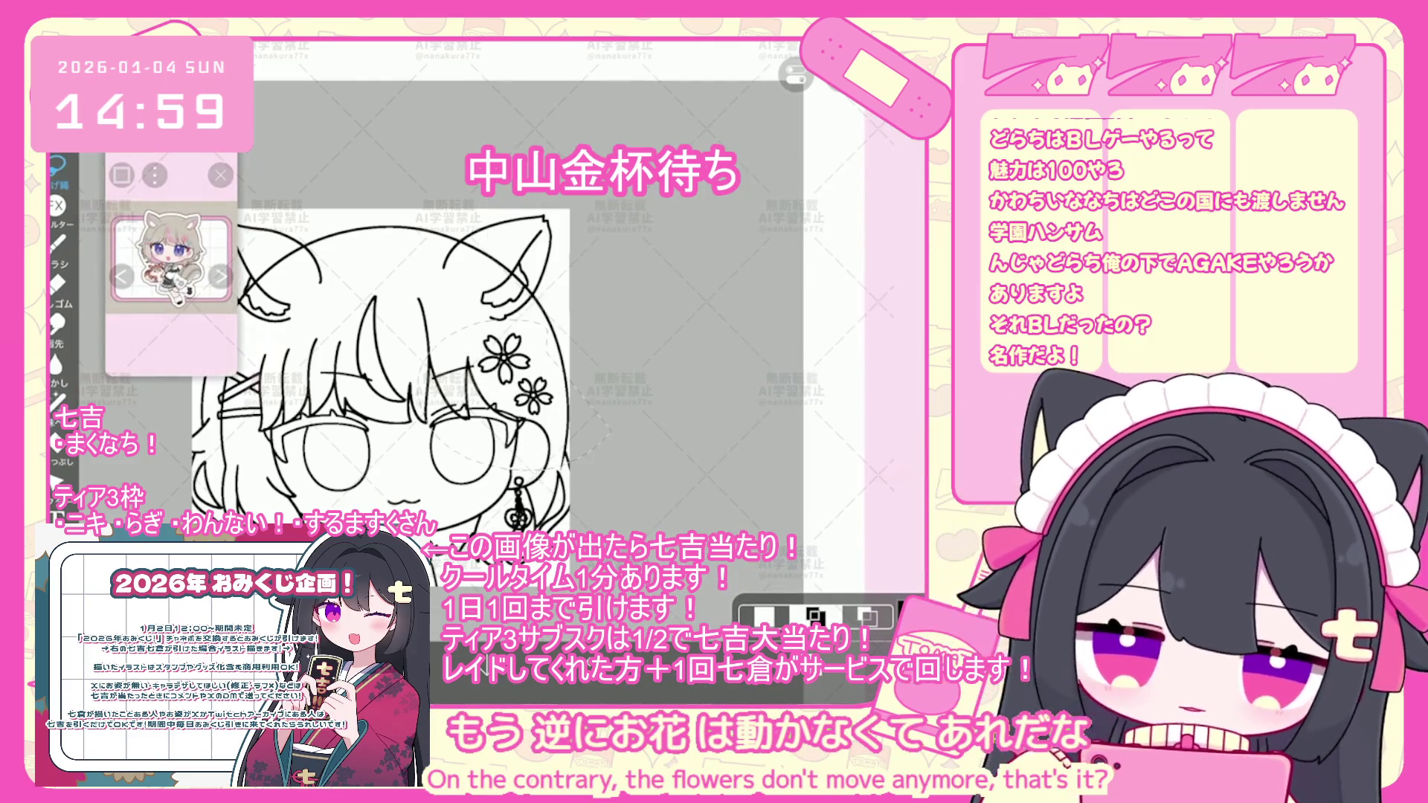
# - Cut and re-paste the sakura flowers, committing the pasted flower near the ear
pyautogui.hotkey('ctrl', 'x')
pyautogui.hotkey('ctrl', 'v')
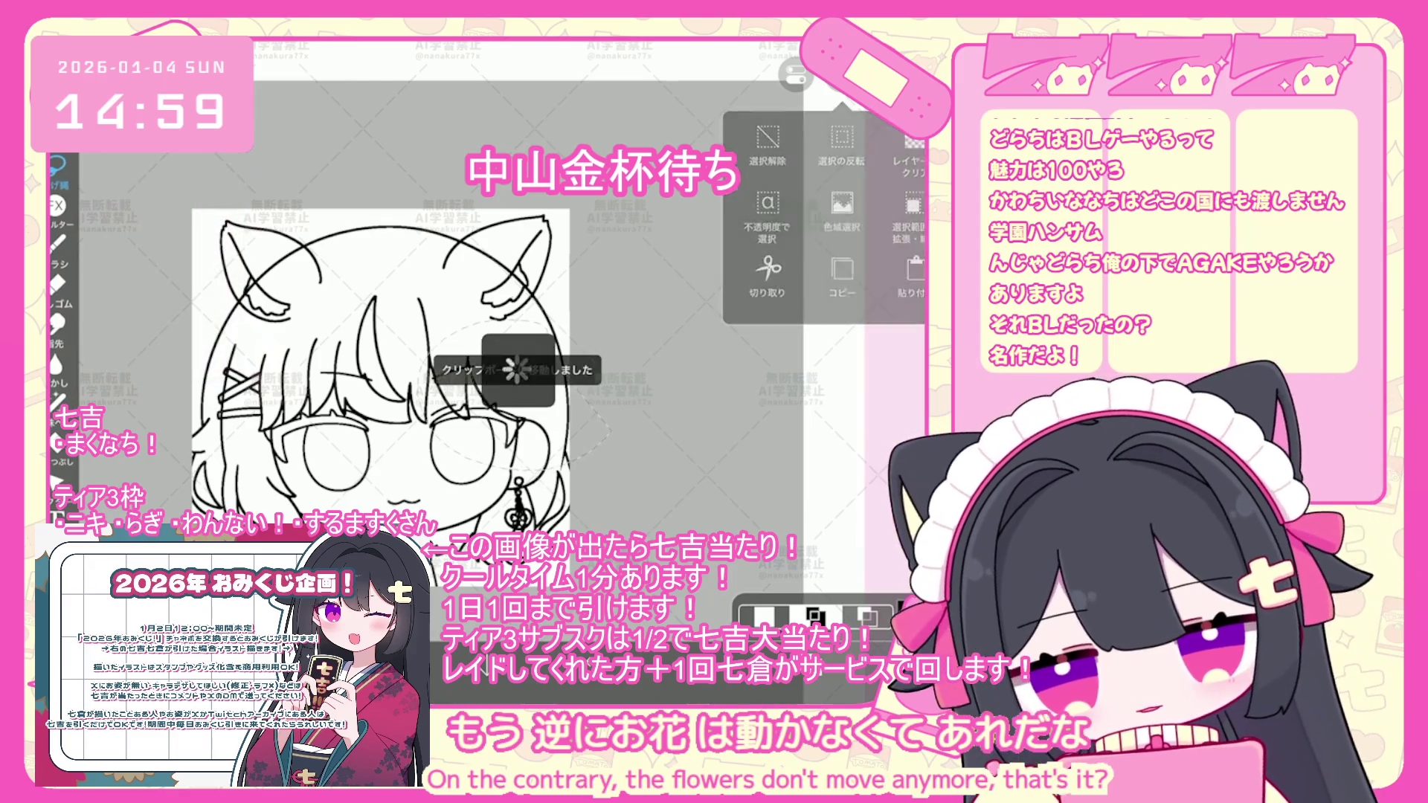
pyautogui.click(809, 608)
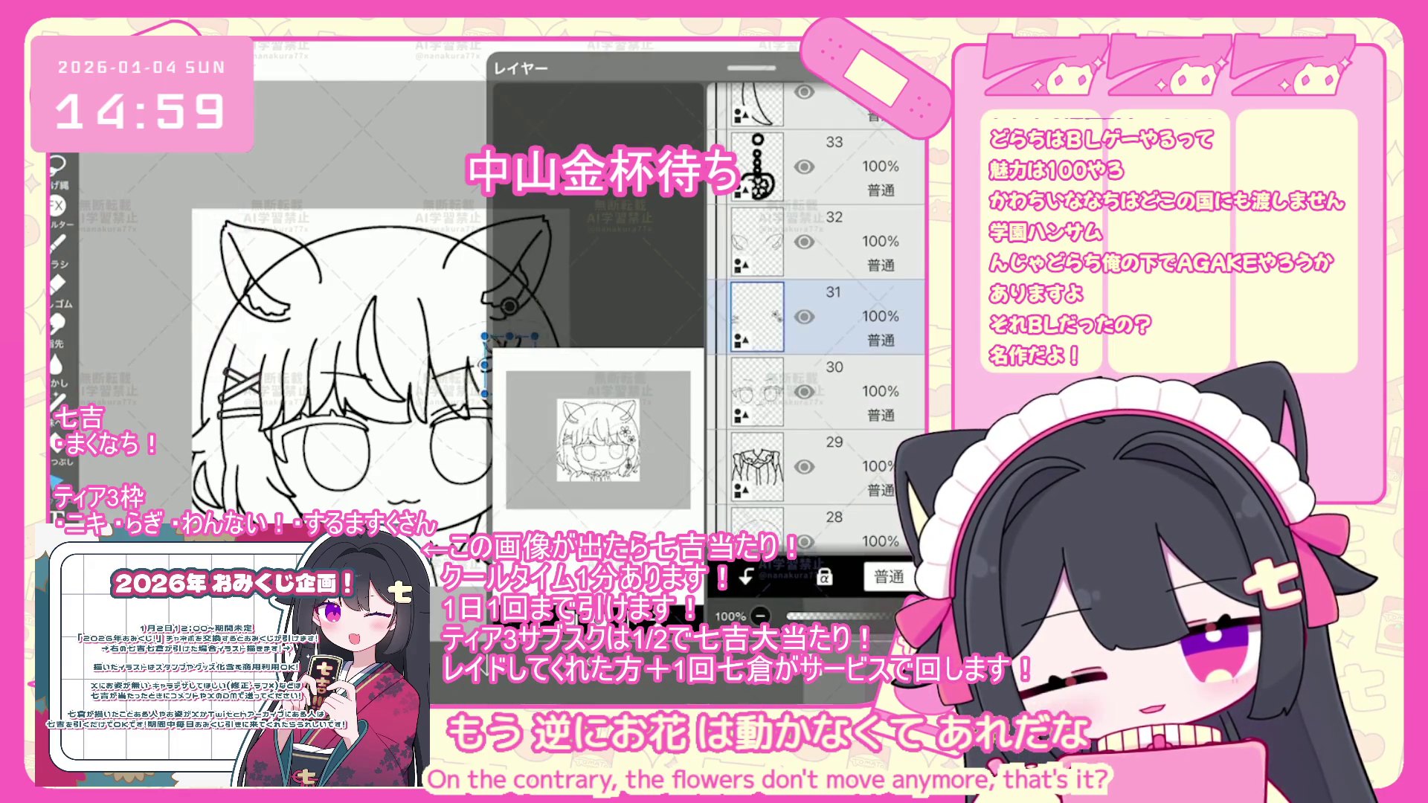
pyautogui.hotkey('ctrl', 'z')
pyautogui.click(808, 610)
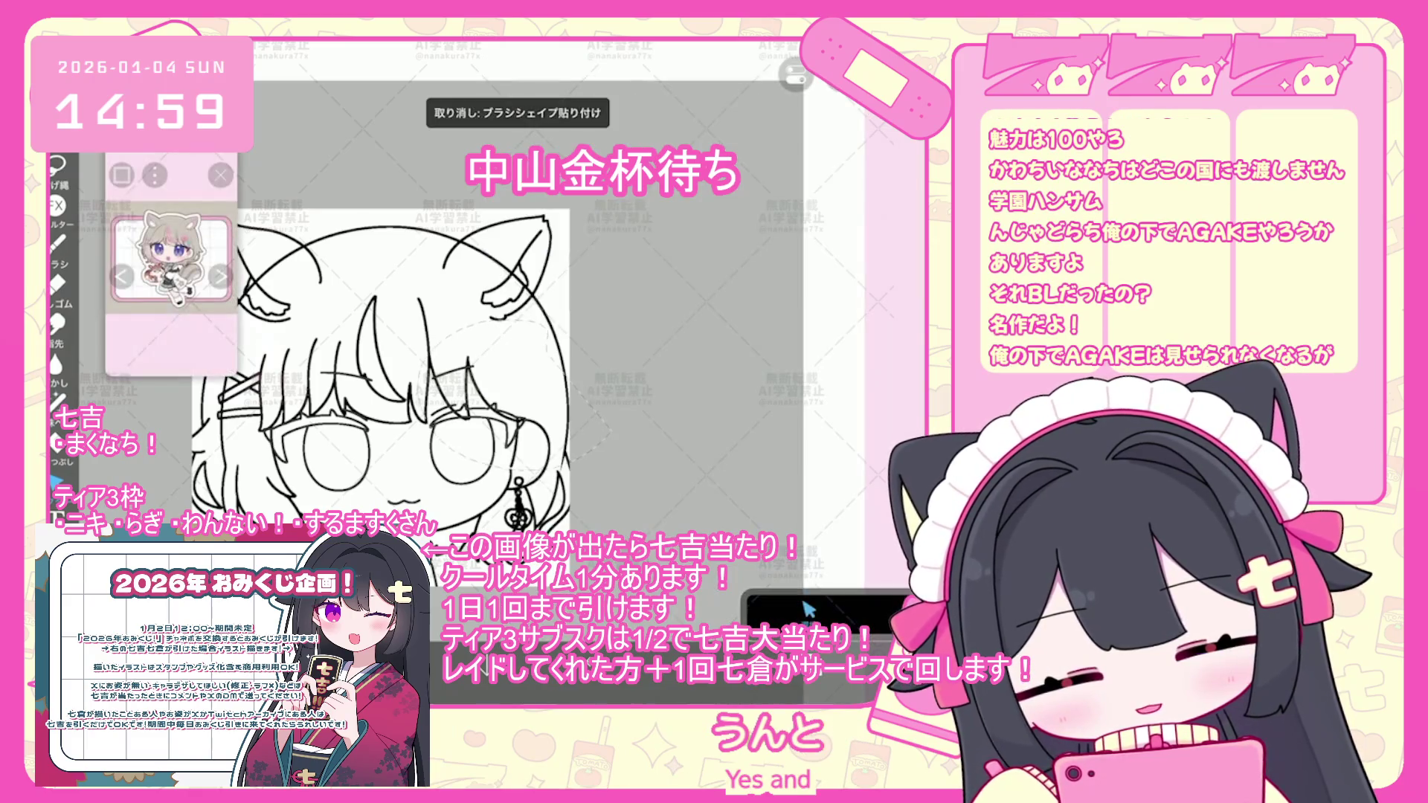
pyautogui.click(808, 610)
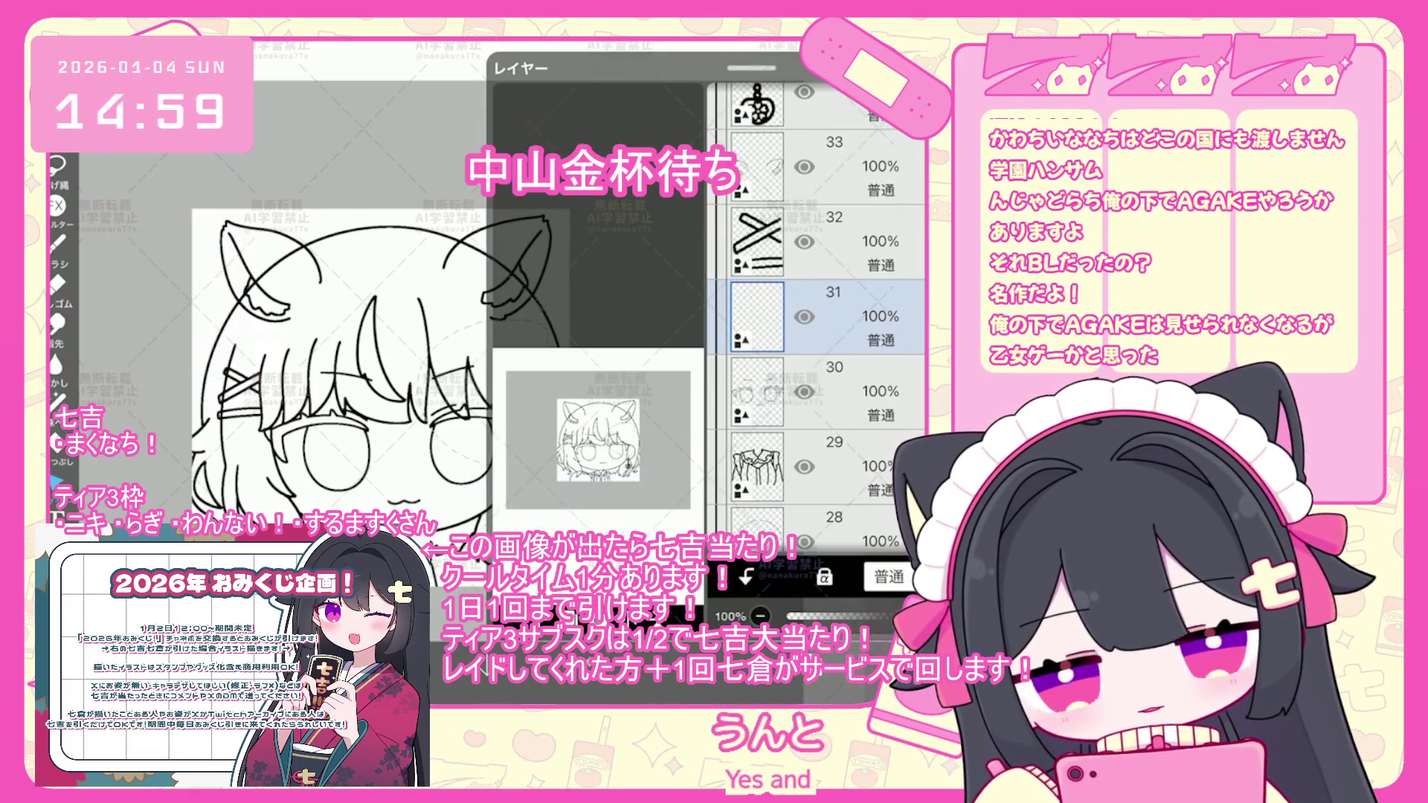
pyautogui.click(806, 607)
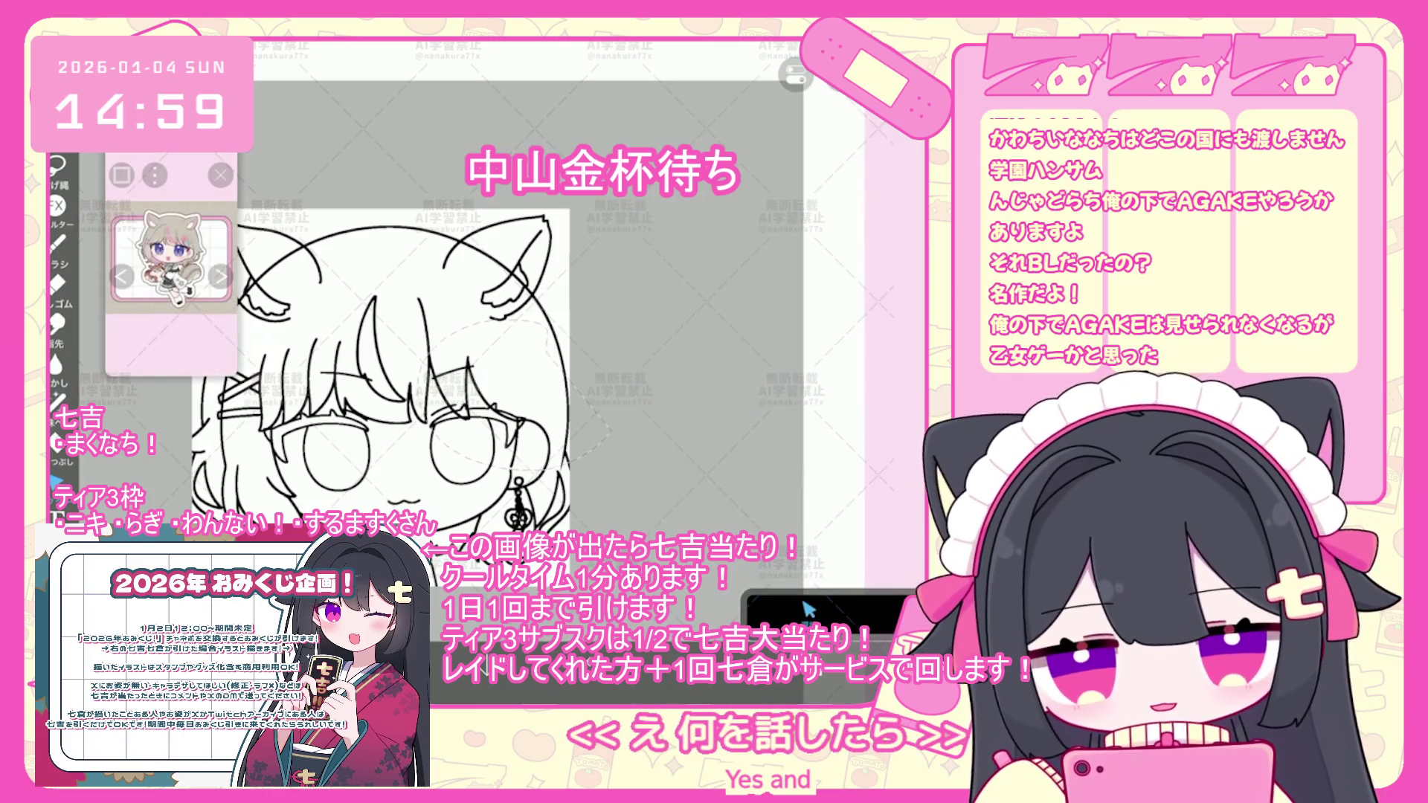
pyautogui.click(809, 610)
pyautogui.click(809, 610)
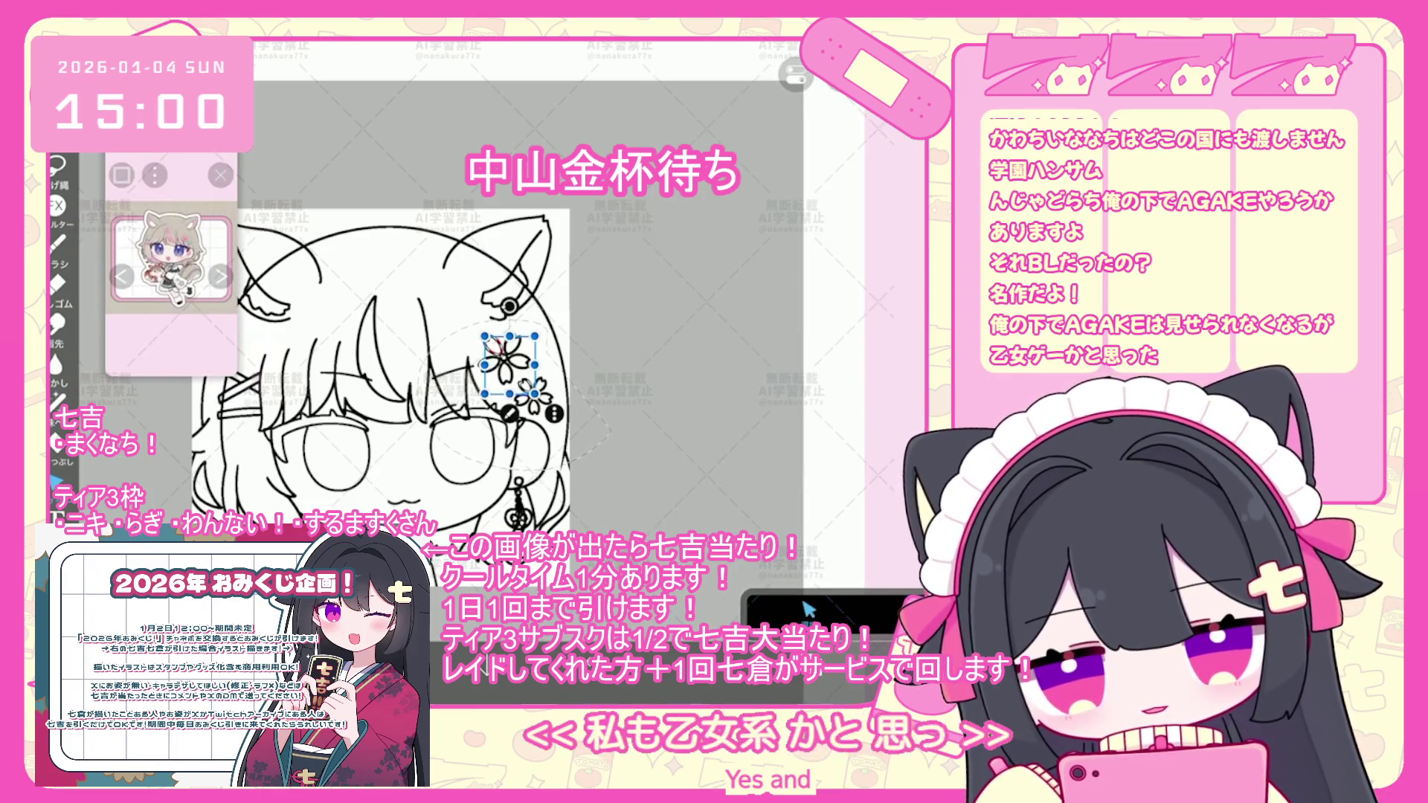
pyautogui.click(809, 610)
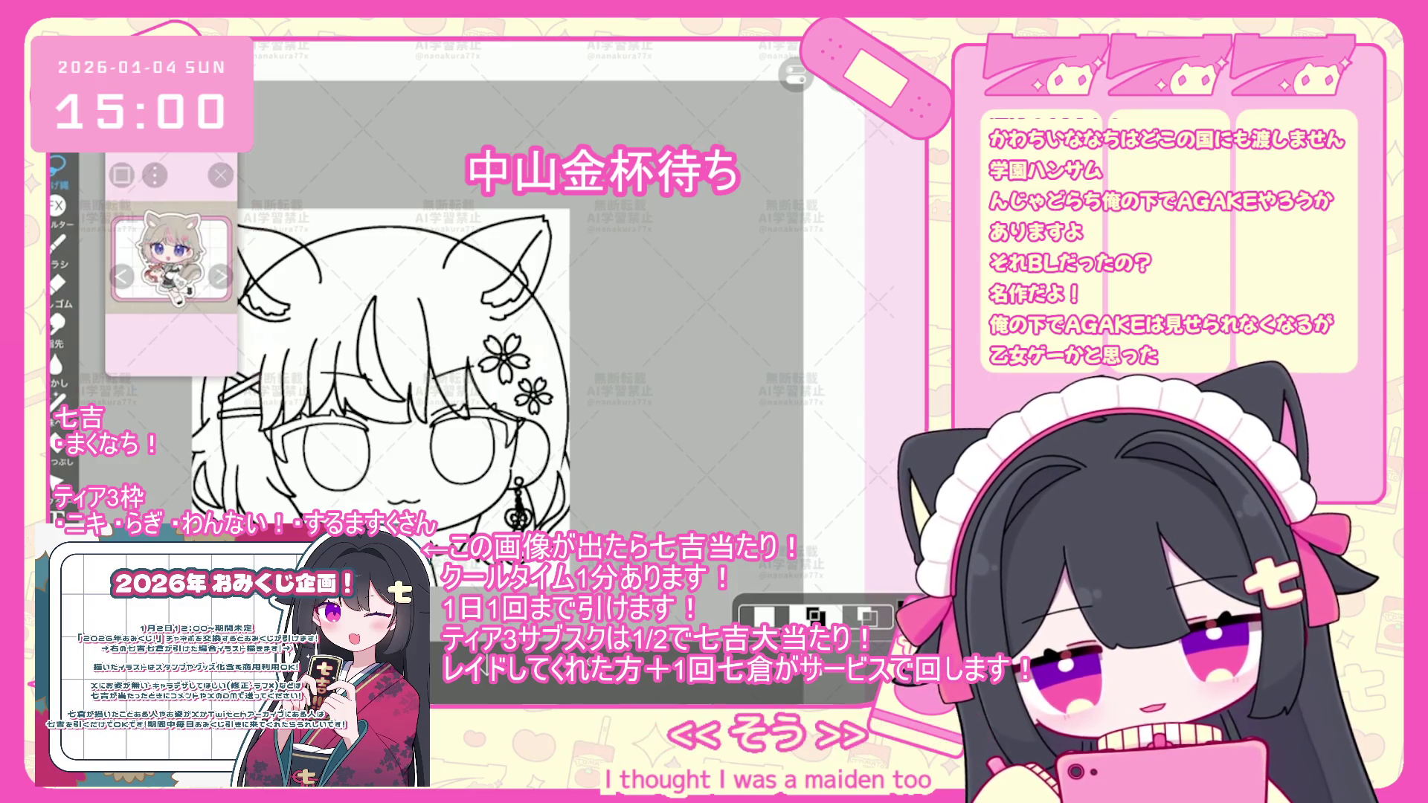
# - Rasterize the flower layer, add a new empty layer above it, and lock the flowers' transparency
pyautogui.click(816, 616)
pyautogui.click(811, 531)
pyautogui.click(573, 416)
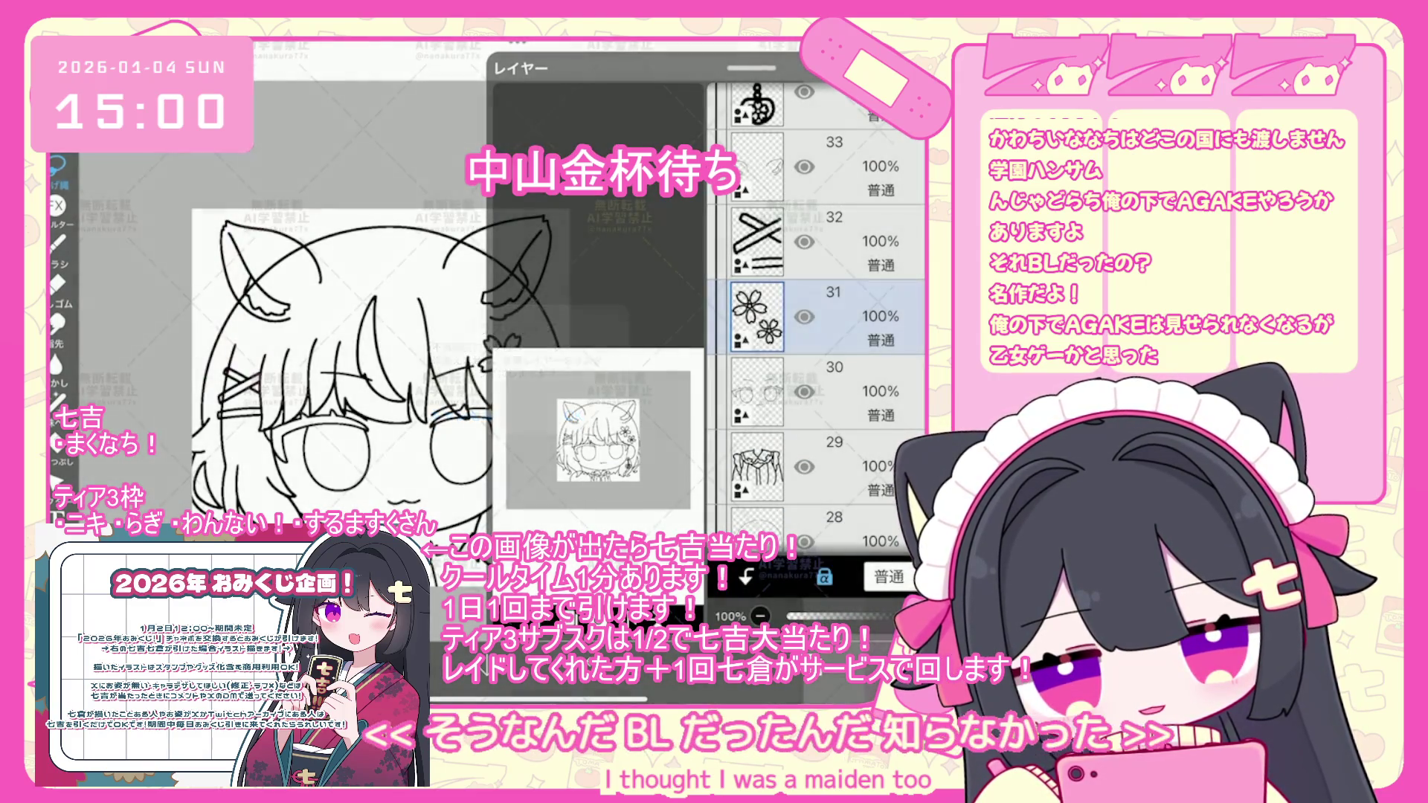
pyautogui.click(575, 576)
pyautogui.click(569, 526)
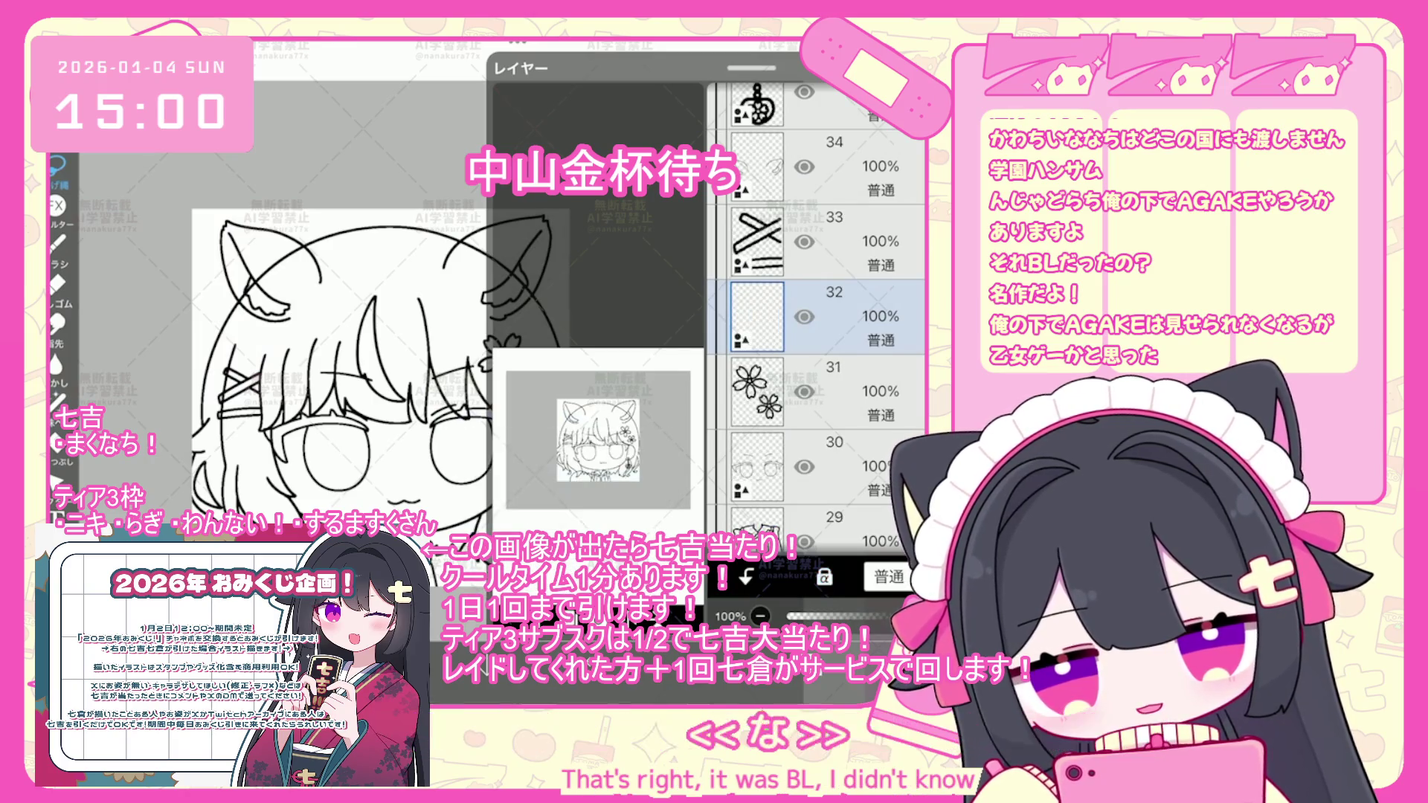
pyautogui.click(855, 392)
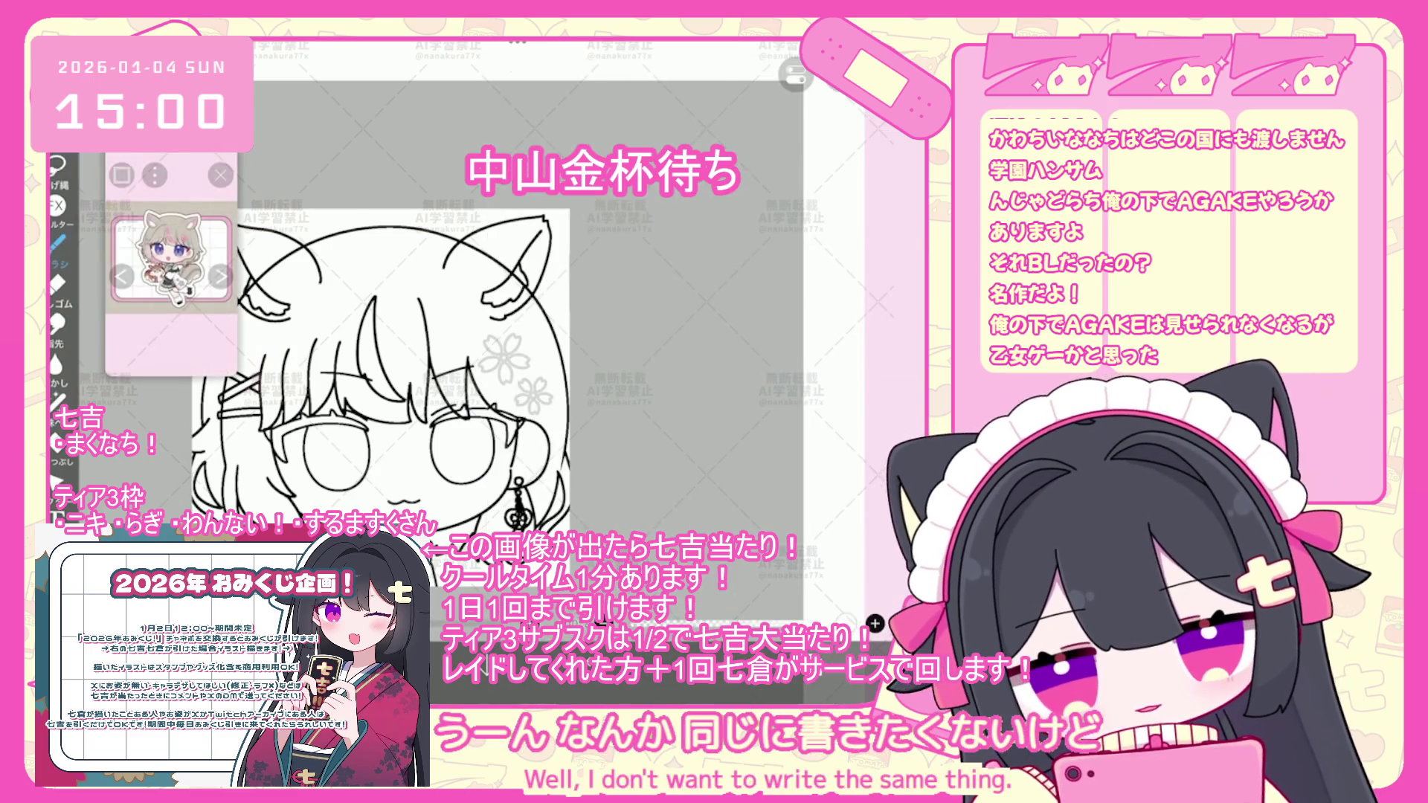
# - Centre the 5-division symmetry ruler on the sakura and set its phase to -5.0%
pyautogui.moveTo(518, 513); pyautogui.dragTo(503, 359)
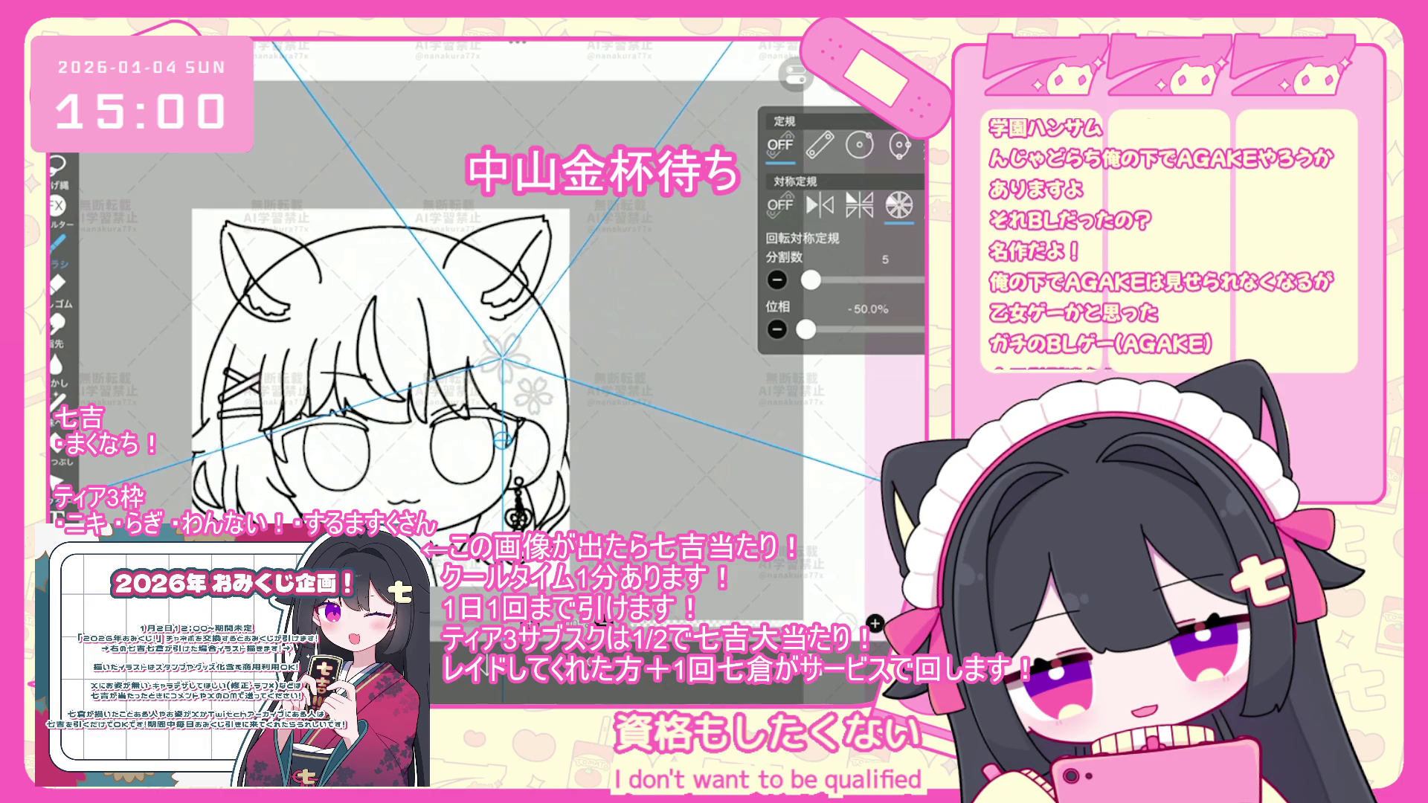
pyautogui.scroll(5, 532, 364)
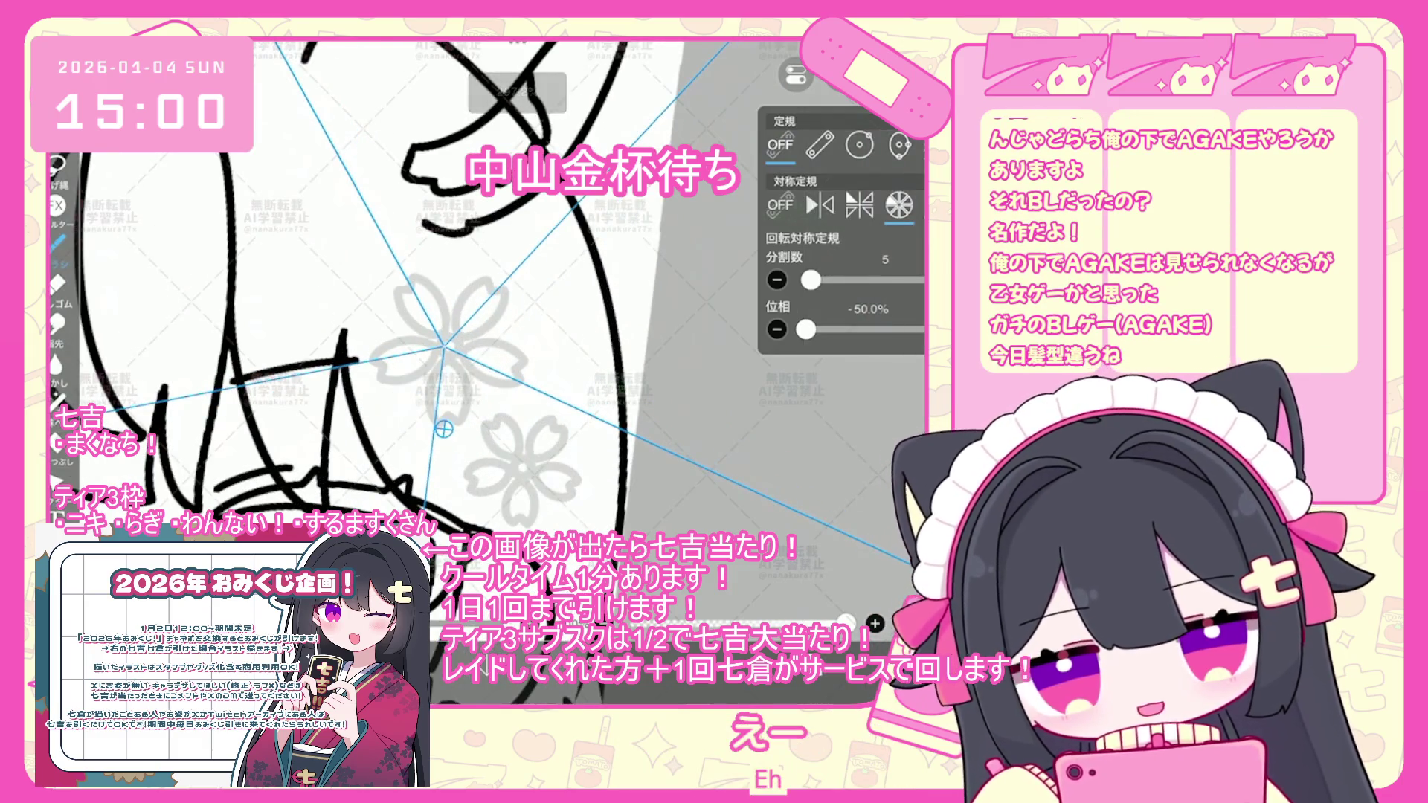
pyautogui.moveTo(805, 329); pyautogui.dragTo(842, 330)
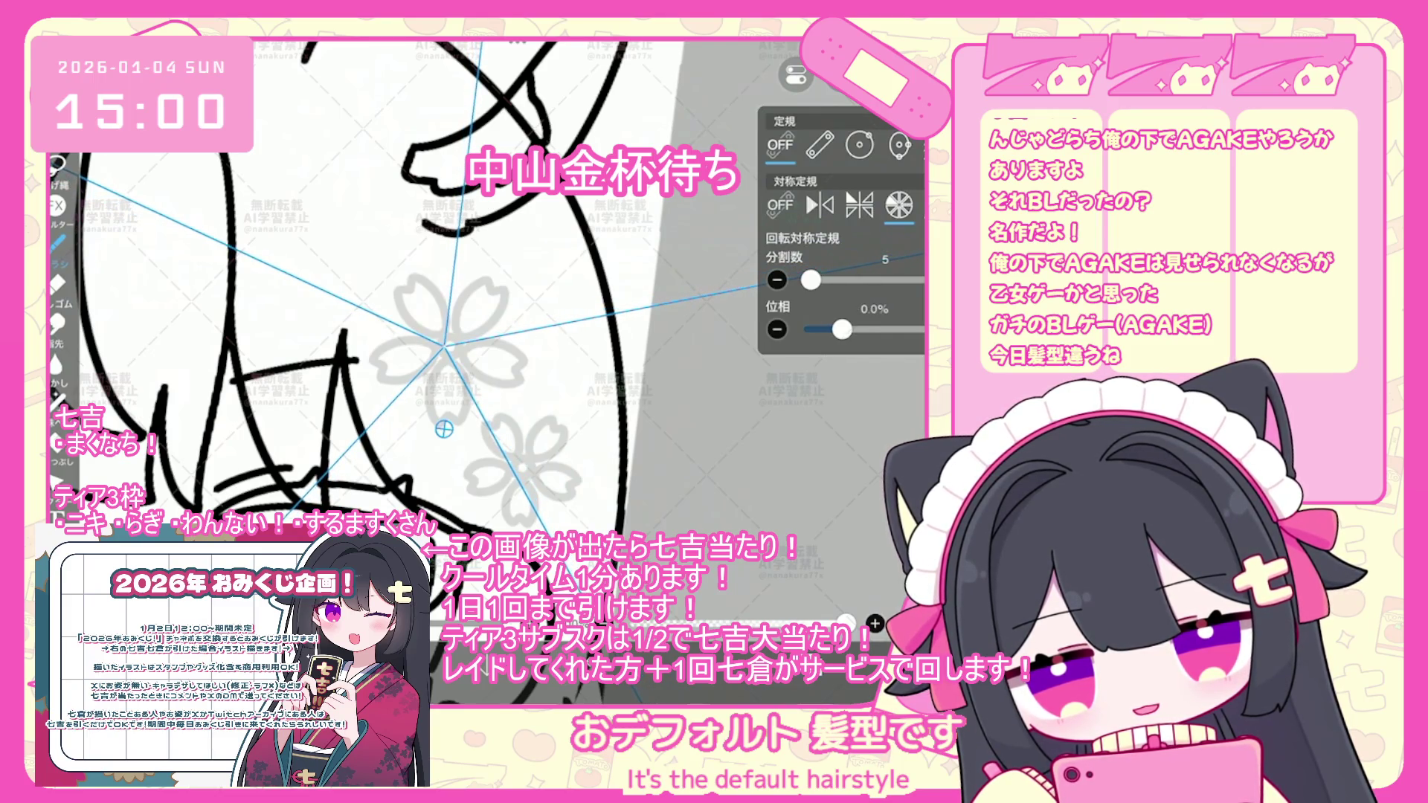
pyautogui.moveTo(444, 430); pyautogui.dragTo(447, 430)
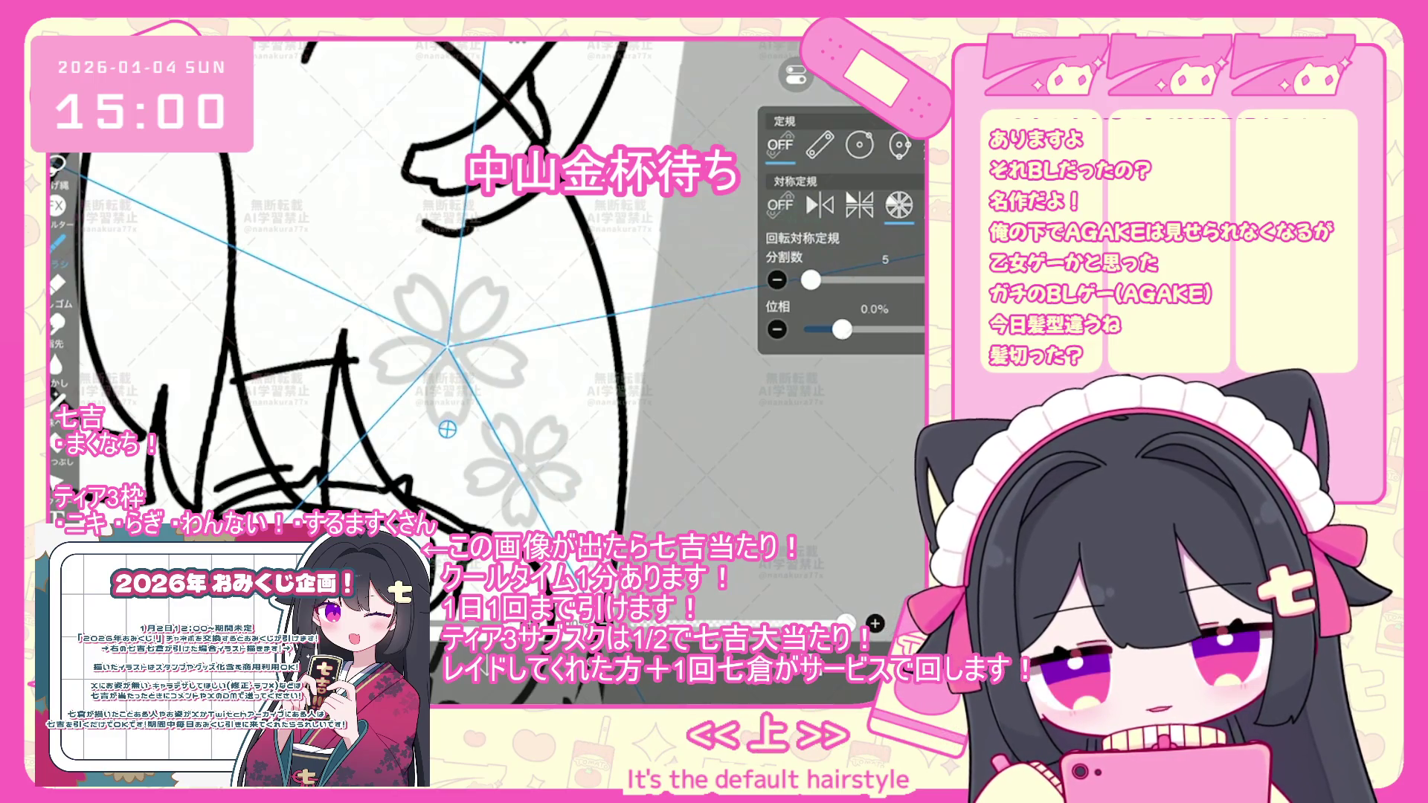
pyautogui.click(777, 330)
pyautogui.moveTo(447, 429); pyautogui.dragTo(448, 431)
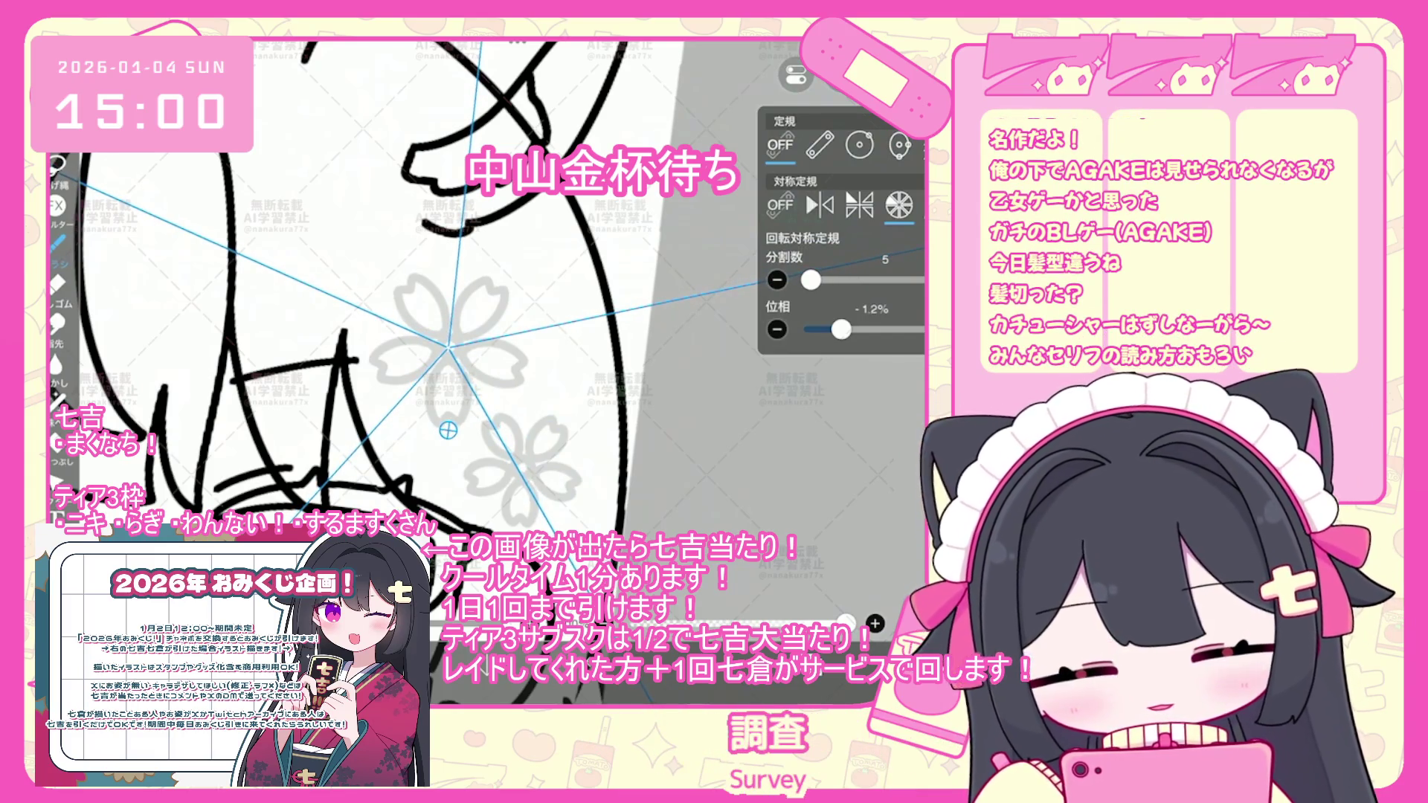
pyautogui.click(777, 330)
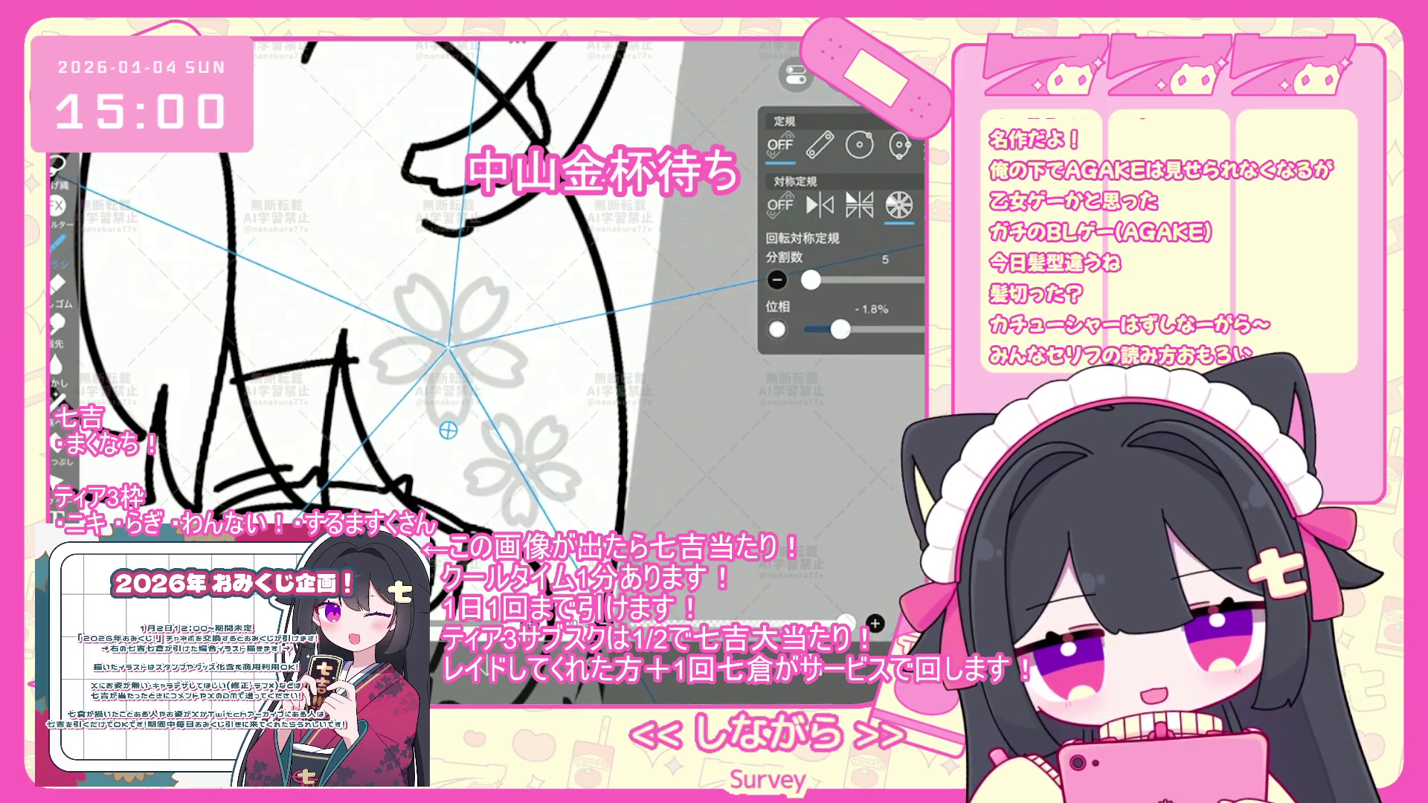
pyautogui.click(777, 329)
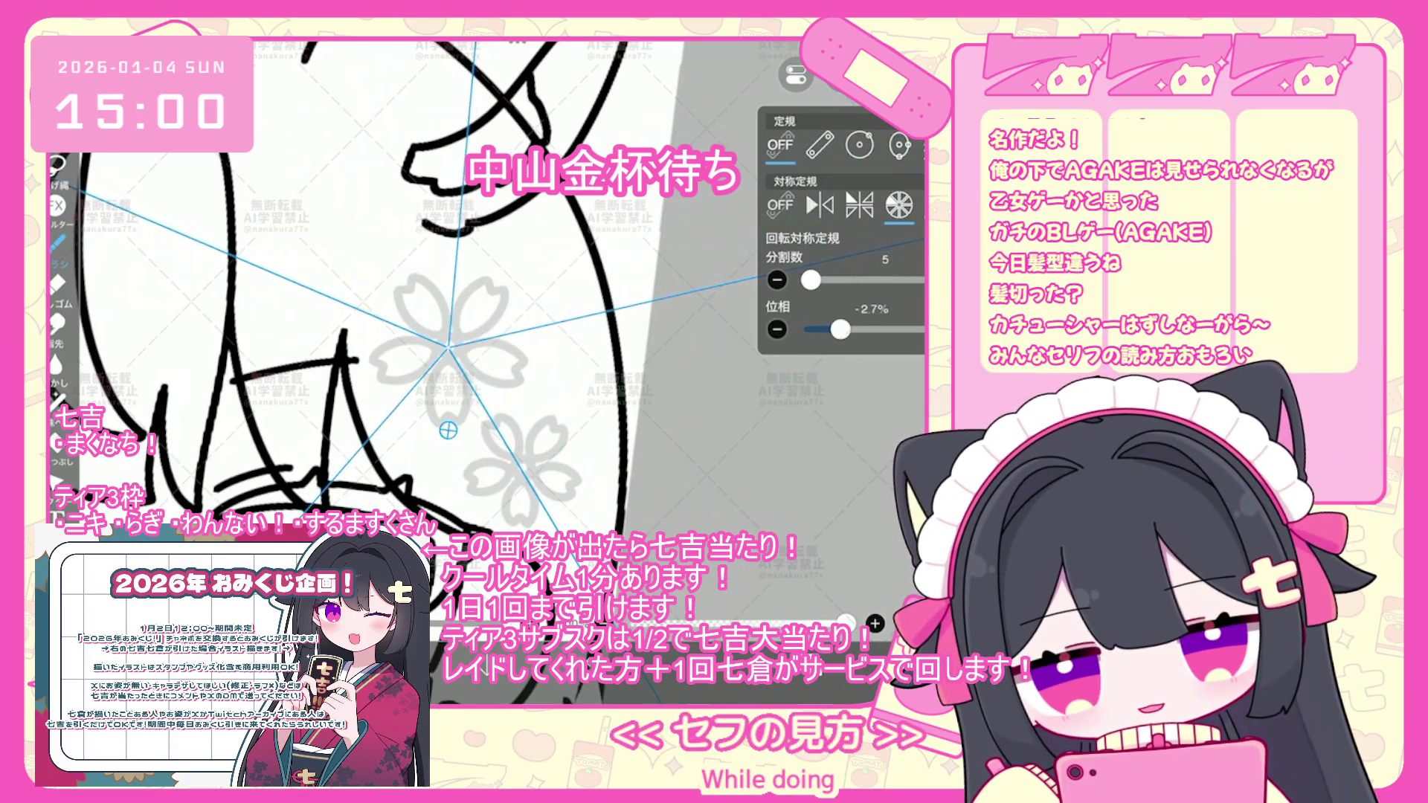
pyautogui.moveTo(448, 431); pyautogui.dragTo(449, 429)
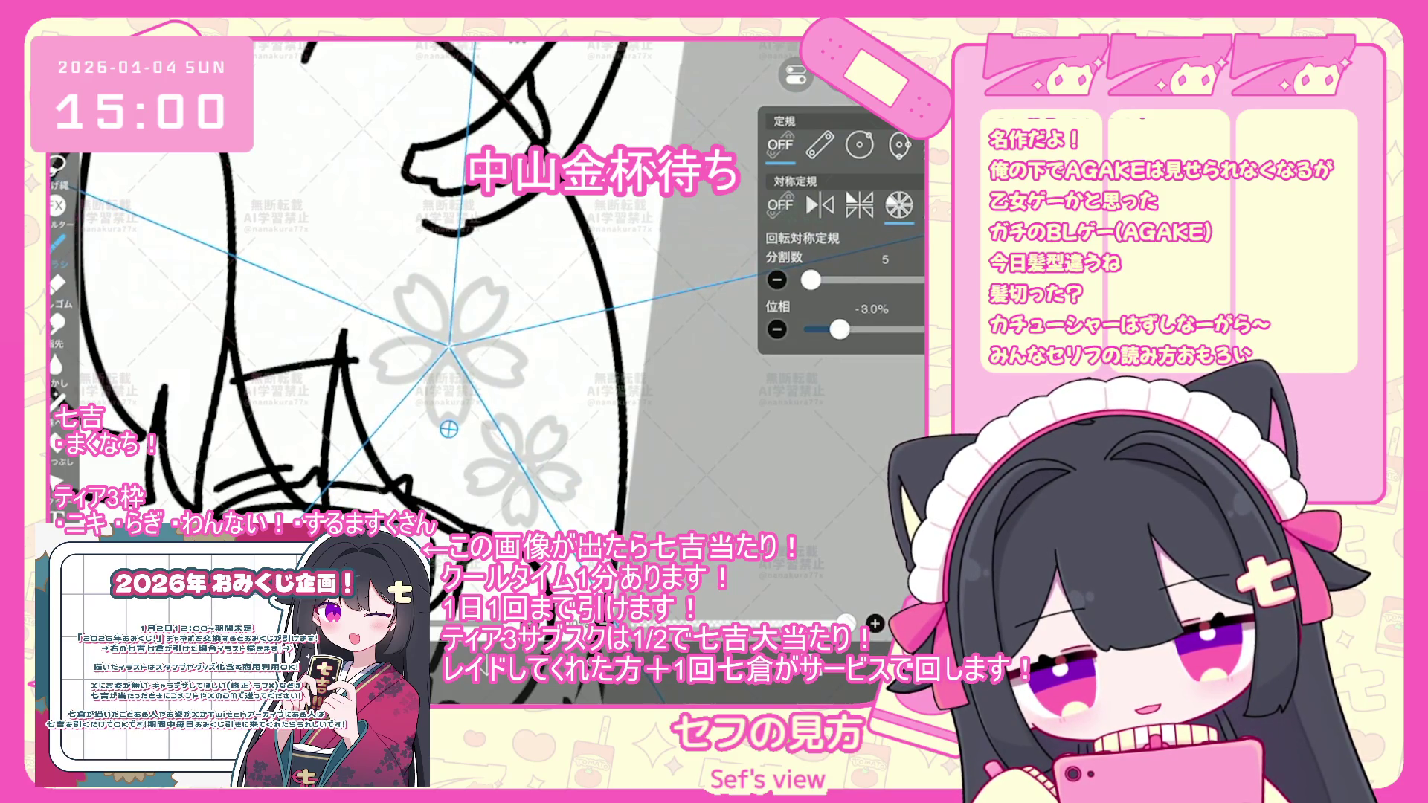
pyautogui.click(777, 330)
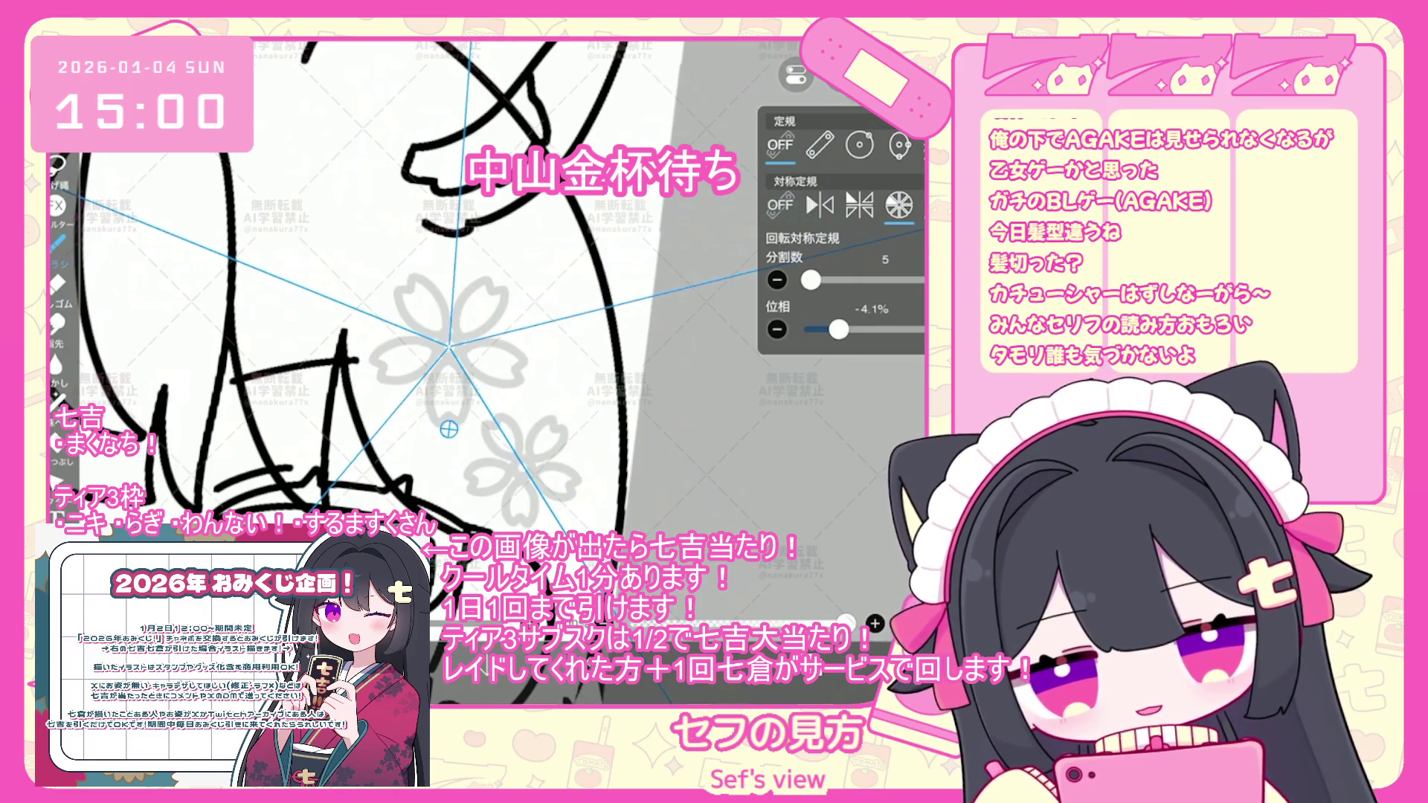
pyautogui.moveTo(838, 330); pyautogui.dragTo(837, 330)
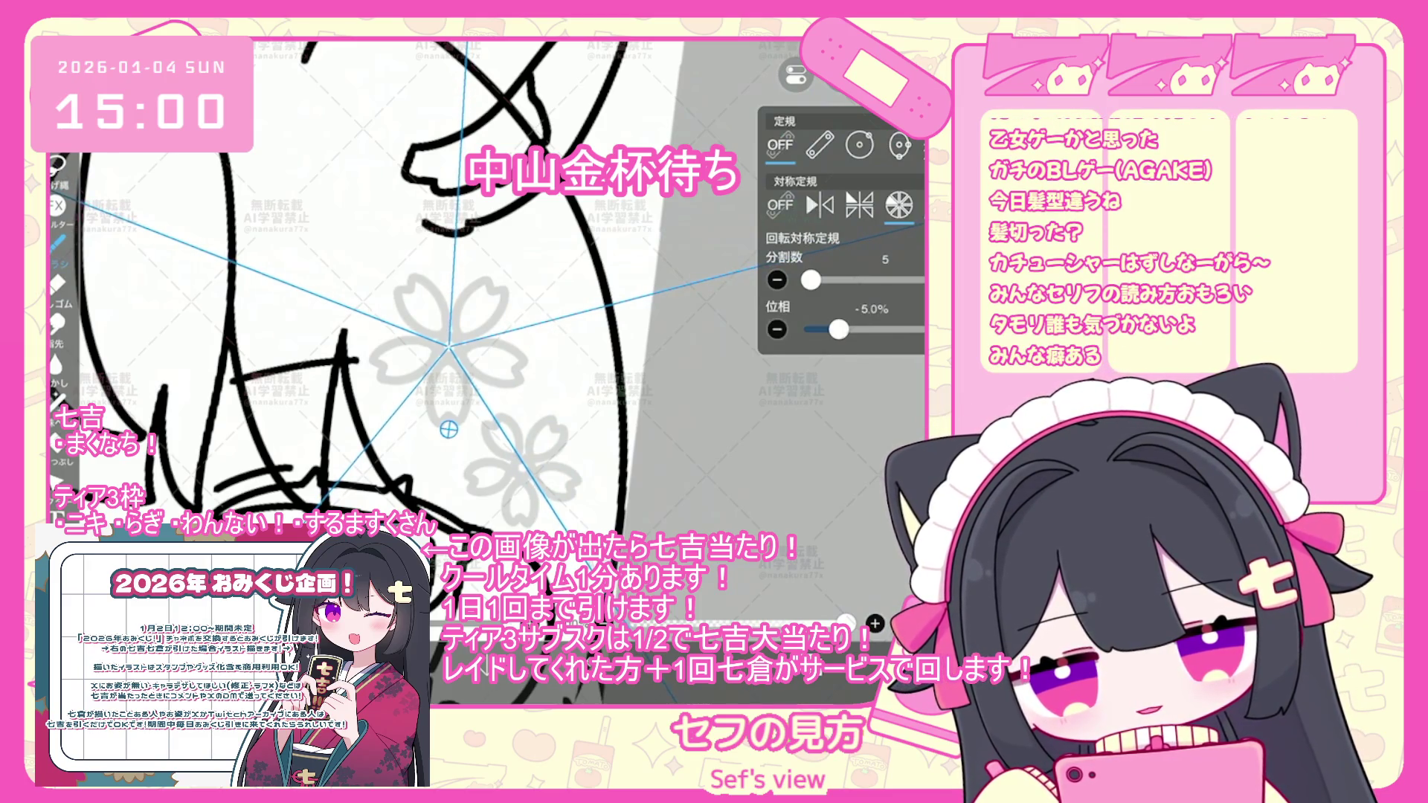
pyautogui.scroll(5, 477, 260)
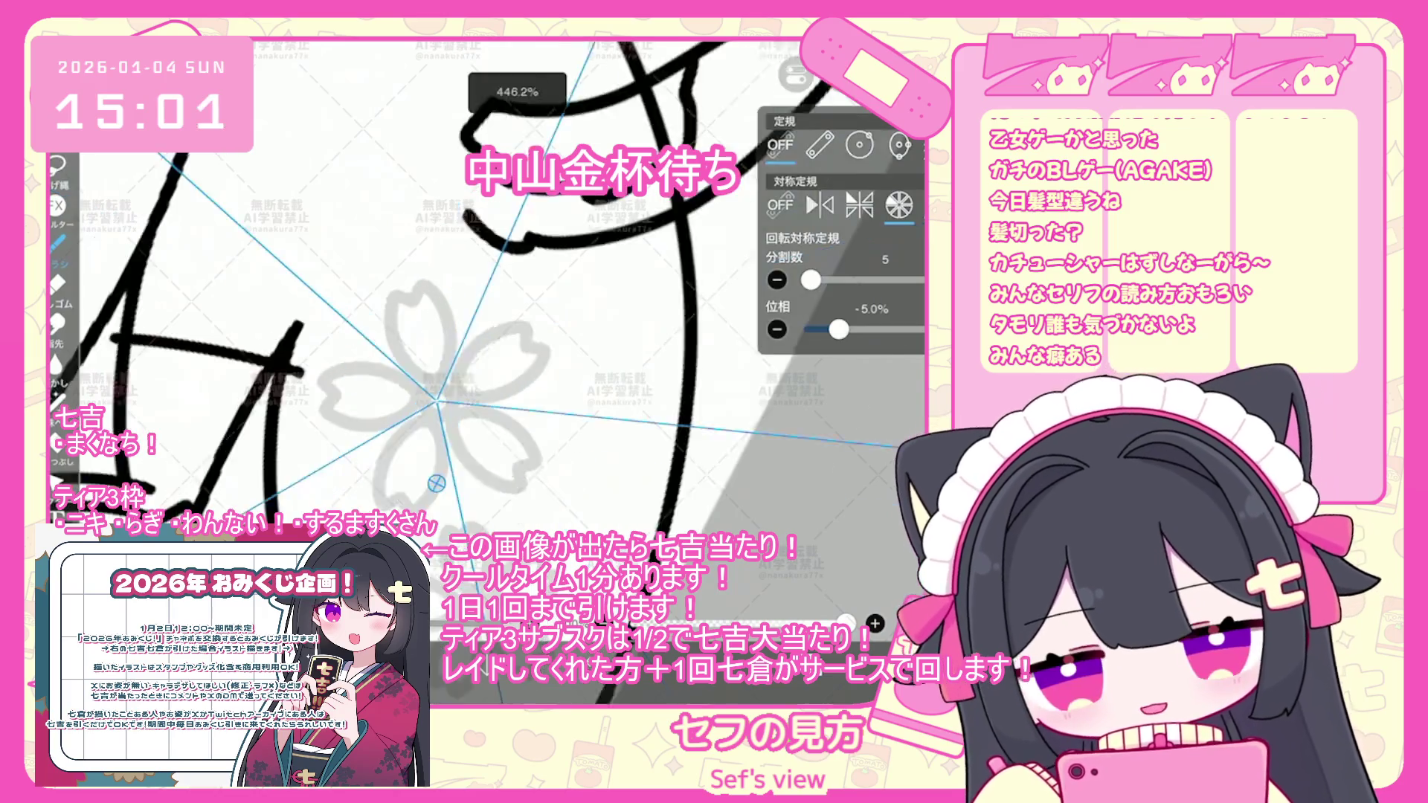
# - Trace symmetric petal curves over the first grey sakura, undoing strokes that miss
pyautogui.hotkey('ctrl', 'z')
pyautogui.press('Escape')
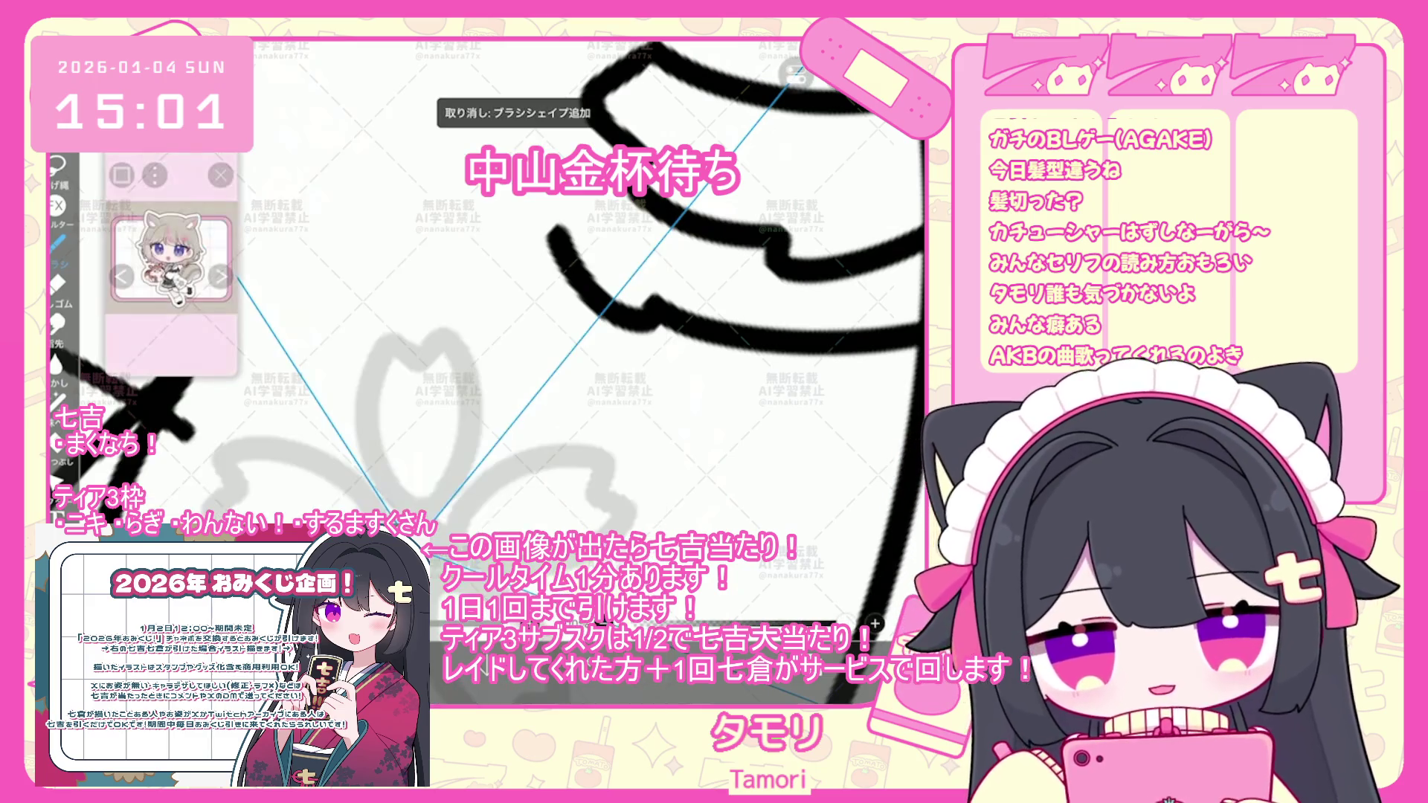
pyautogui.moveTo(409, 511); pyautogui.dragTo(370, 391)
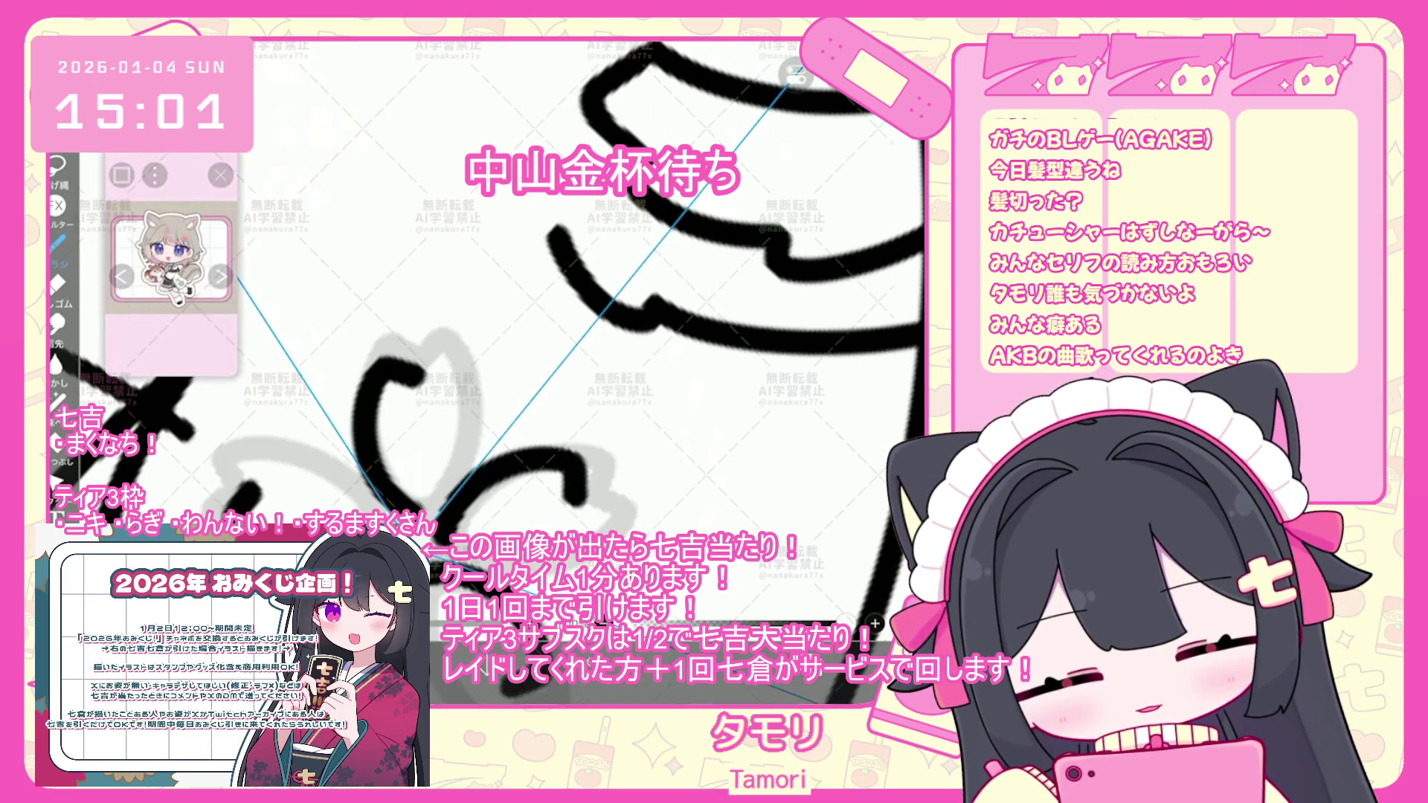
pyautogui.hotkey('ctrl', 'z')
pyautogui.moveTo(409, 512)
pyautogui.mouseDown()
pyautogui.moveTo(363, 476)
pyautogui.moveTo(405, 366)
pyautogui.mouseUp()
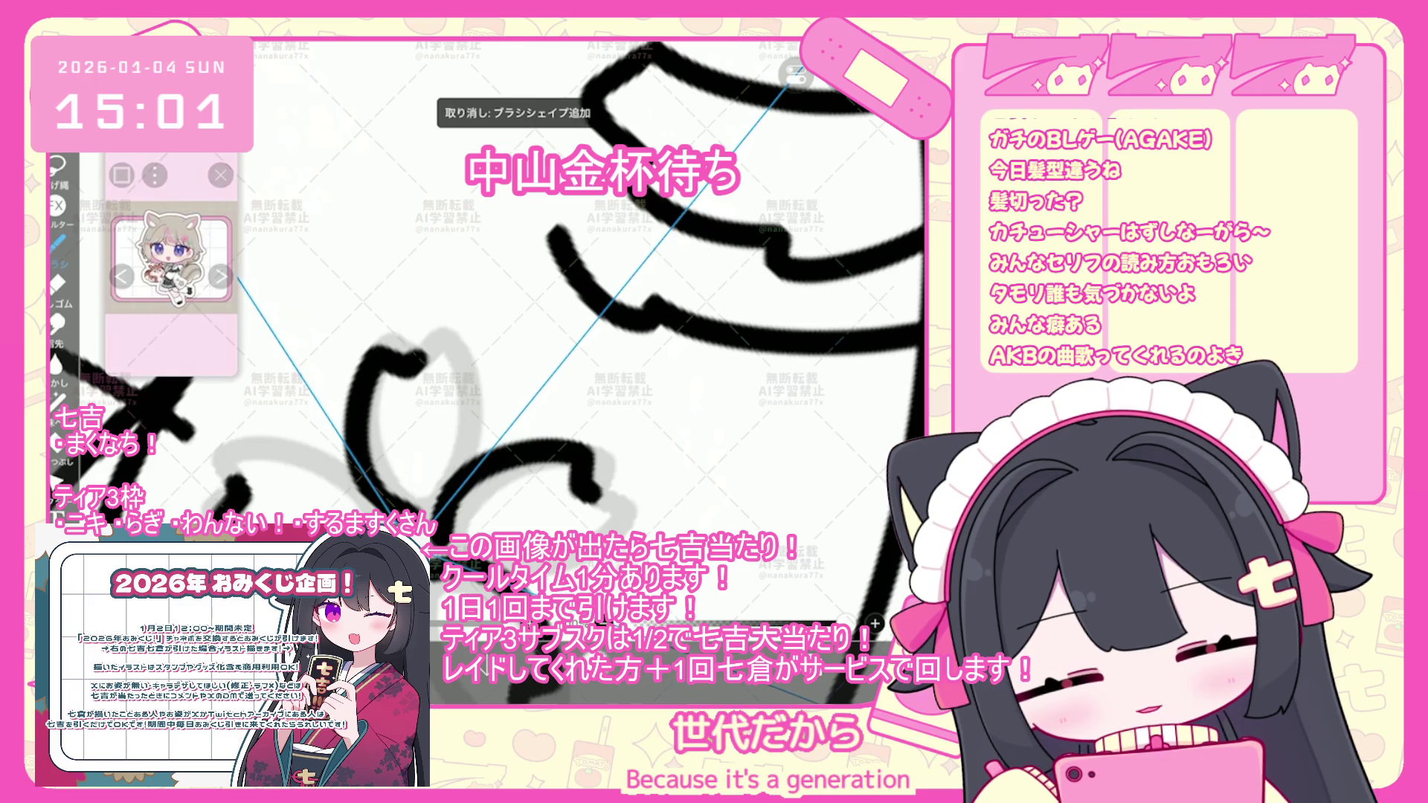
pyautogui.hotkey('ctrl', 'z')
pyautogui.moveTo(383, 482)
pyautogui.mouseDown()
pyautogui.moveTo(432, 331)
pyautogui.moveTo(476, 401)
pyautogui.moveTo(469, 447)
pyautogui.mouseUp()
pyautogui.hotkey('ctrl', 'z')
pyautogui.moveTo(409, 506)
pyautogui.mouseDown()
pyautogui.moveTo(383, 342)
pyautogui.moveTo(431, 502)
pyautogui.moveTo(417, 517)
pyautogui.mouseUp()
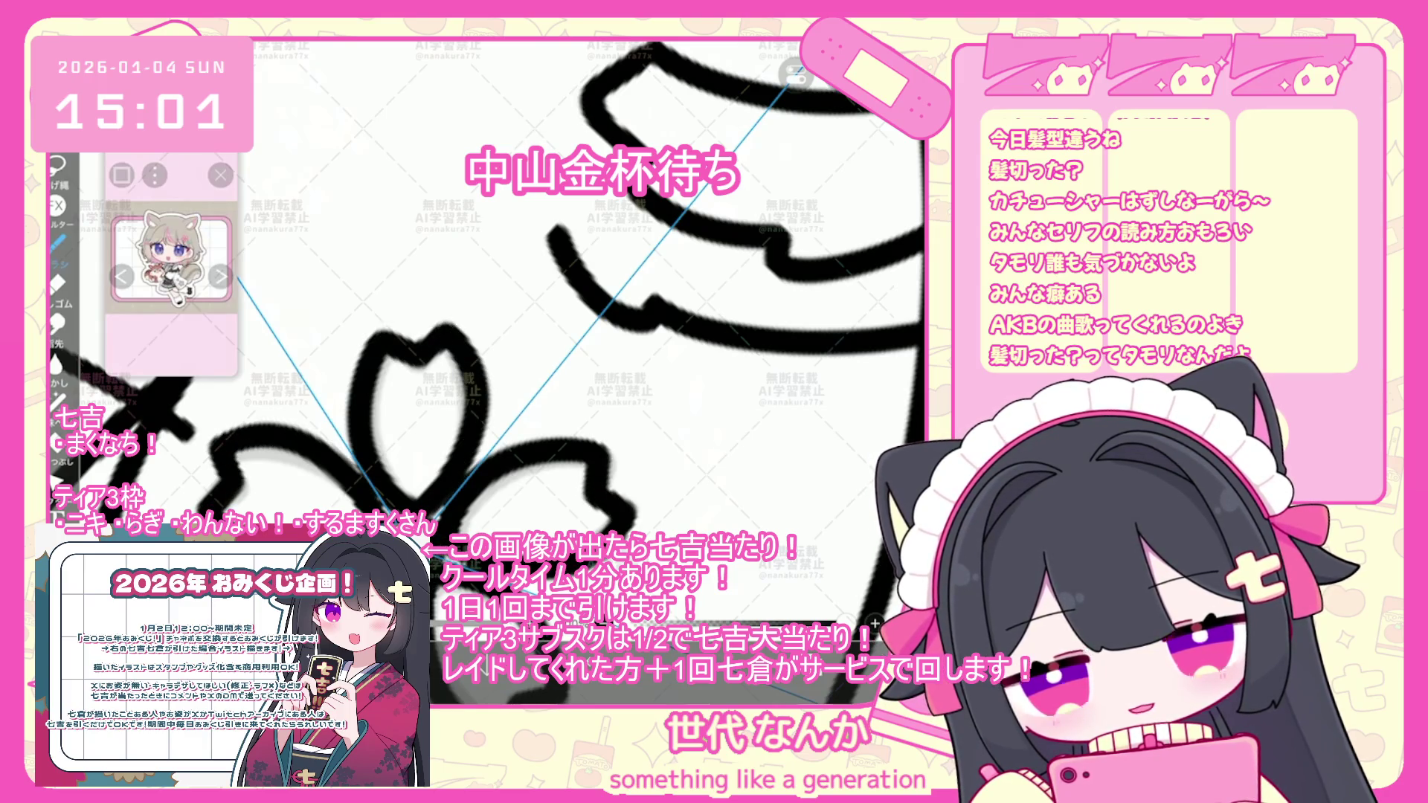
pyautogui.hotkey('ctrl', 'z')
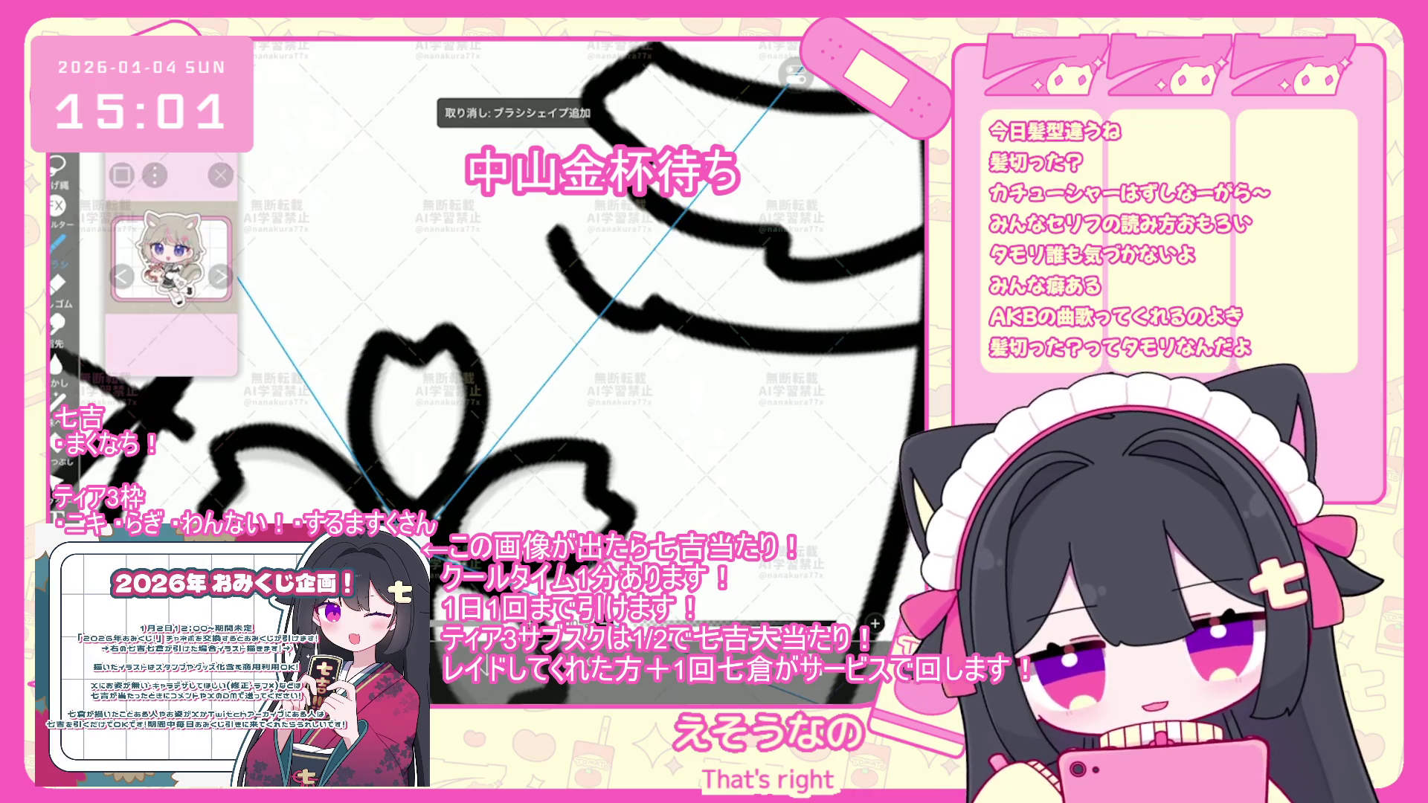
# - Ink the lower grey sakura with a bold black five-petal outline
pyautogui.scroll(-5, 476, 327)
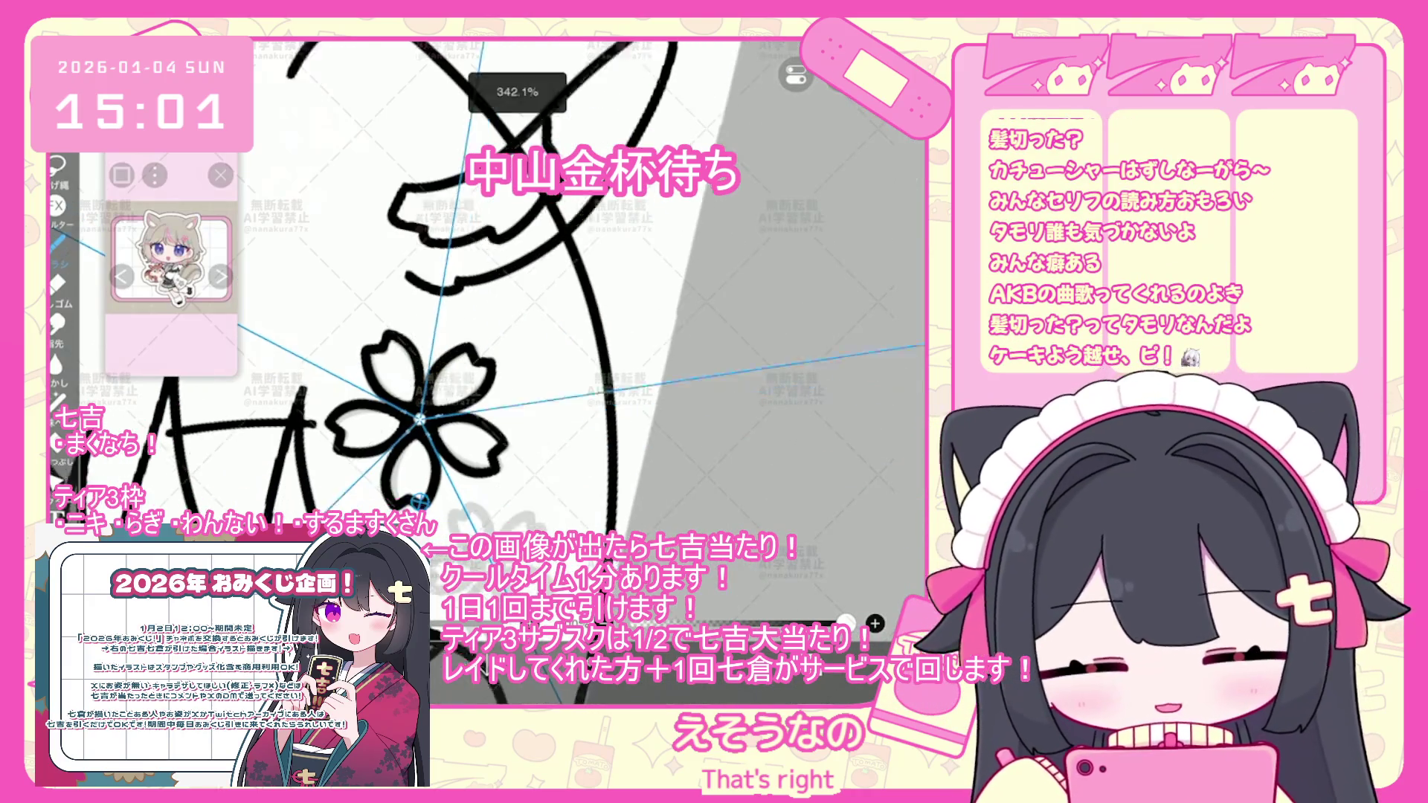
pyautogui.scroll(-2, 476, 327)
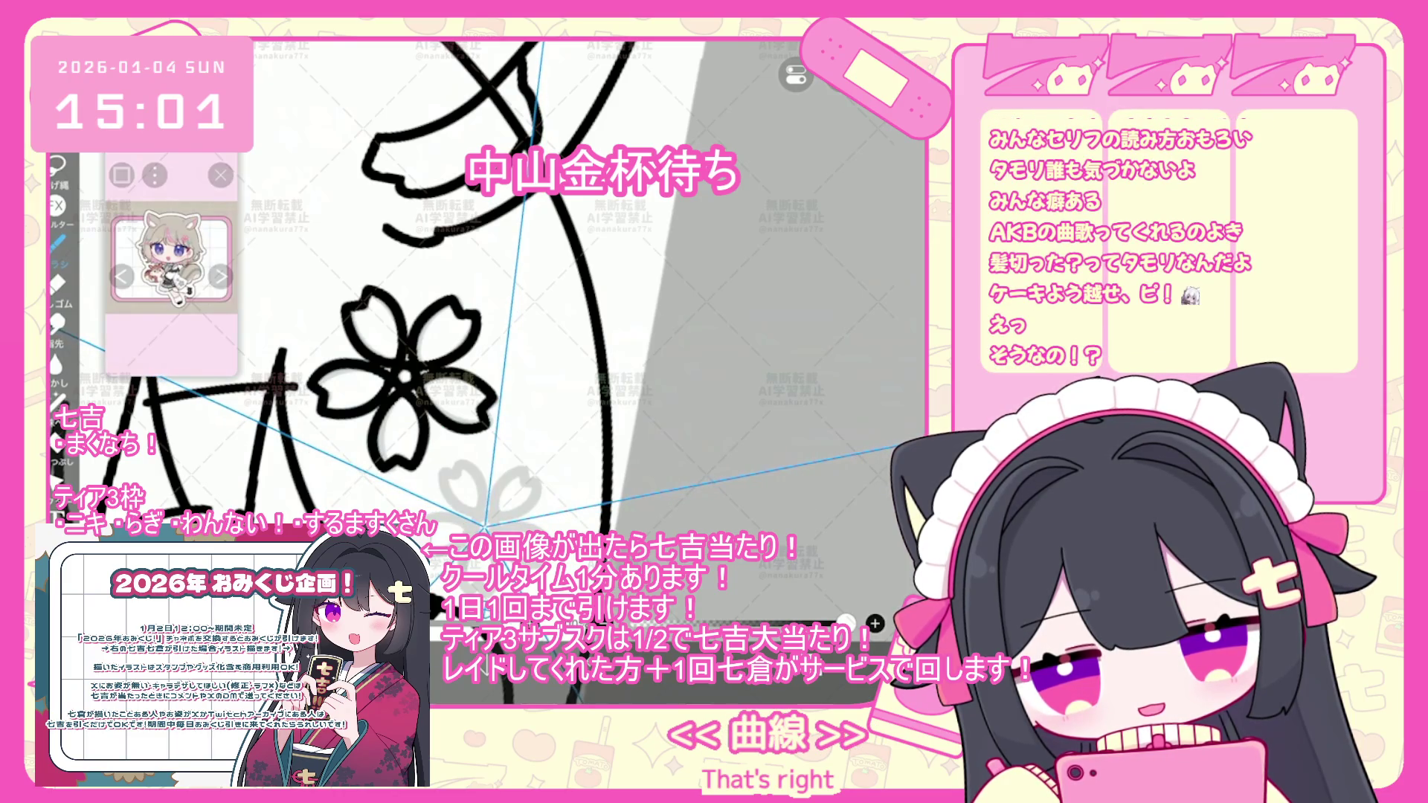
pyautogui.scroll(5, 476, 327)
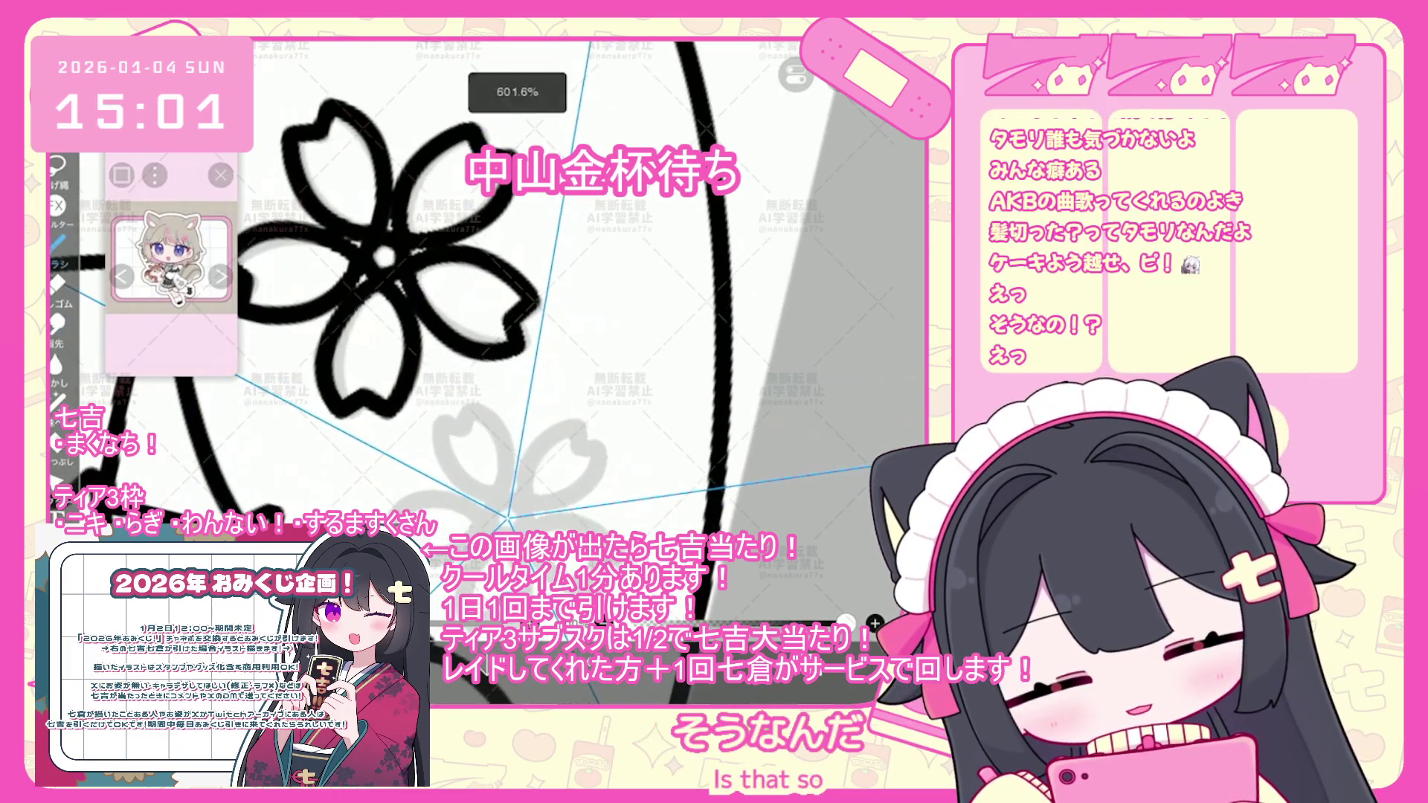
pyautogui.scroll(3, 476, 327)
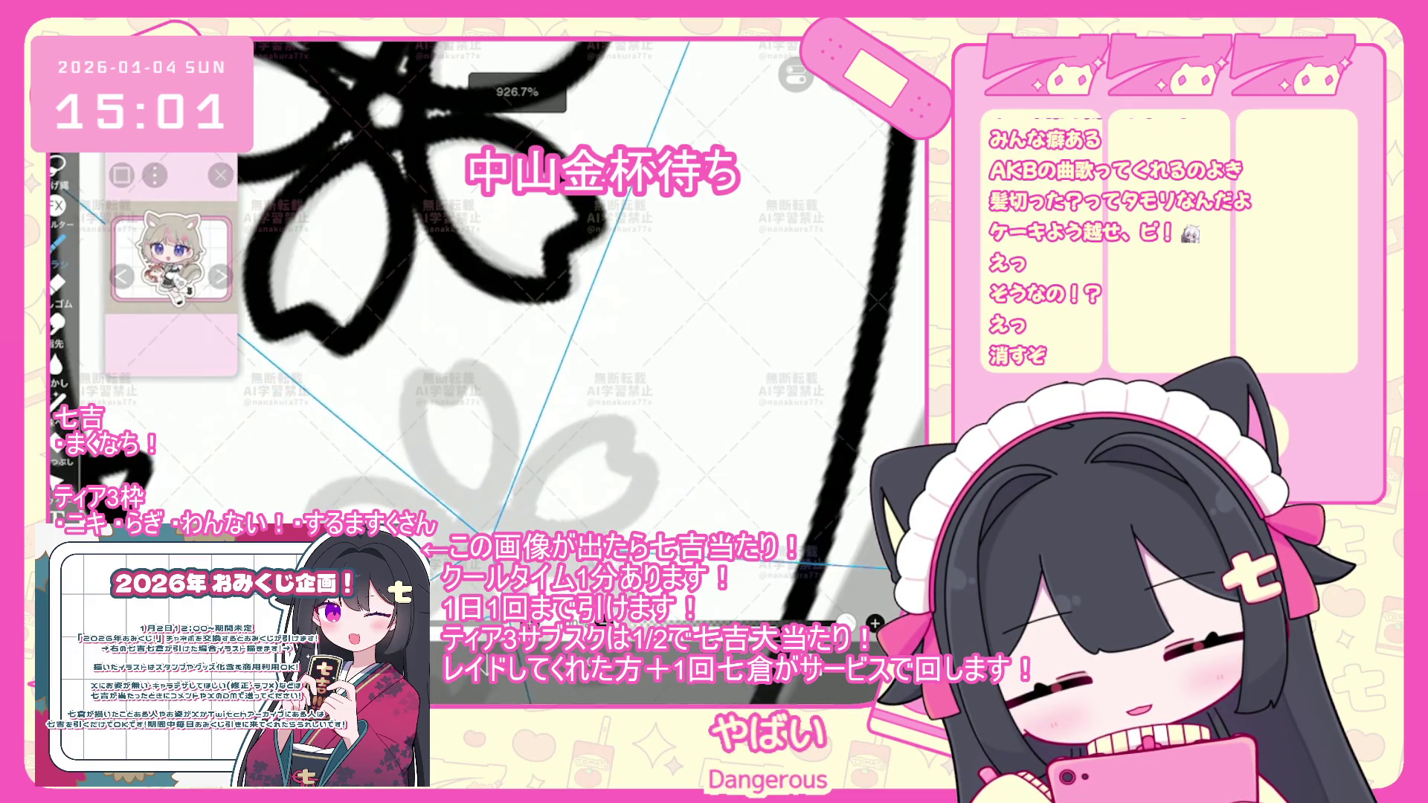
pyautogui.moveTo(471, 503)
pyautogui.mouseDown()
pyautogui.moveTo(588, 432)
pyautogui.moveTo(632, 506)
pyautogui.moveTo(416, 521)
pyautogui.mouseUp()
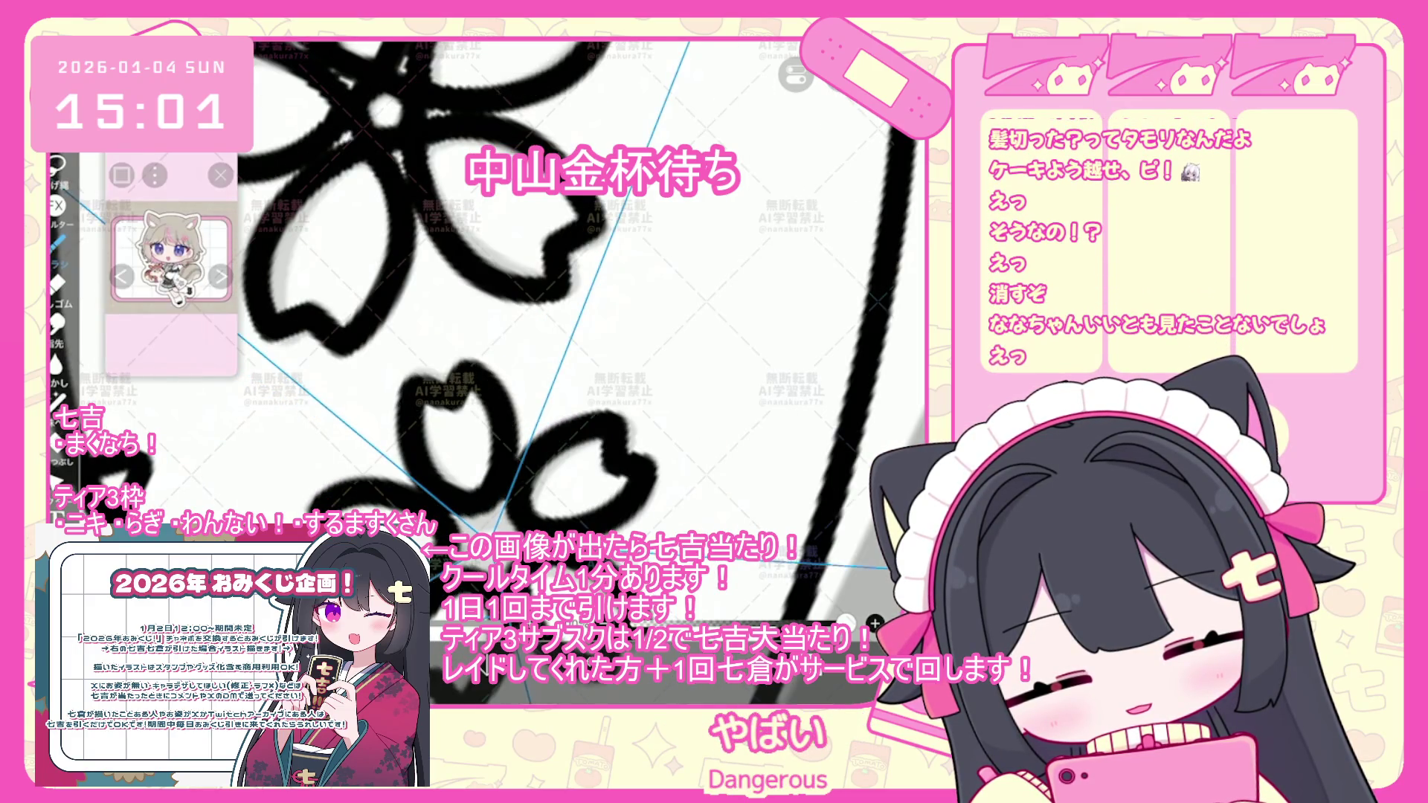
pyautogui.hotkey('ctrl', 'z')
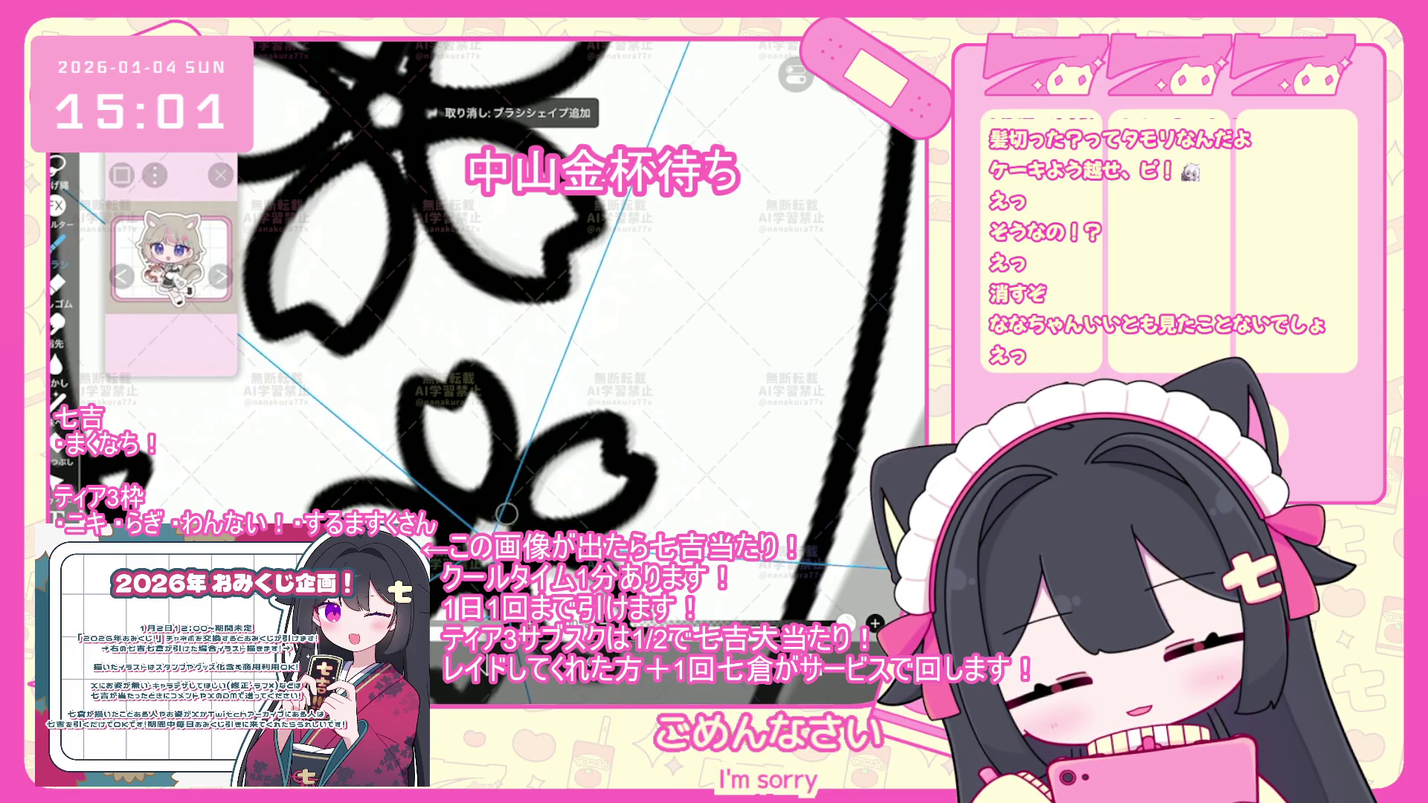
pyautogui.hotkey('ctrl', 'z')
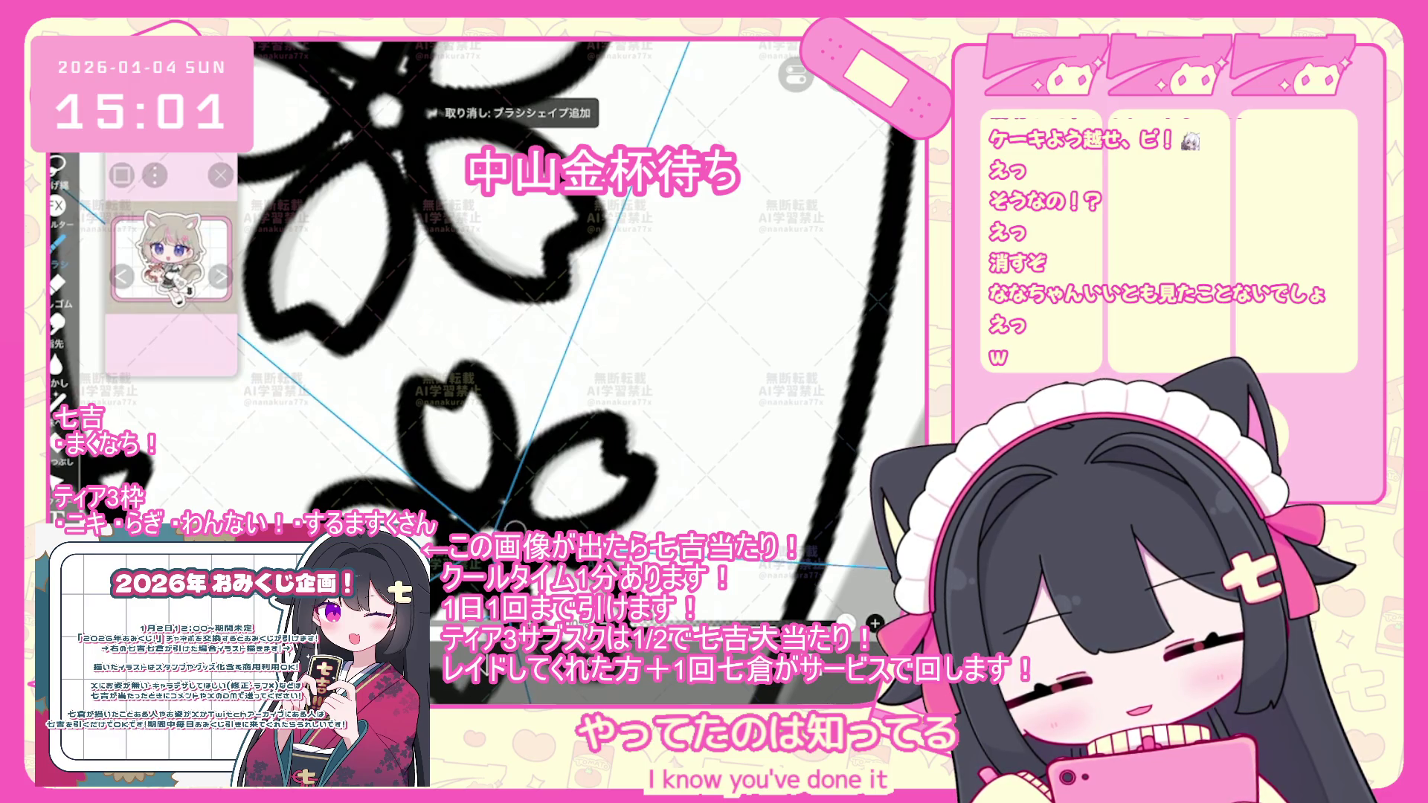
pyautogui.scroll(-3, 483, 335)
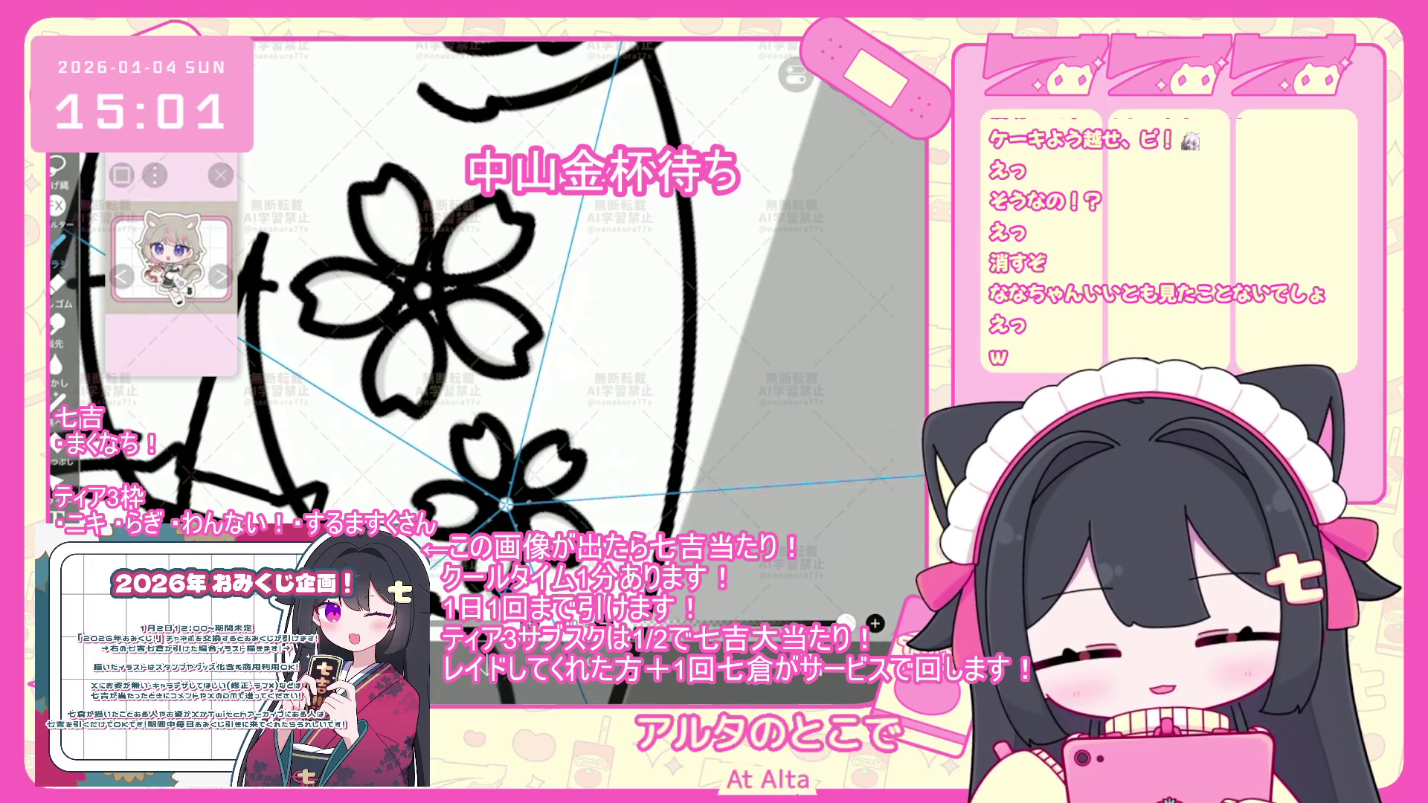
pyautogui.scroll(-1, 483, 335)
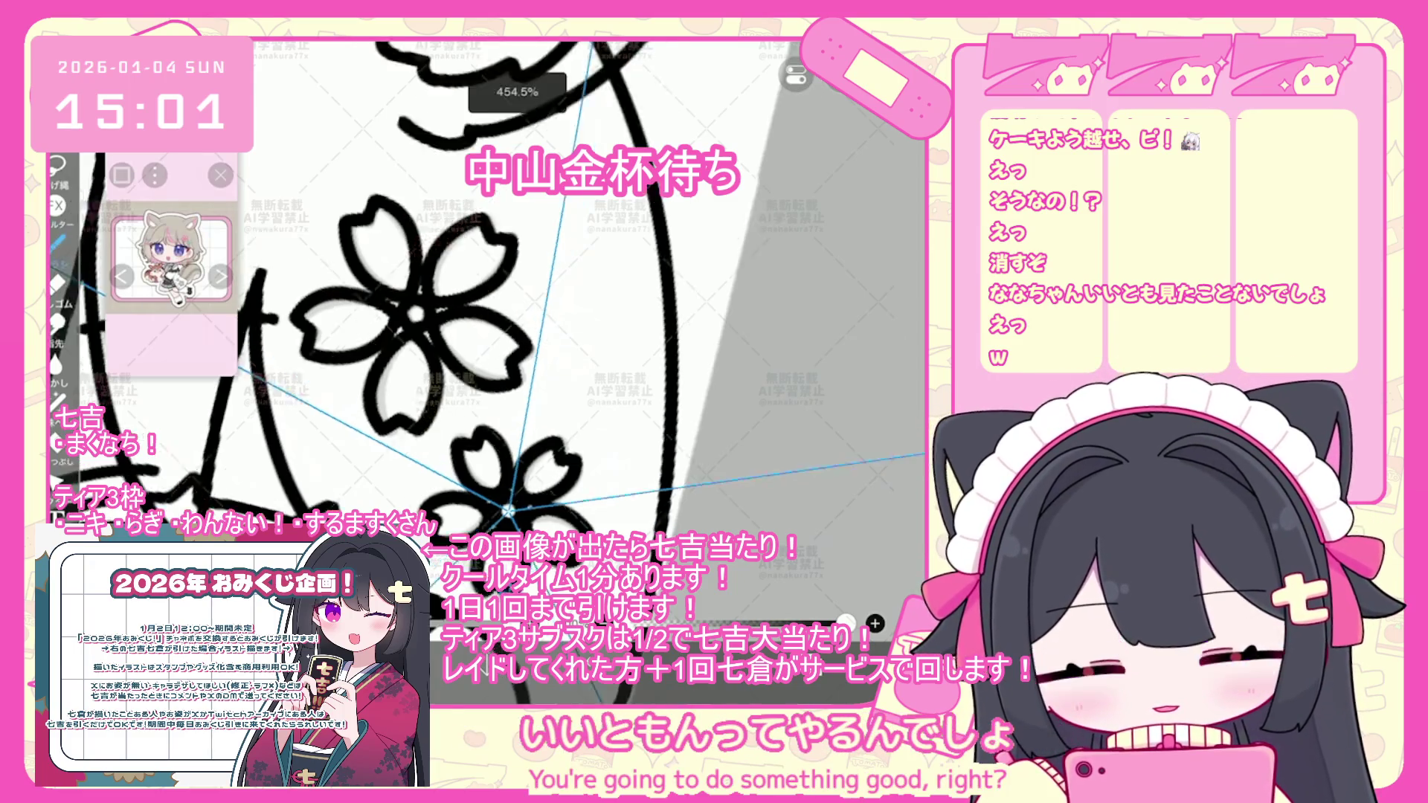
pyautogui.scroll(-5, 483, 335)
pyautogui.scroll(2, 484, 335)
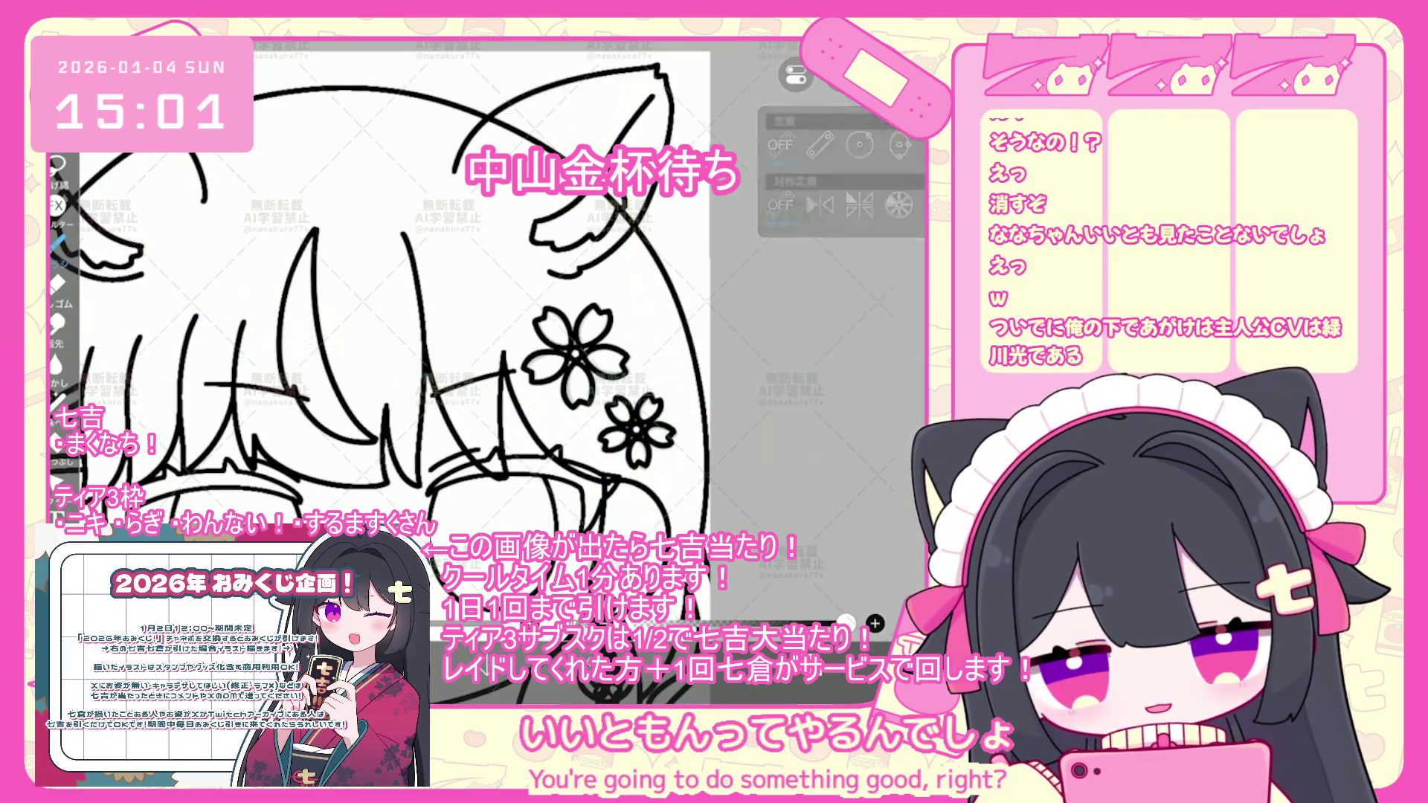
# - Expand the line-art folder and delete the empty layer 26
pyautogui.scroll(5, 819, 320)
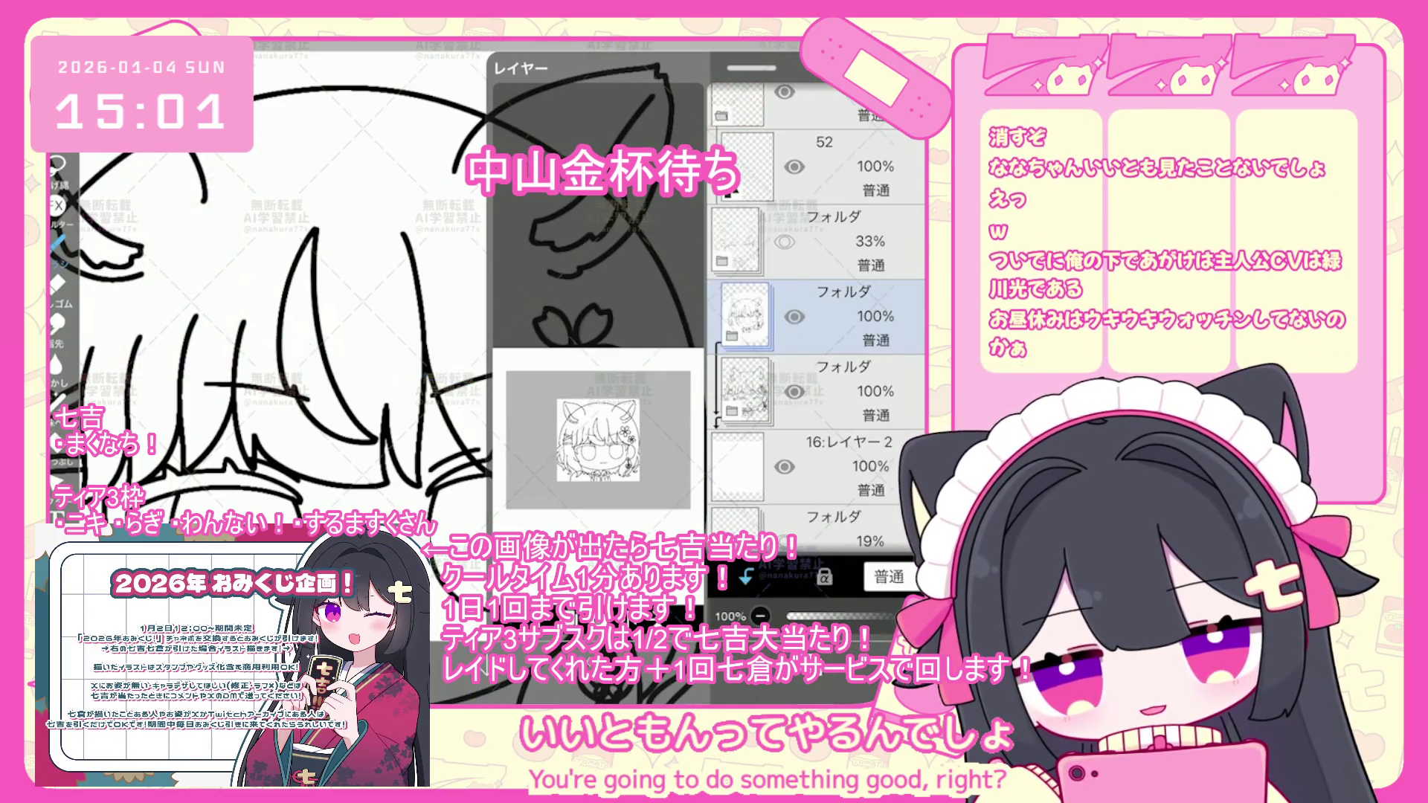
pyautogui.scroll(-3, 484, 335)
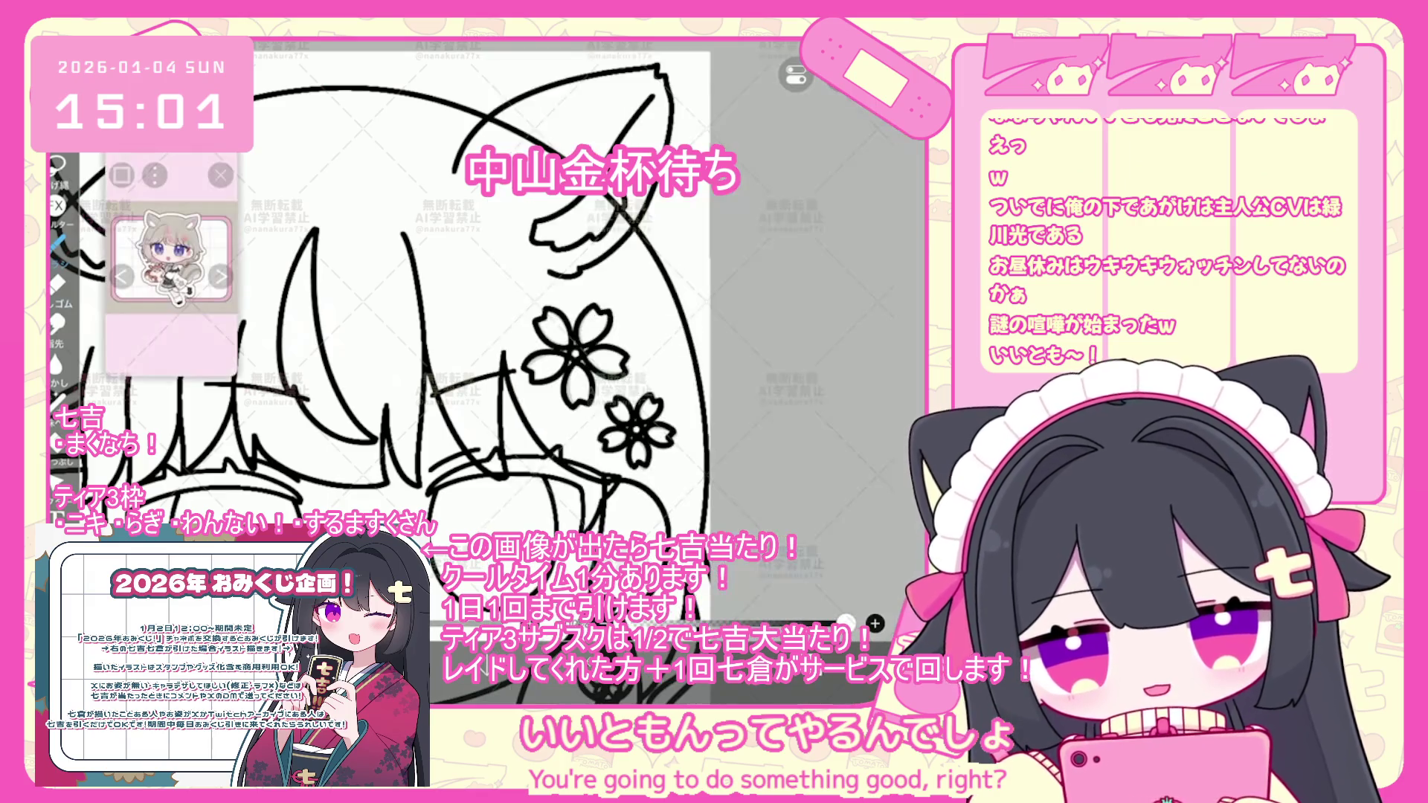
pyautogui.scroll(2, 387, 349)
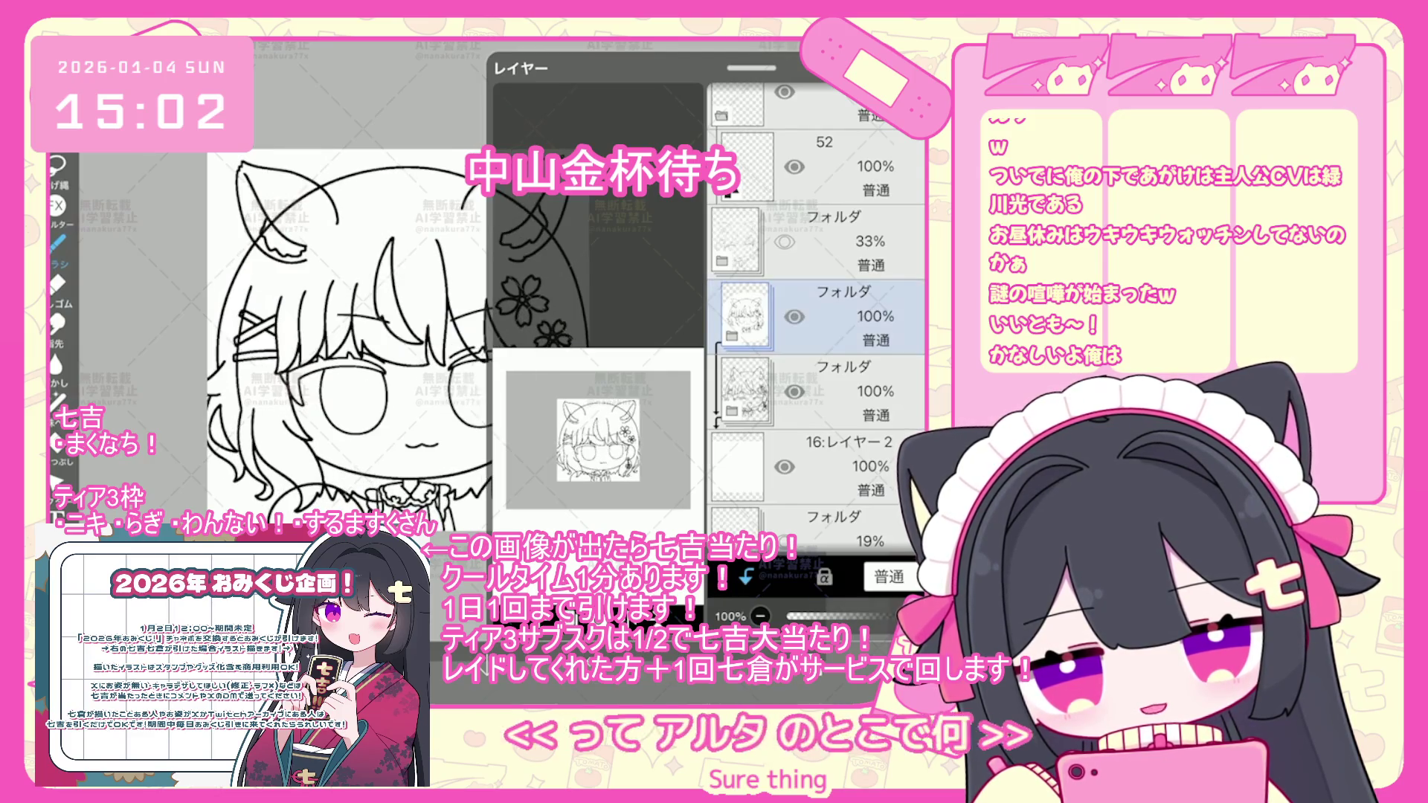
pyautogui.click(818, 391)
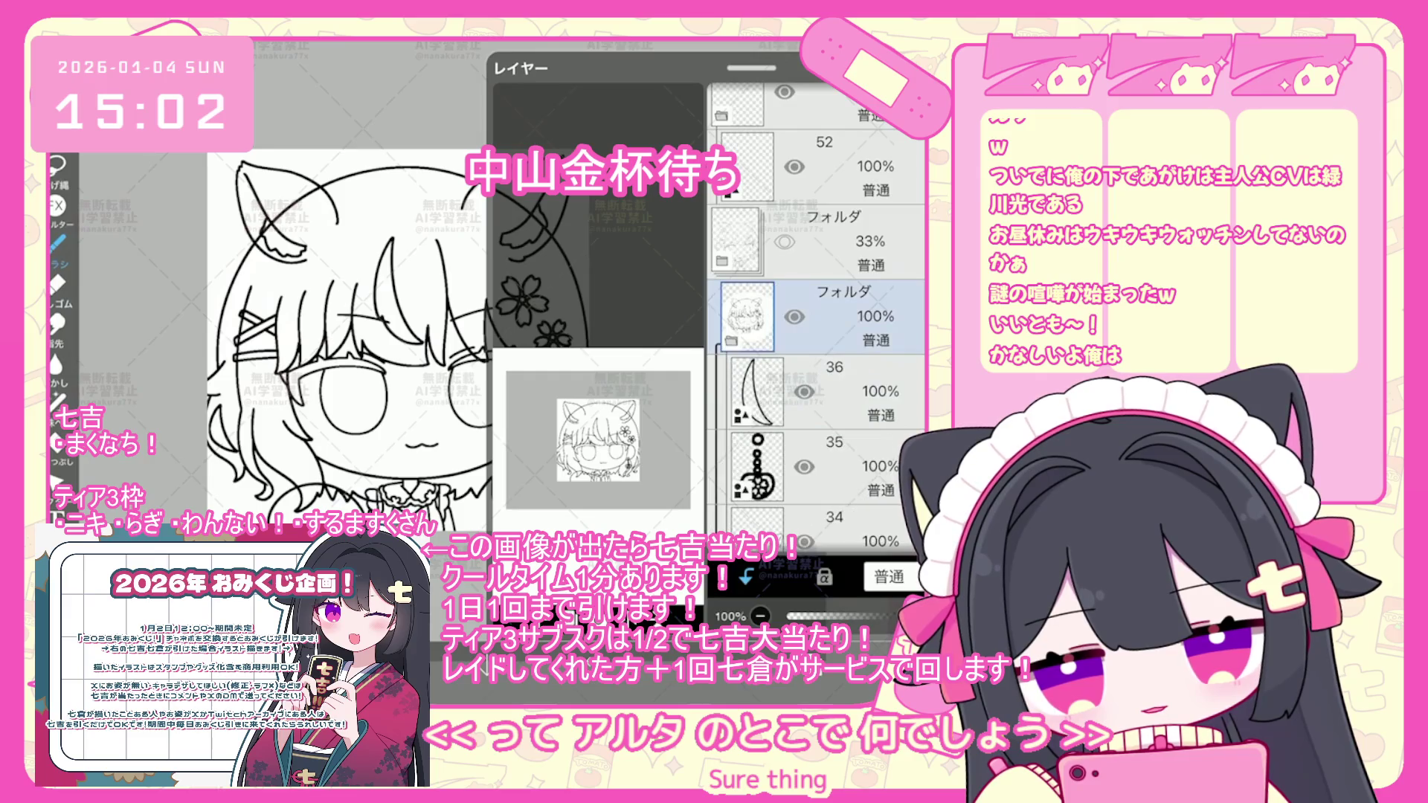
pyautogui.click(818, 412)
pyautogui.press('Delete')
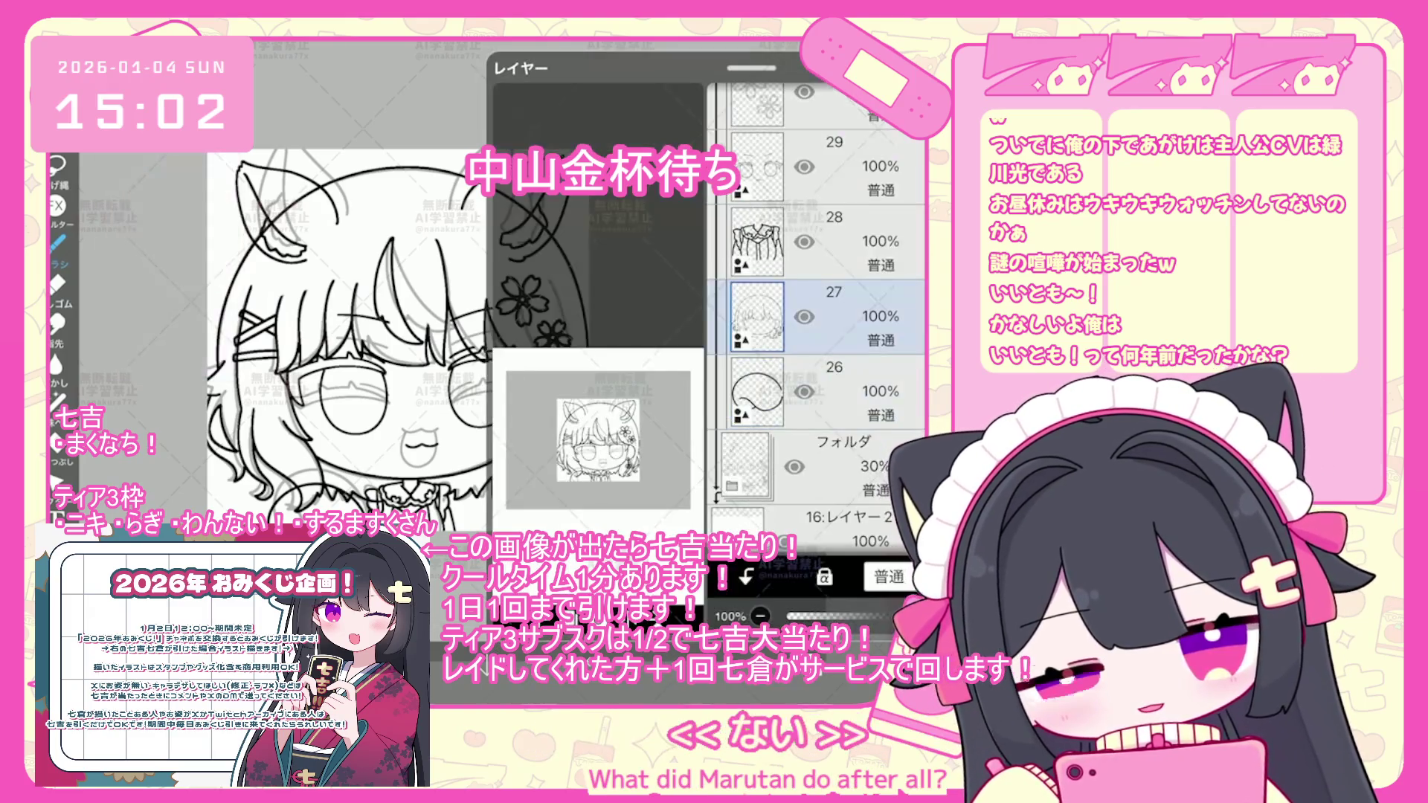
# - Undo the last two brush strokes on the hair
pyautogui.scroll(5, 484, 298)
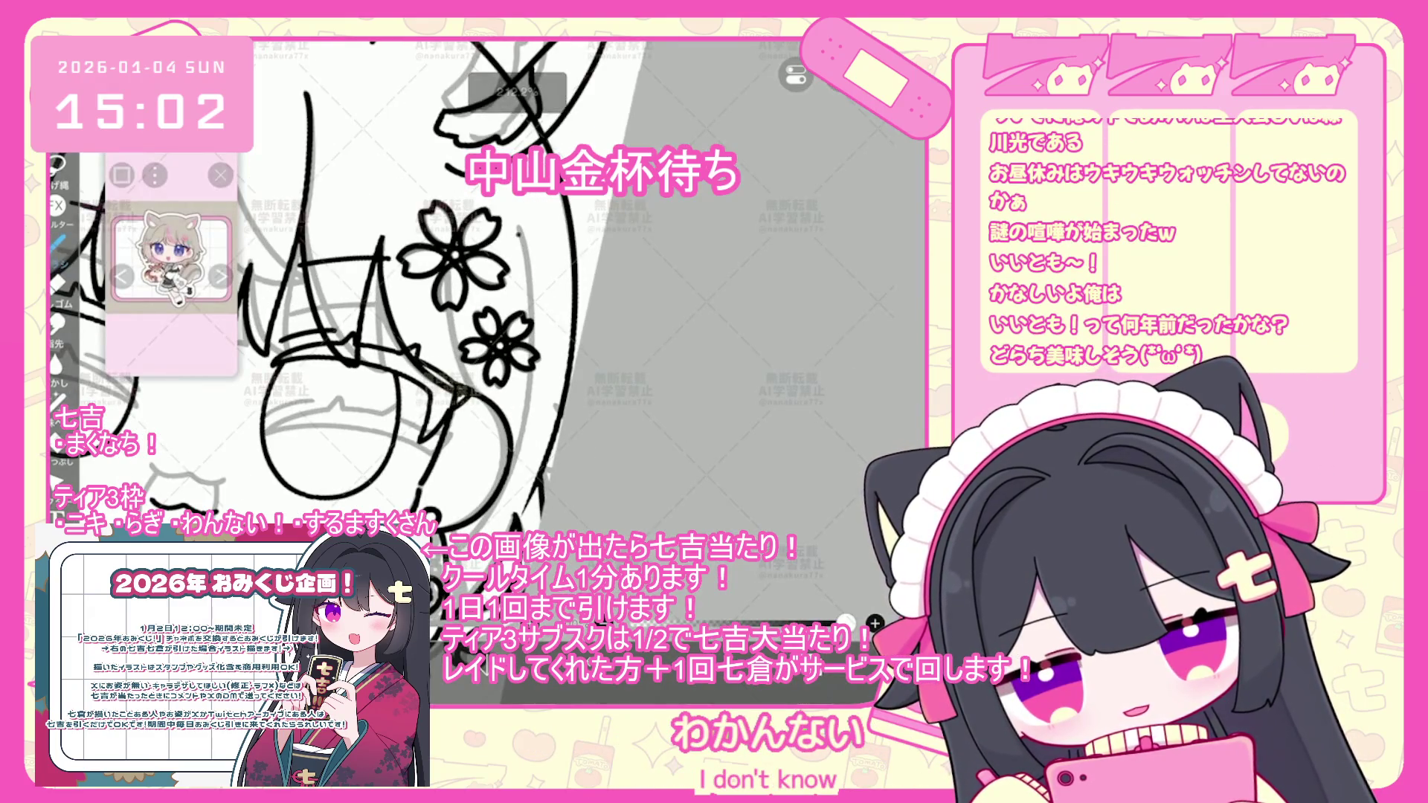
pyautogui.hotkey('ctrl', 'z')
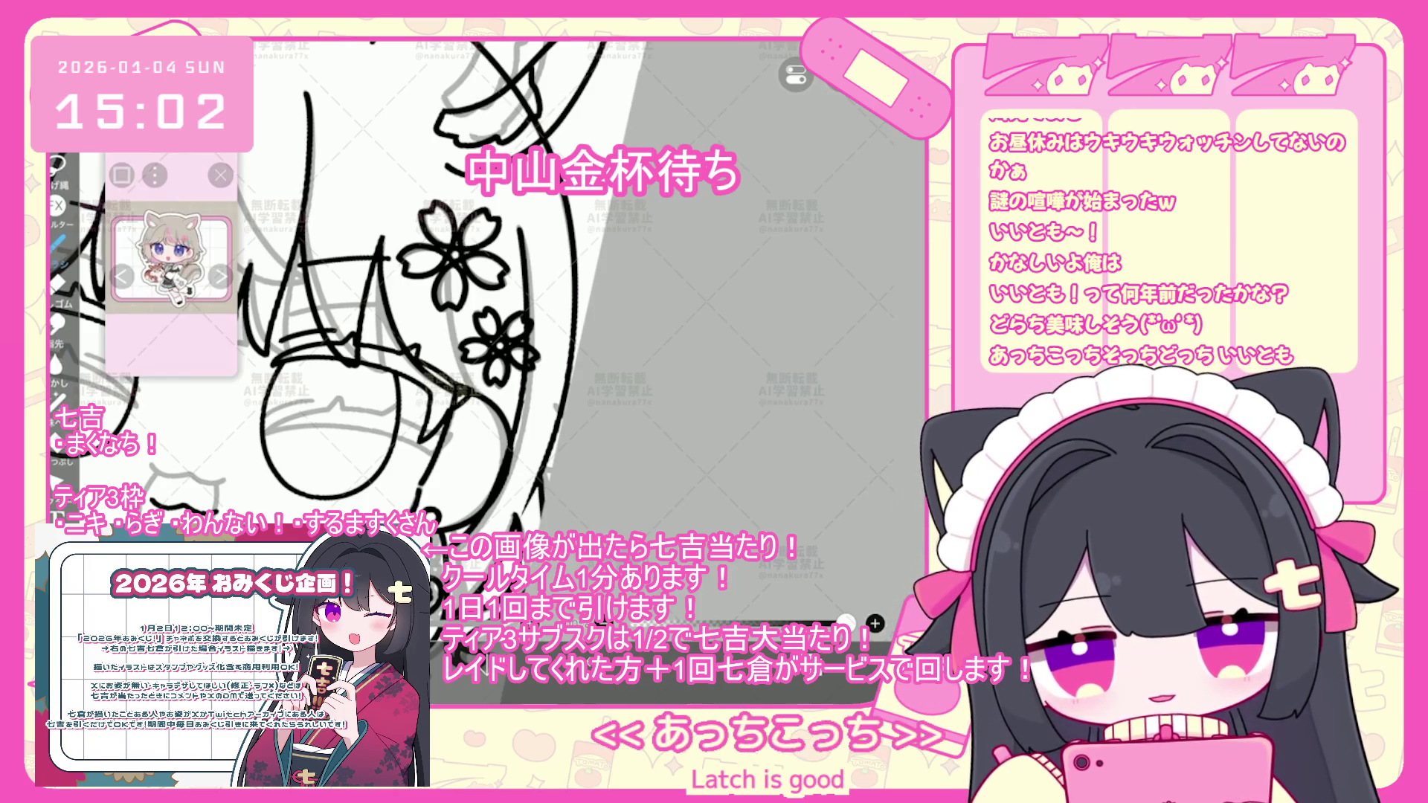
pyautogui.hotkey('ctrl', 'z')
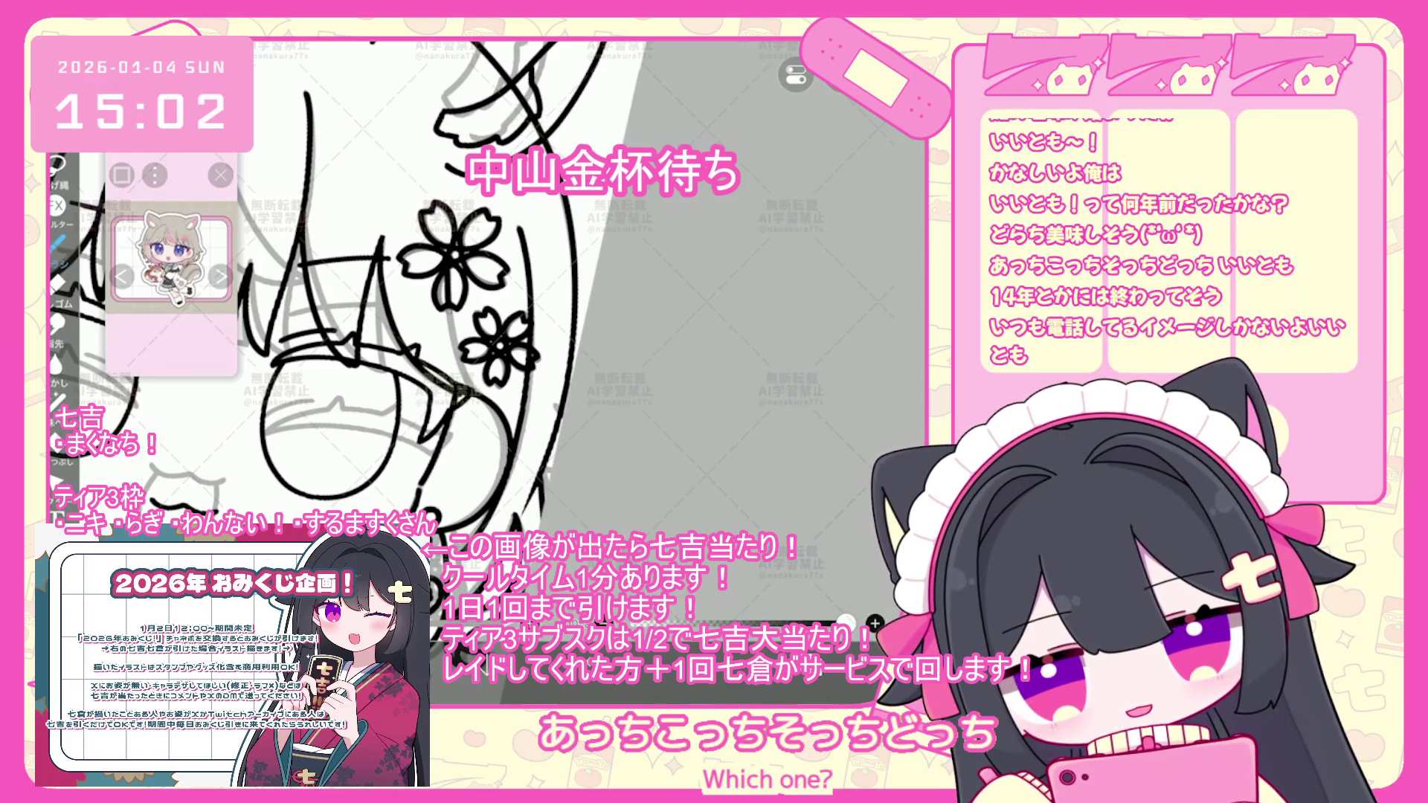
pyautogui.scroll(-3, 297, 298)
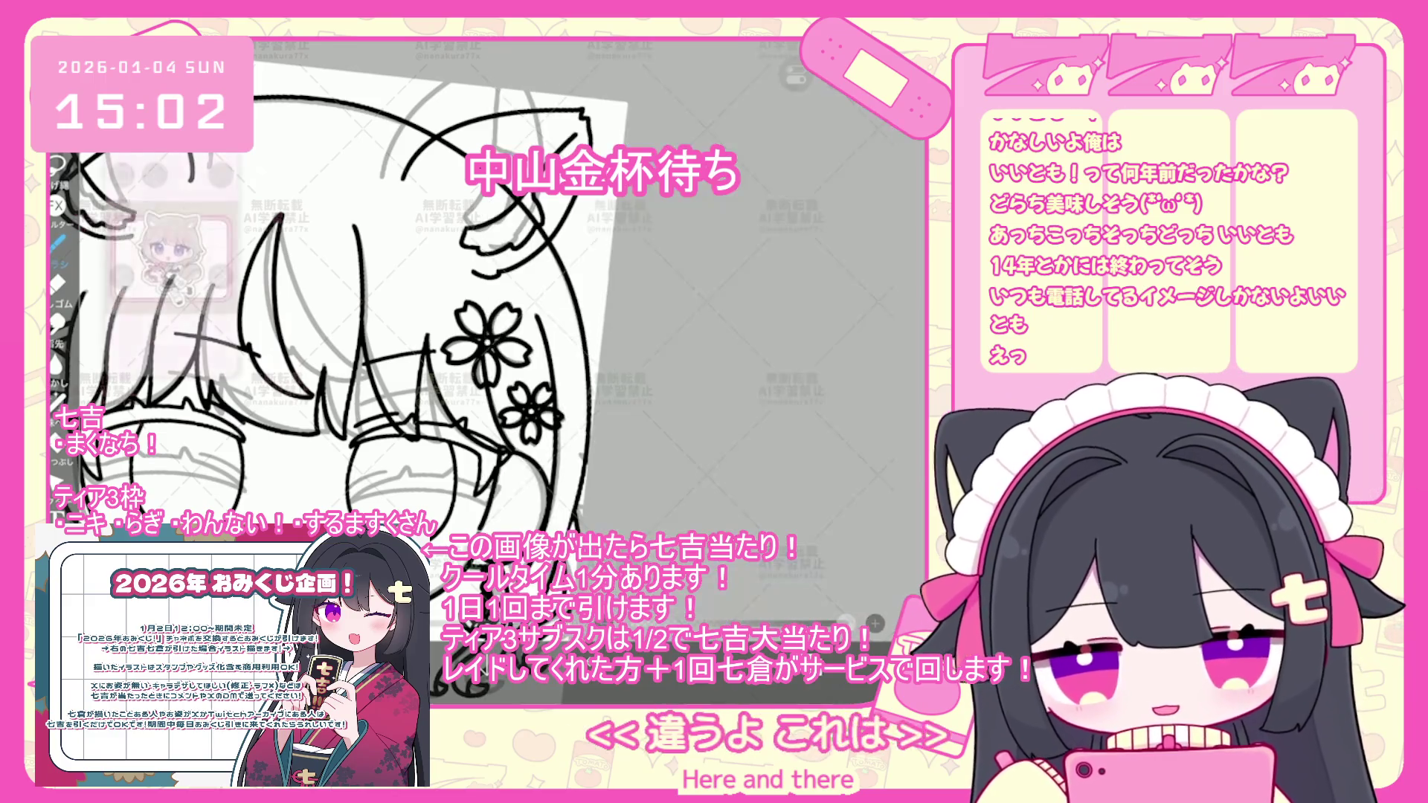
pyautogui.scroll(-3, 526, 335)
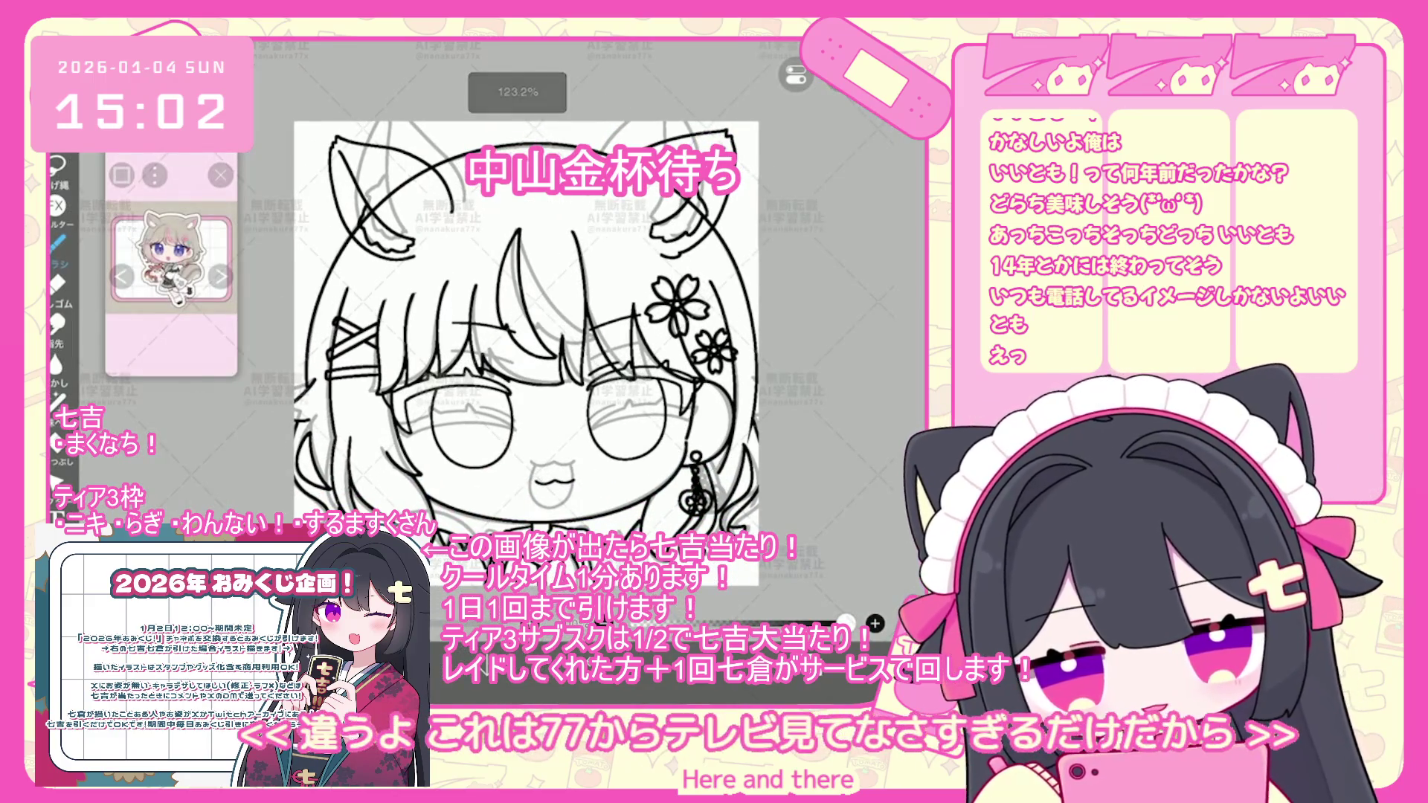
pyautogui.scroll(10, 817, 318)
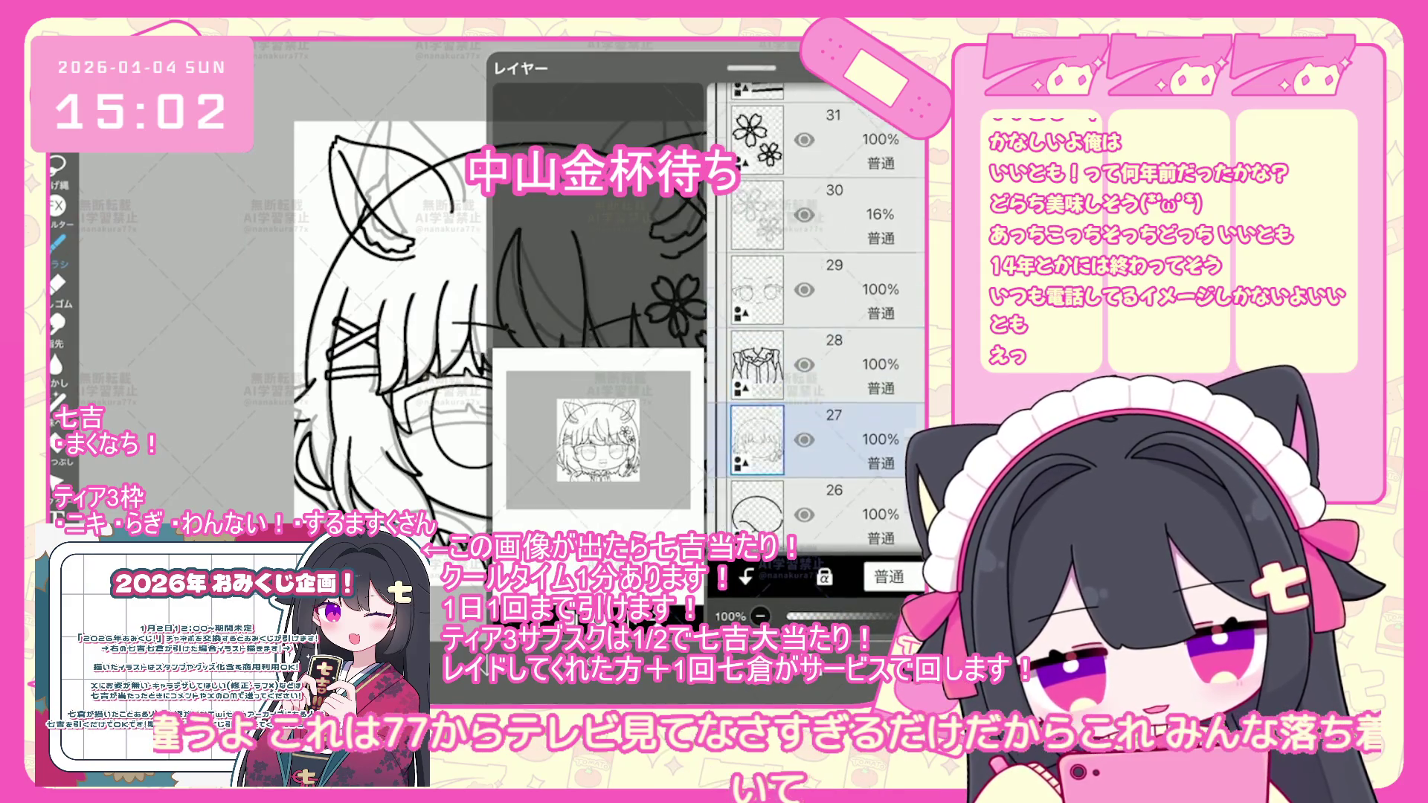
# - Drag a layer out of the line-art folder to sit above it
pyautogui.click(819, 293)
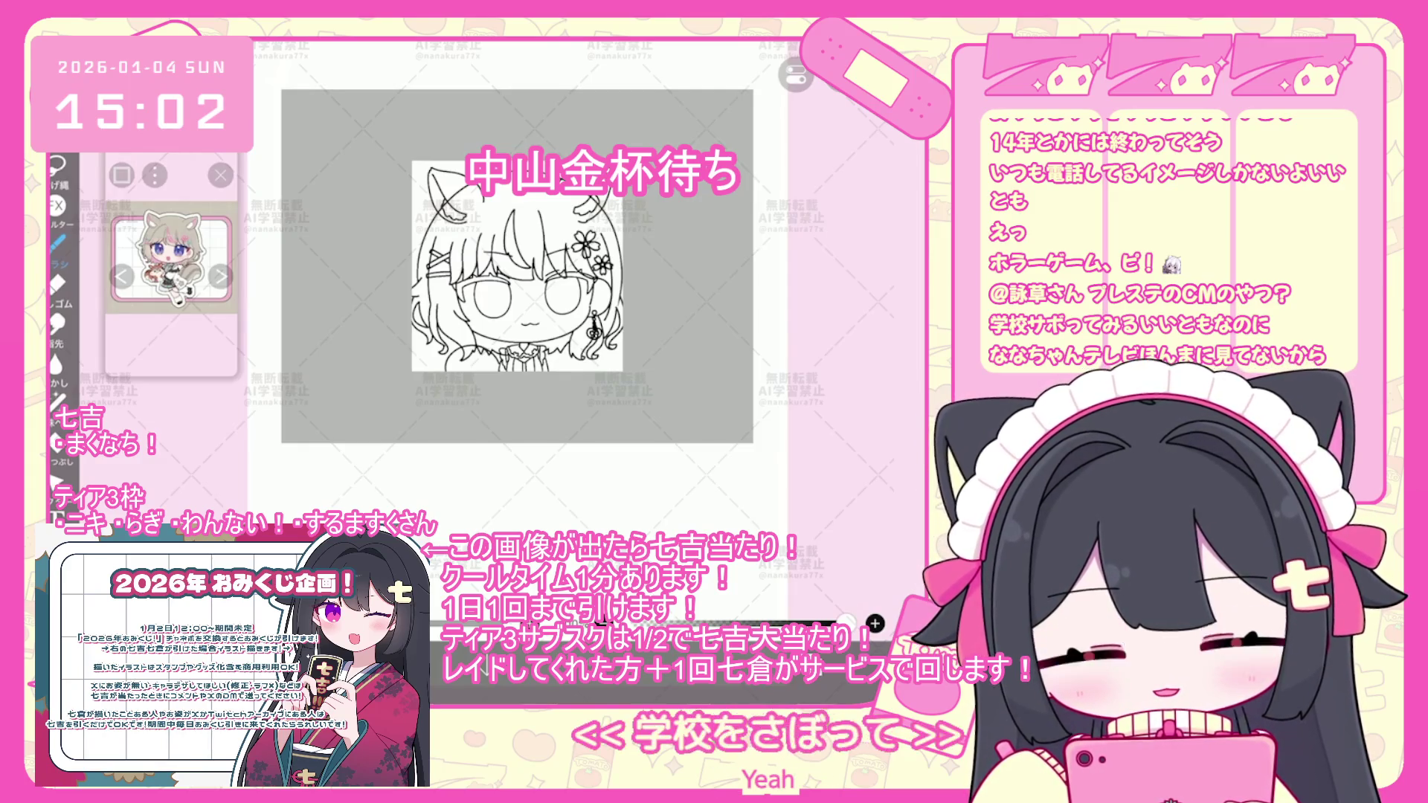
pyautogui.scroll(3, 500, 342)
pyautogui.scroll(2, 521, 357)
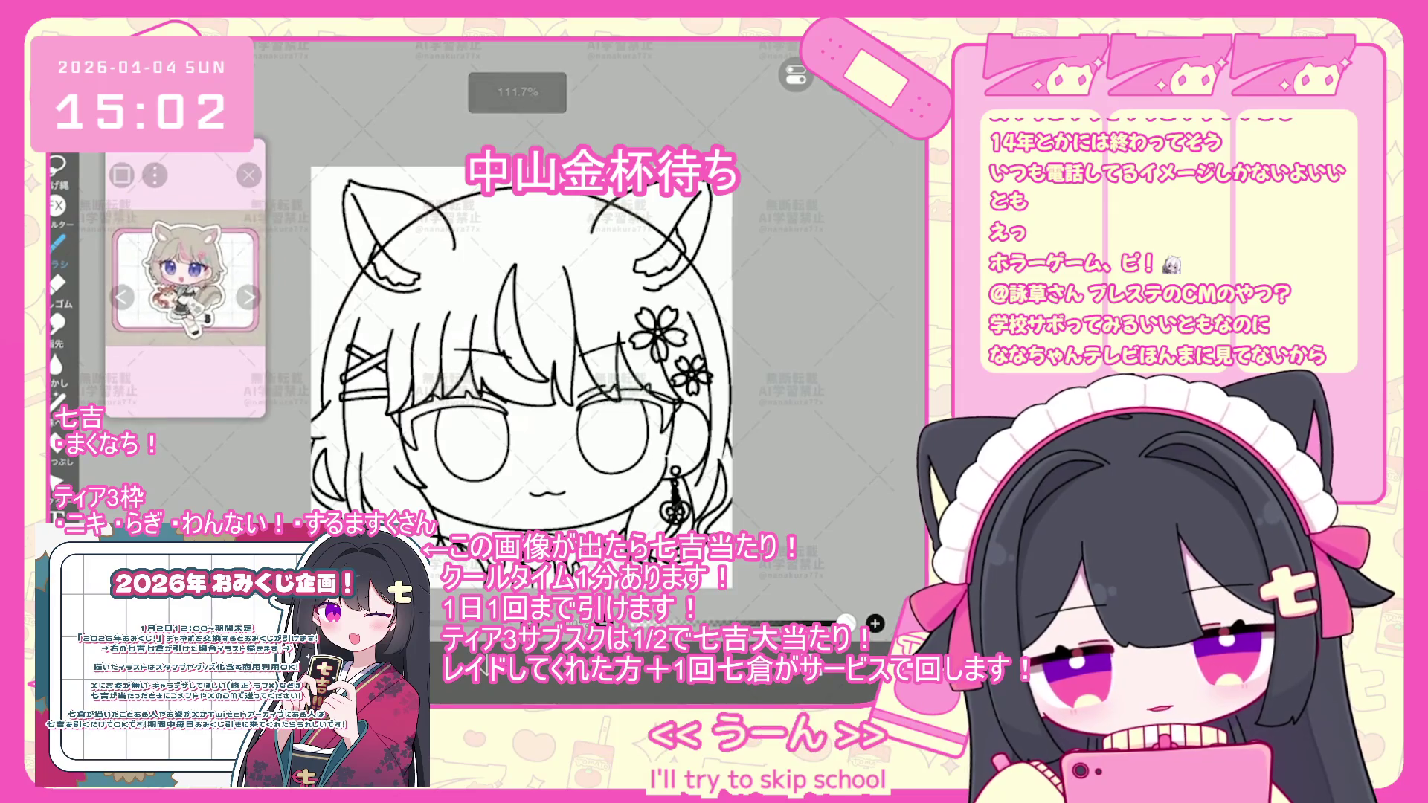
pyautogui.scroll(3, 205, 298)
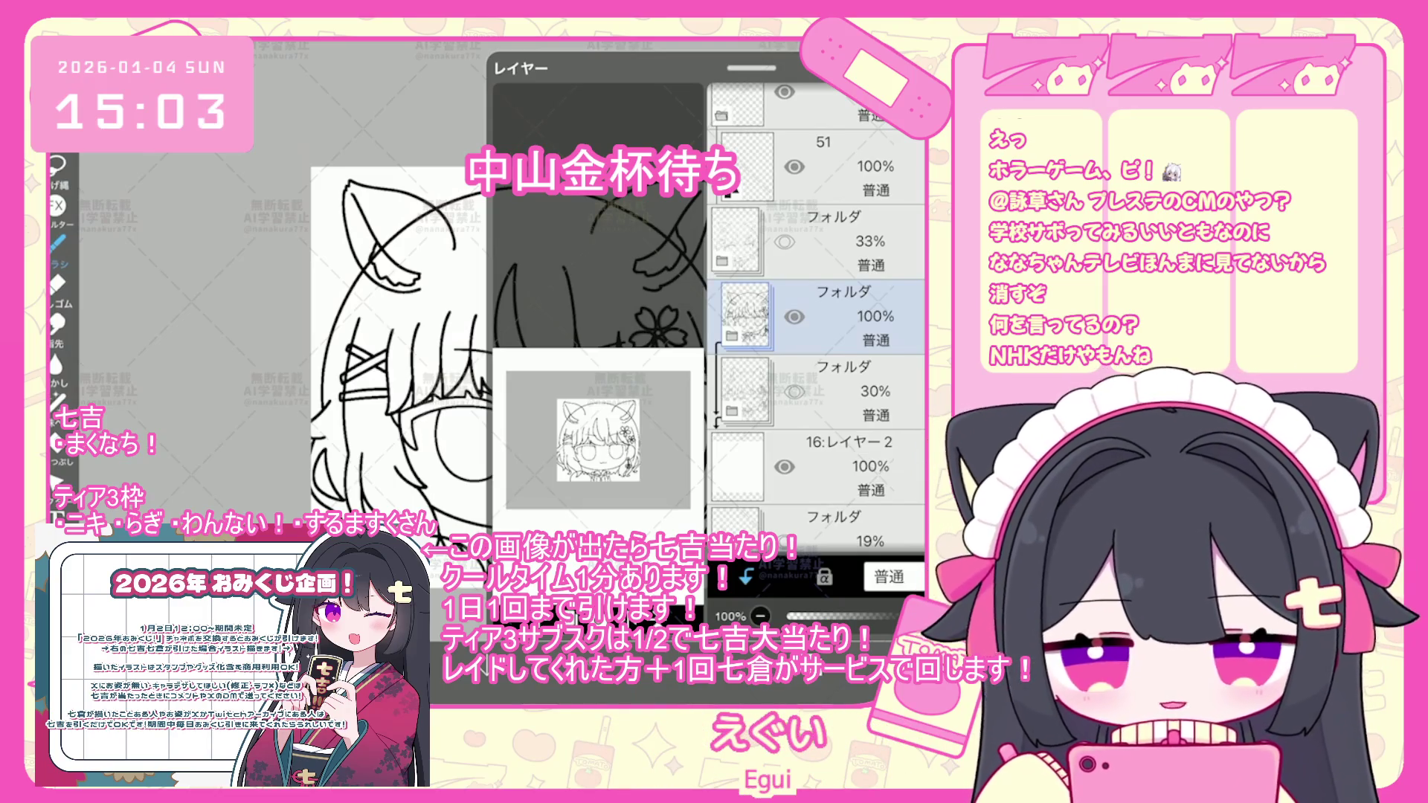
pyautogui.scroll(-5, 818, 320)
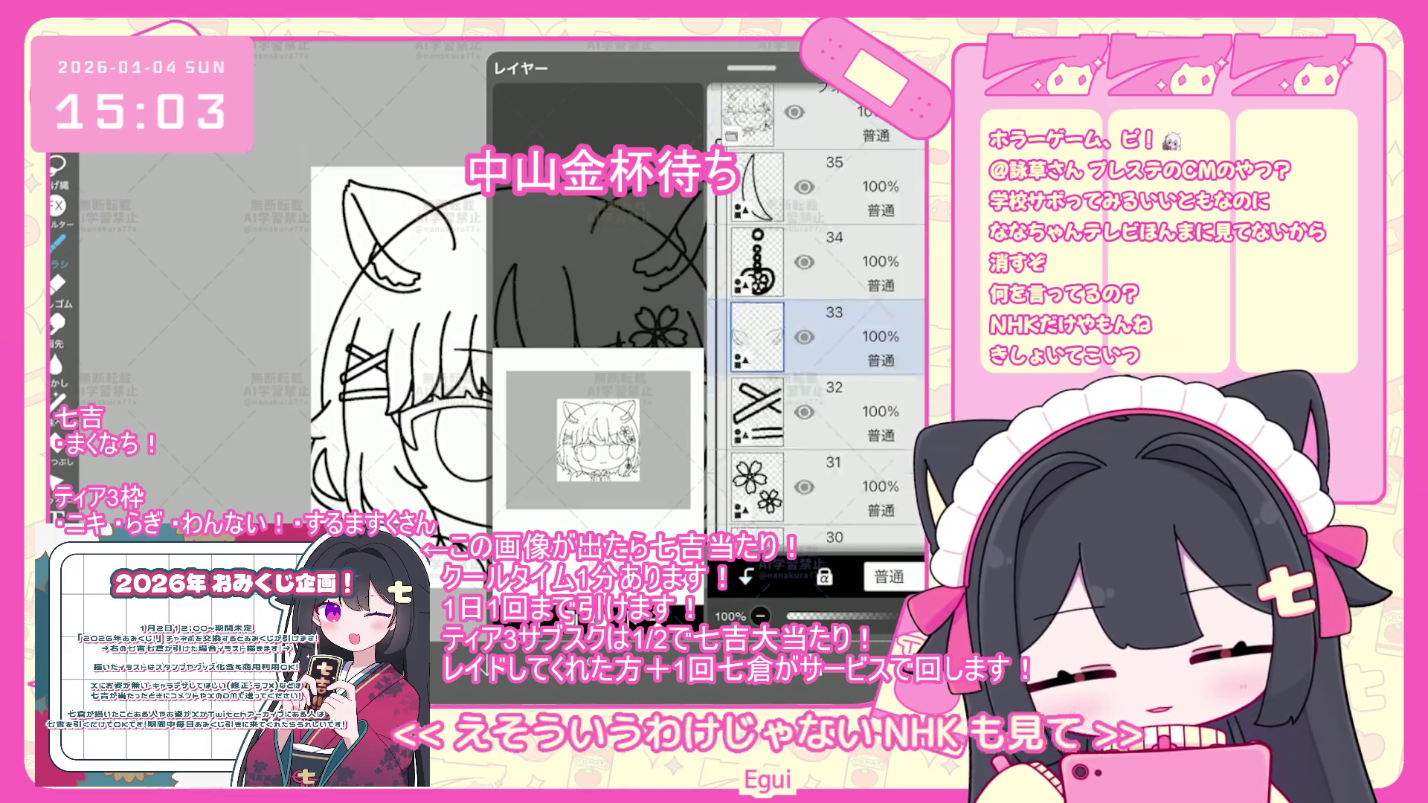
pyautogui.moveTo(759, 506)
pyautogui.mouseDown()
pyautogui.moveTo(759, 119)
pyautogui.moveTo(740, 178)
pyautogui.mouseUp()
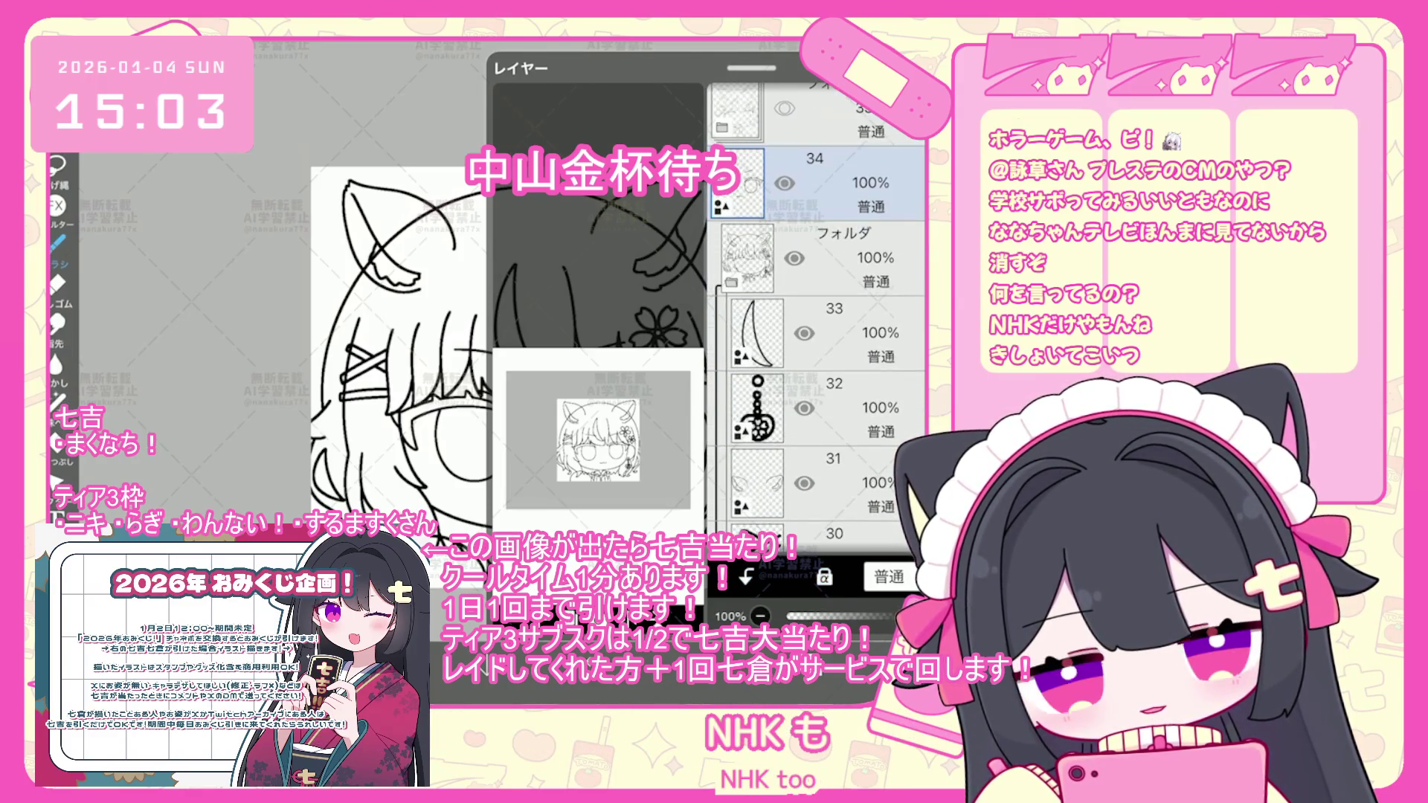
# - Merge the line-art folder into a single new layer 34
pyautogui.click(818, 256)
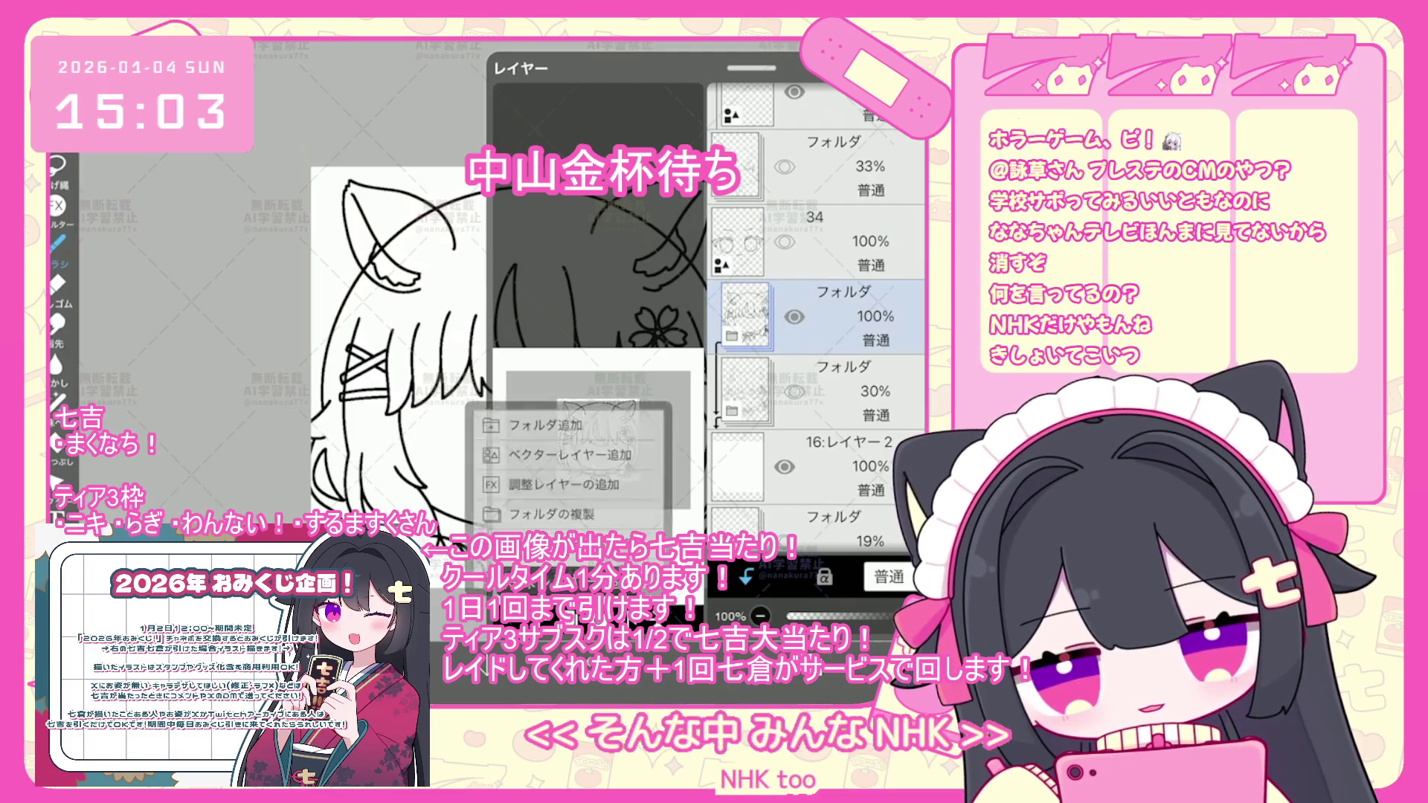
pyautogui.click(521, 476)
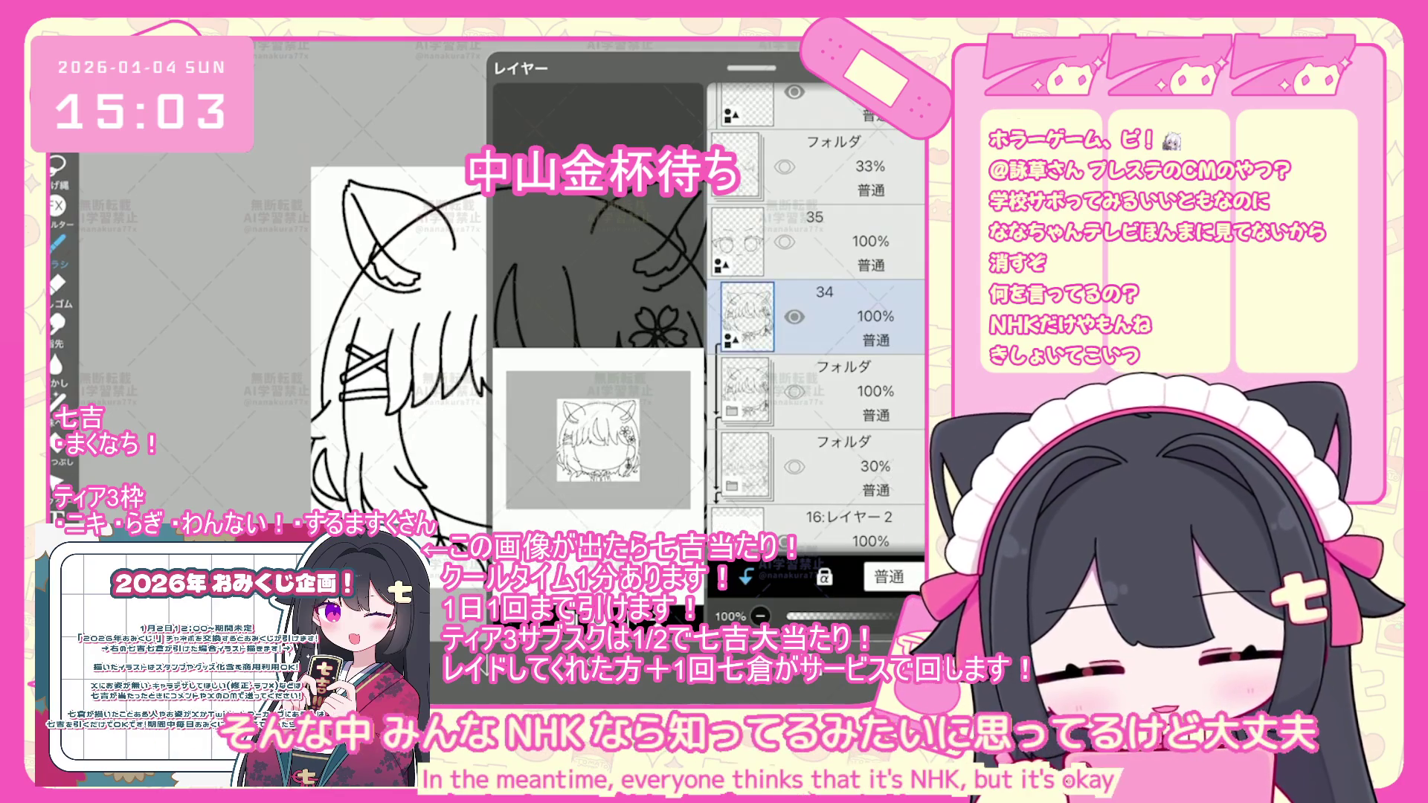
pyautogui.click(807, 608)
pyautogui.scroll(2, 408, 196)
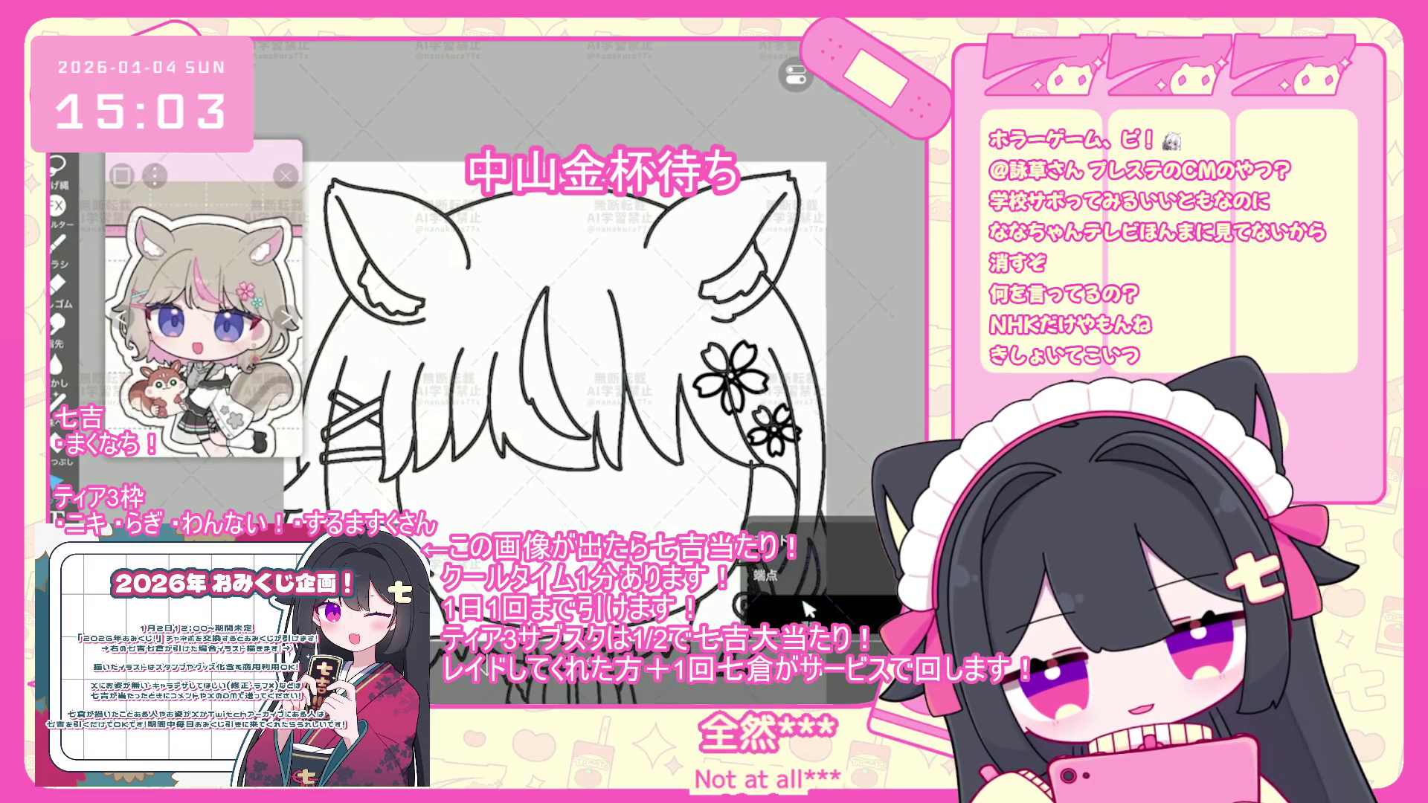
pyautogui.scroll(3, 565, 335)
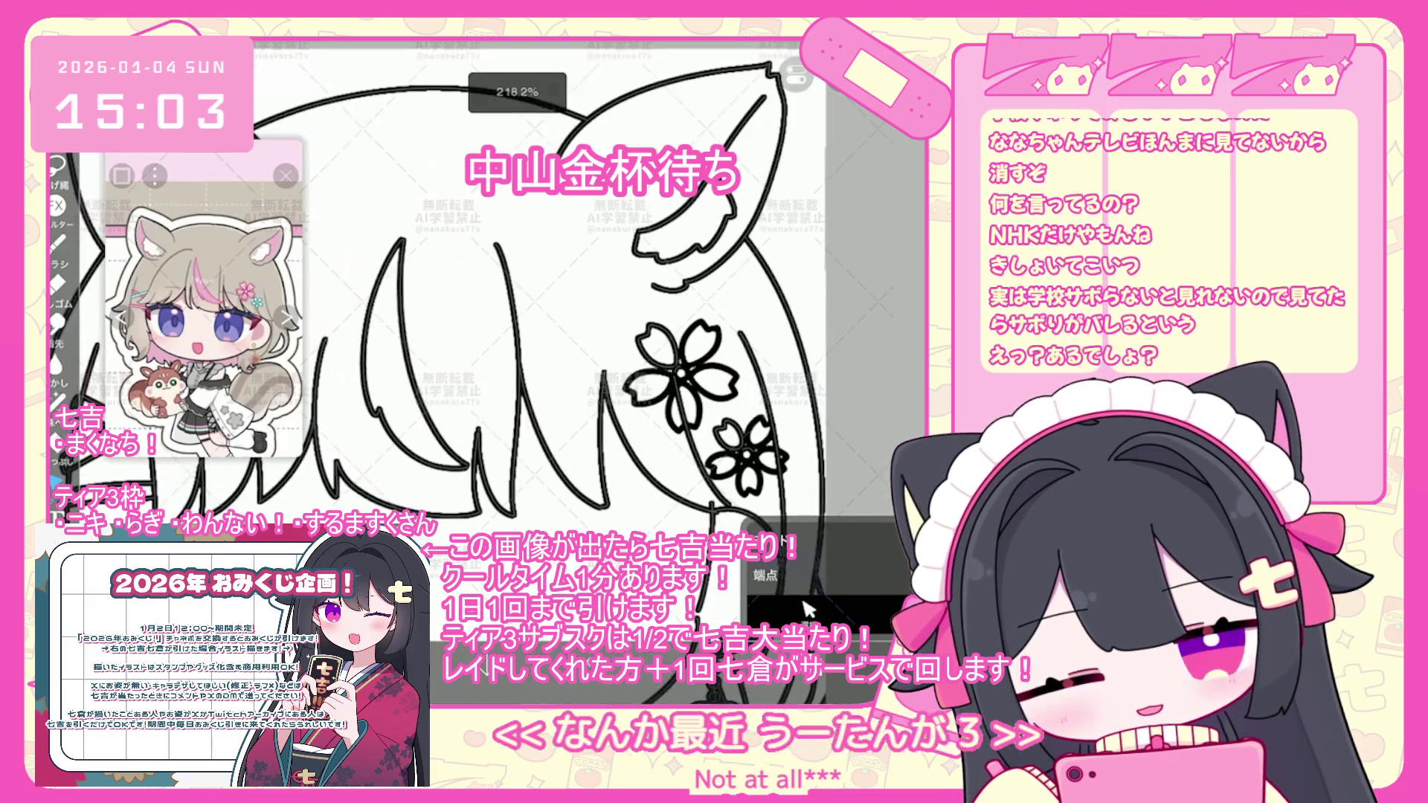
pyautogui.click(807, 608)
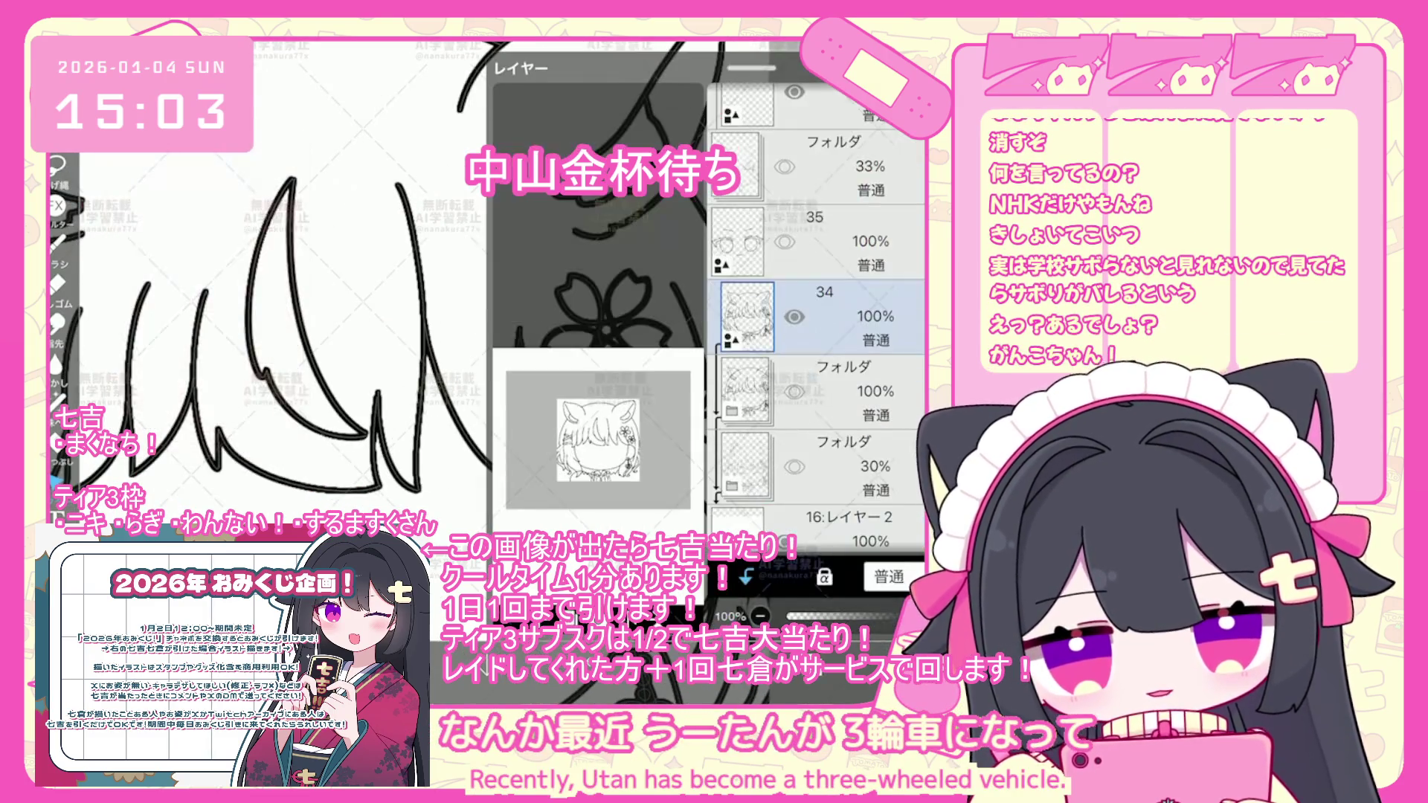
# - Cut the sakura ornaments from merged layer 34 and paste them onto new layer 35
pyautogui.click(808, 609)
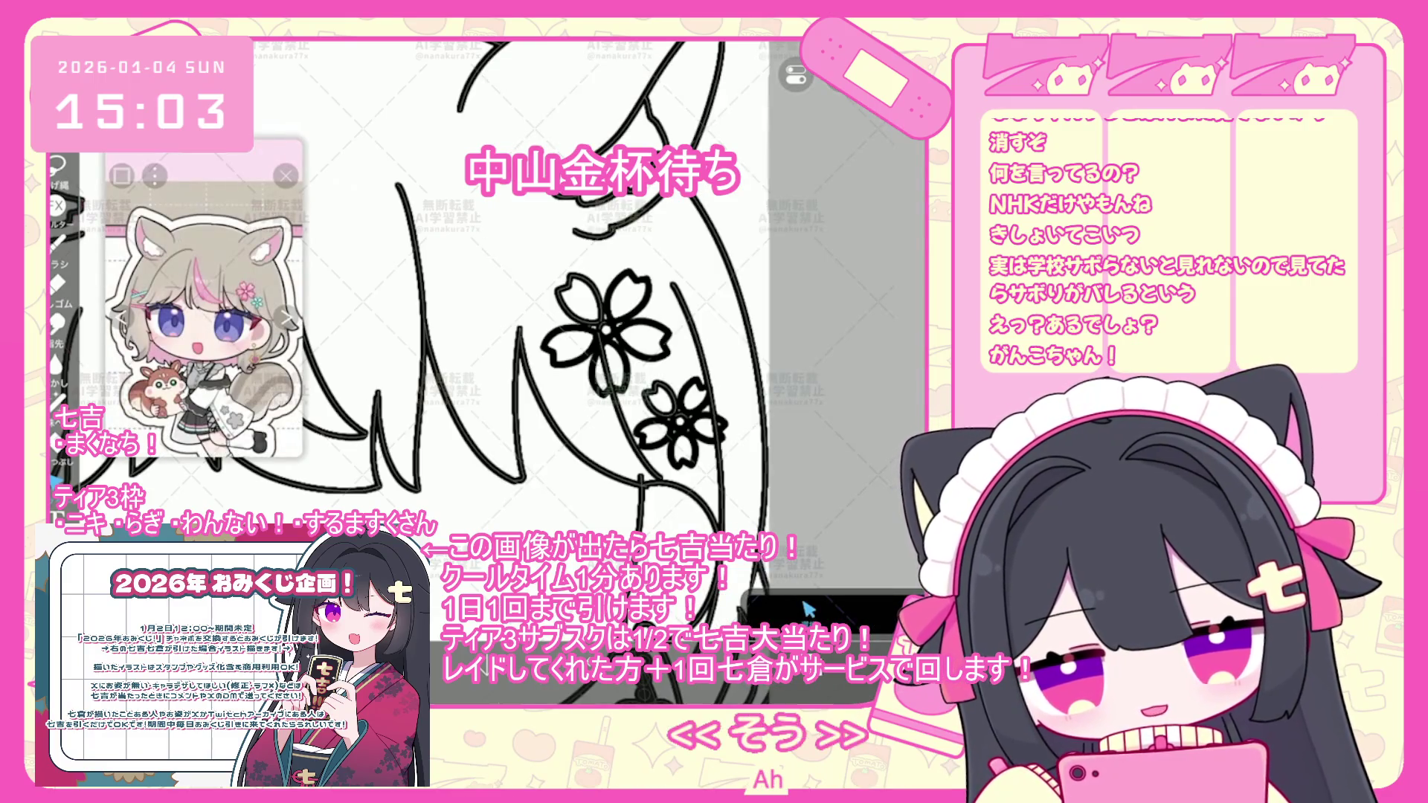
pyautogui.hotkey('ctrl', 't')
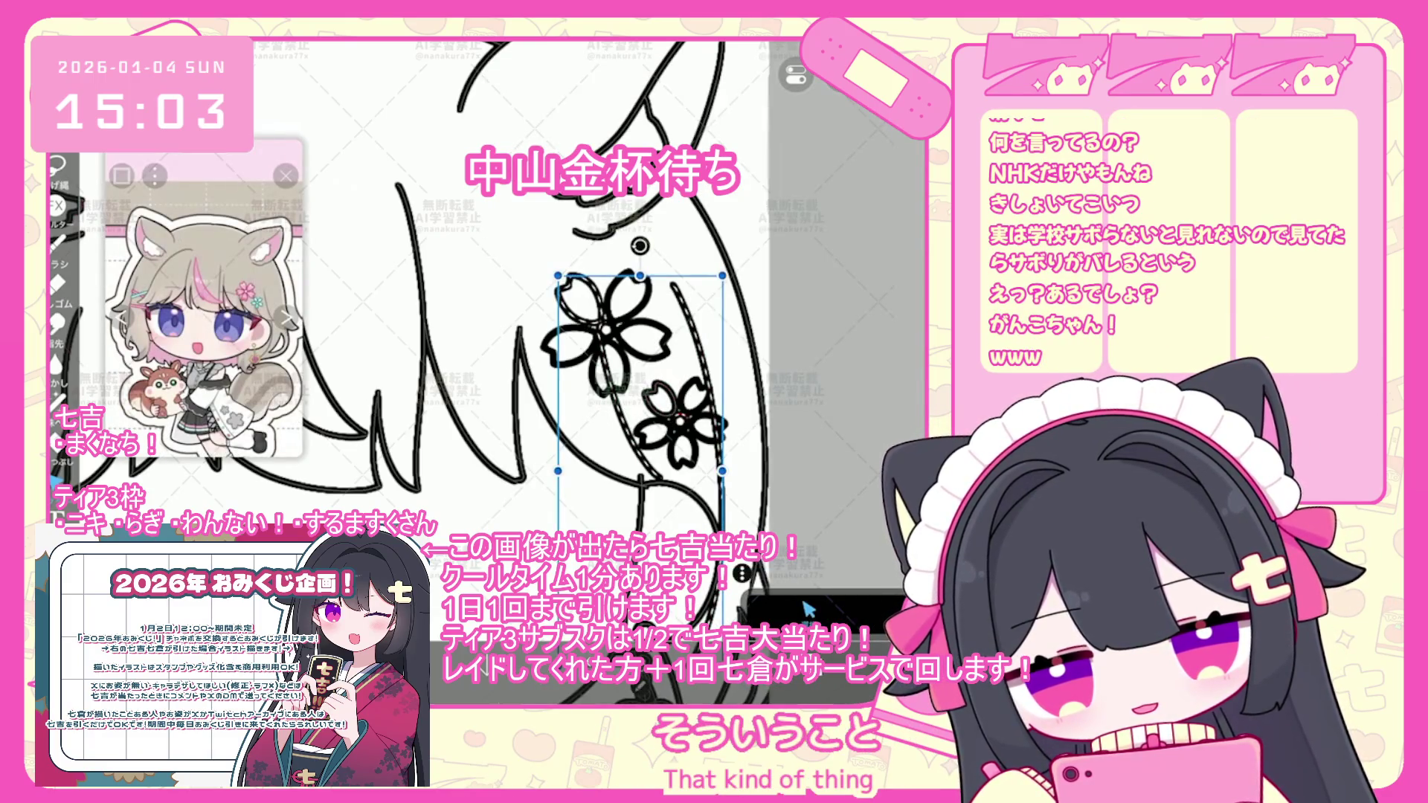
pyautogui.press('Return')
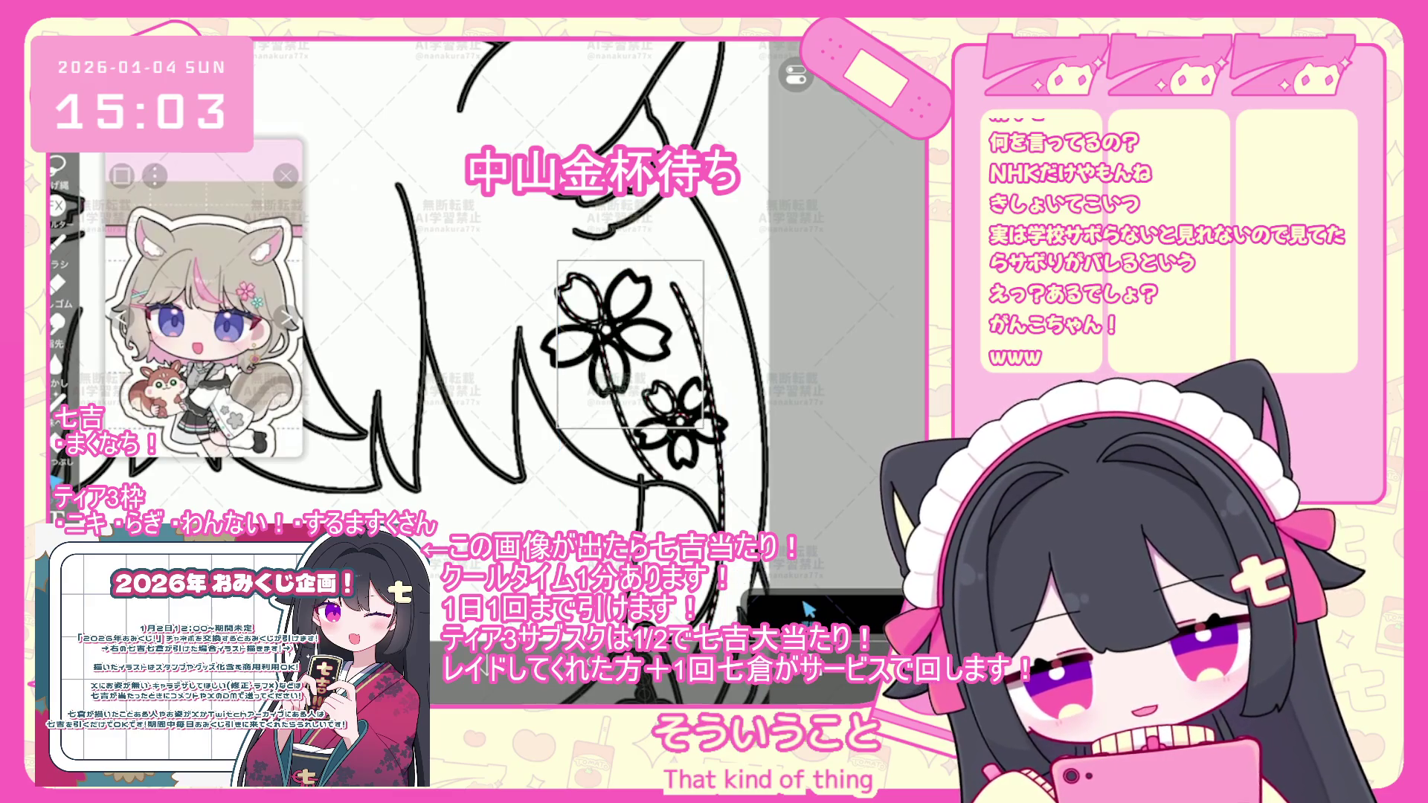
pyautogui.hotkey('ctrl', 't')
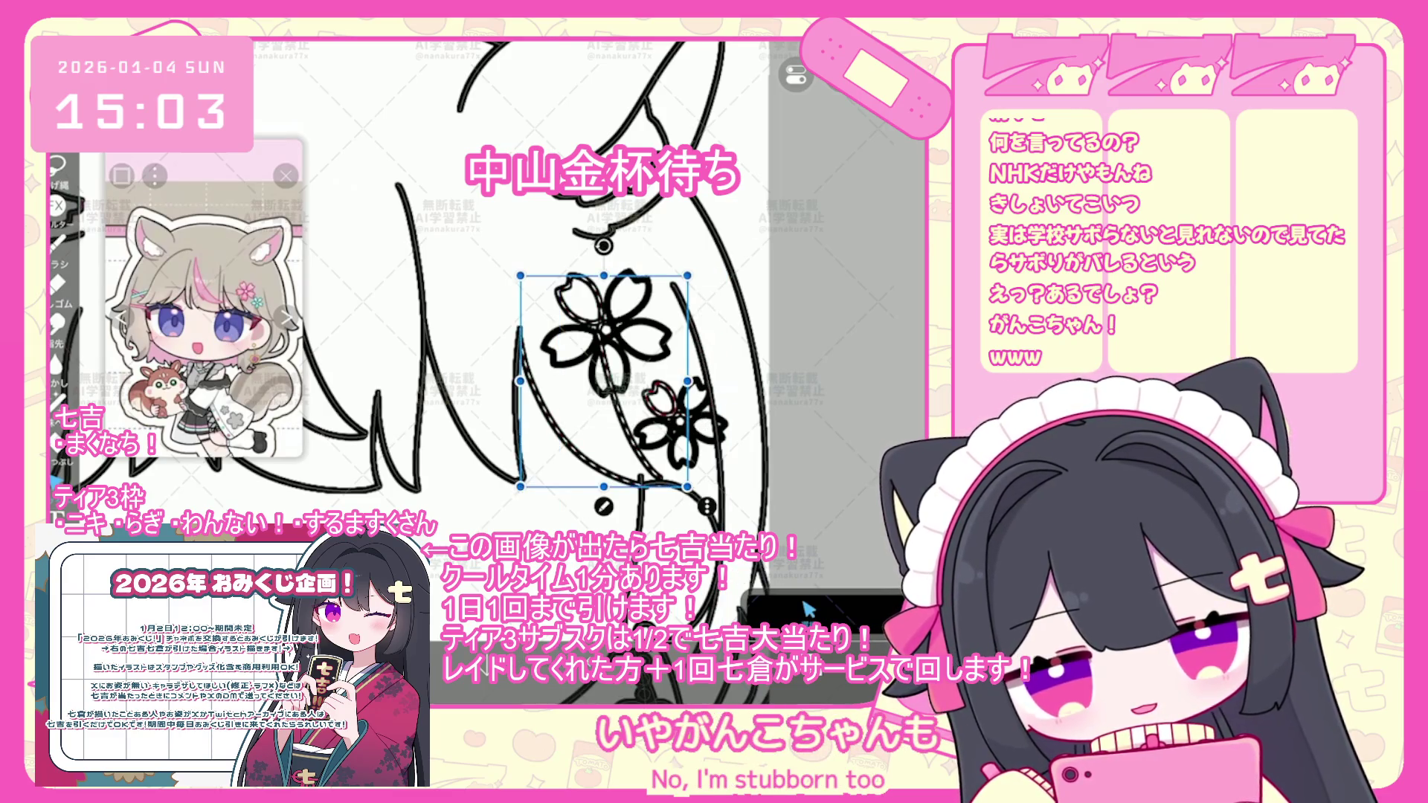
pyautogui.moveTo(520, 487); pyautogui.dragTo(558, 418)
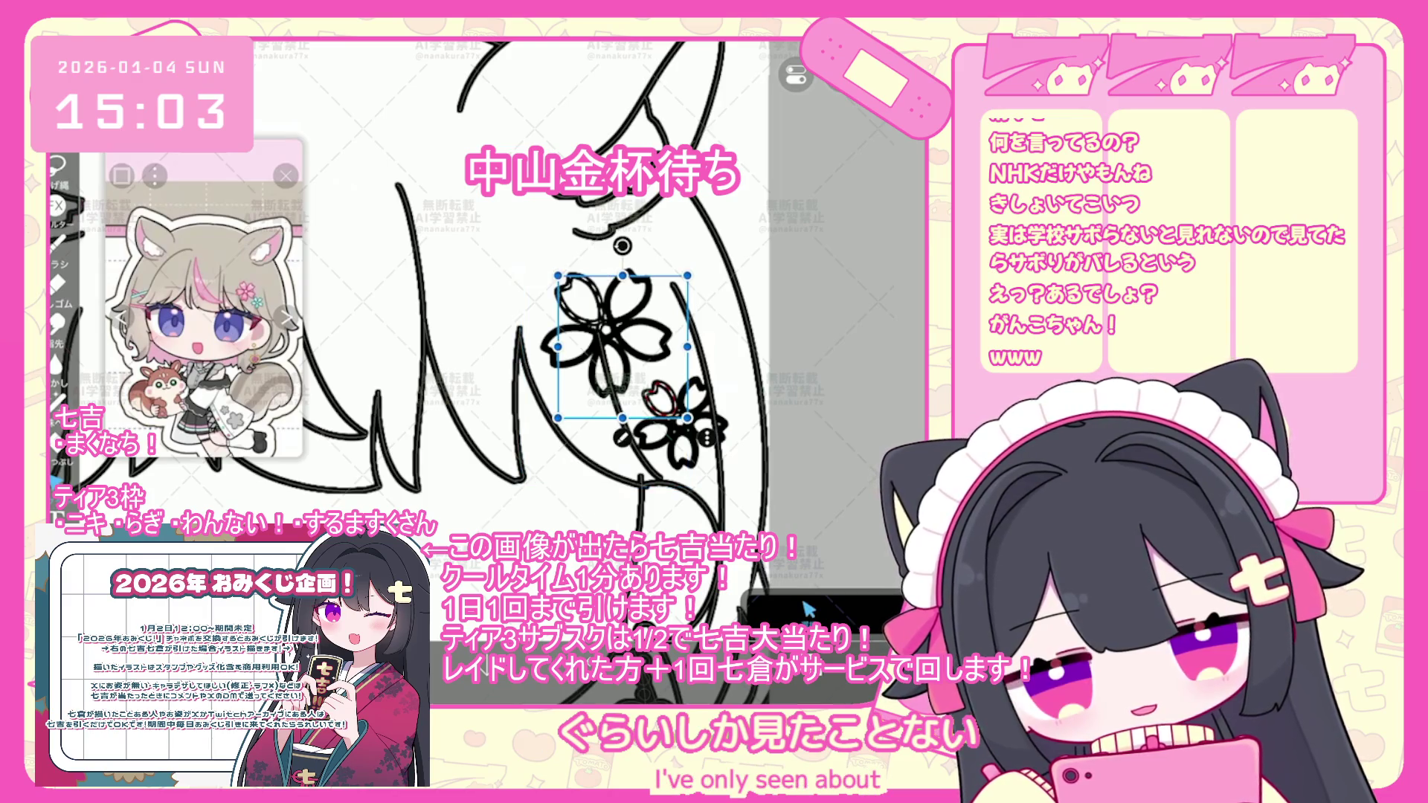
pyautogui.hotkey('ctrl', 'x')
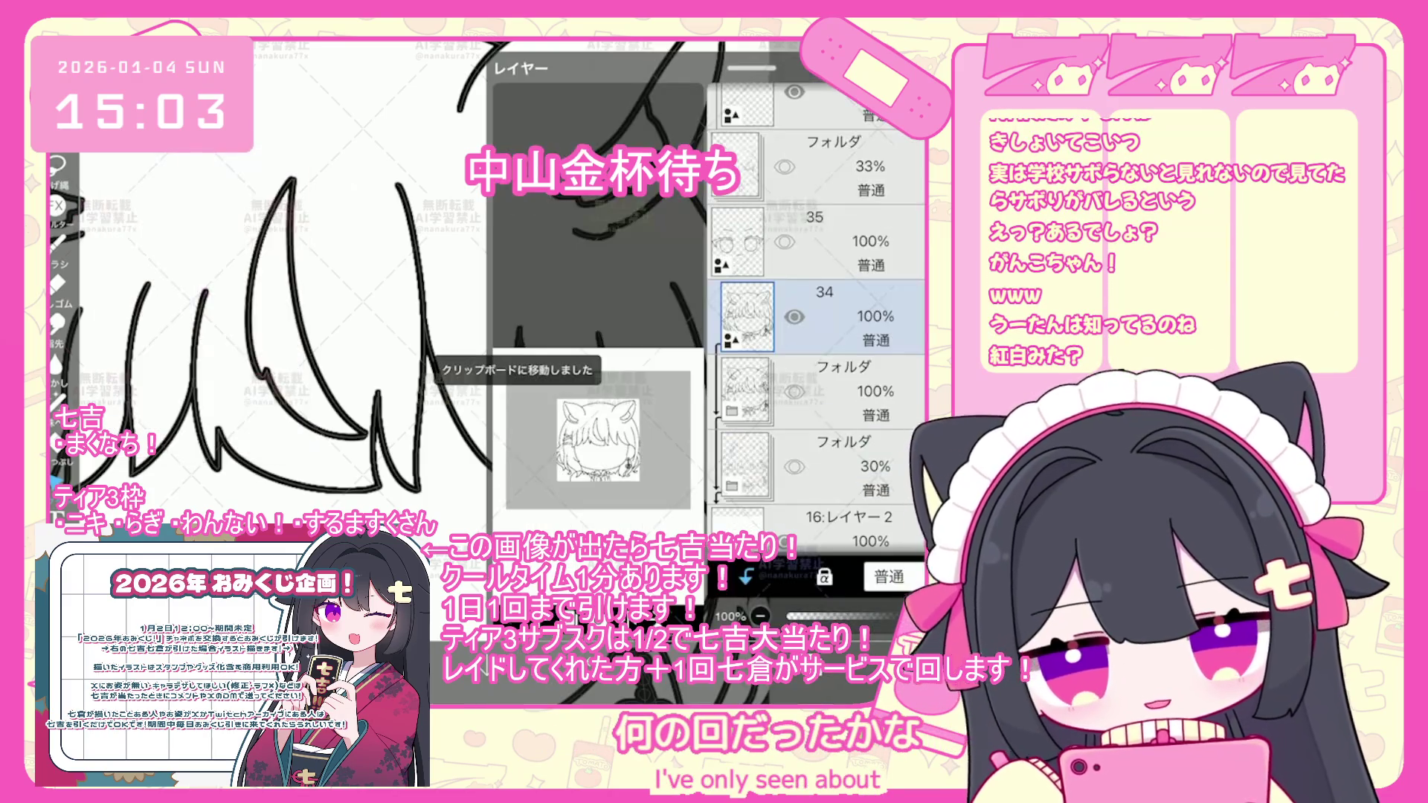
pyautogui.click(520, 506)
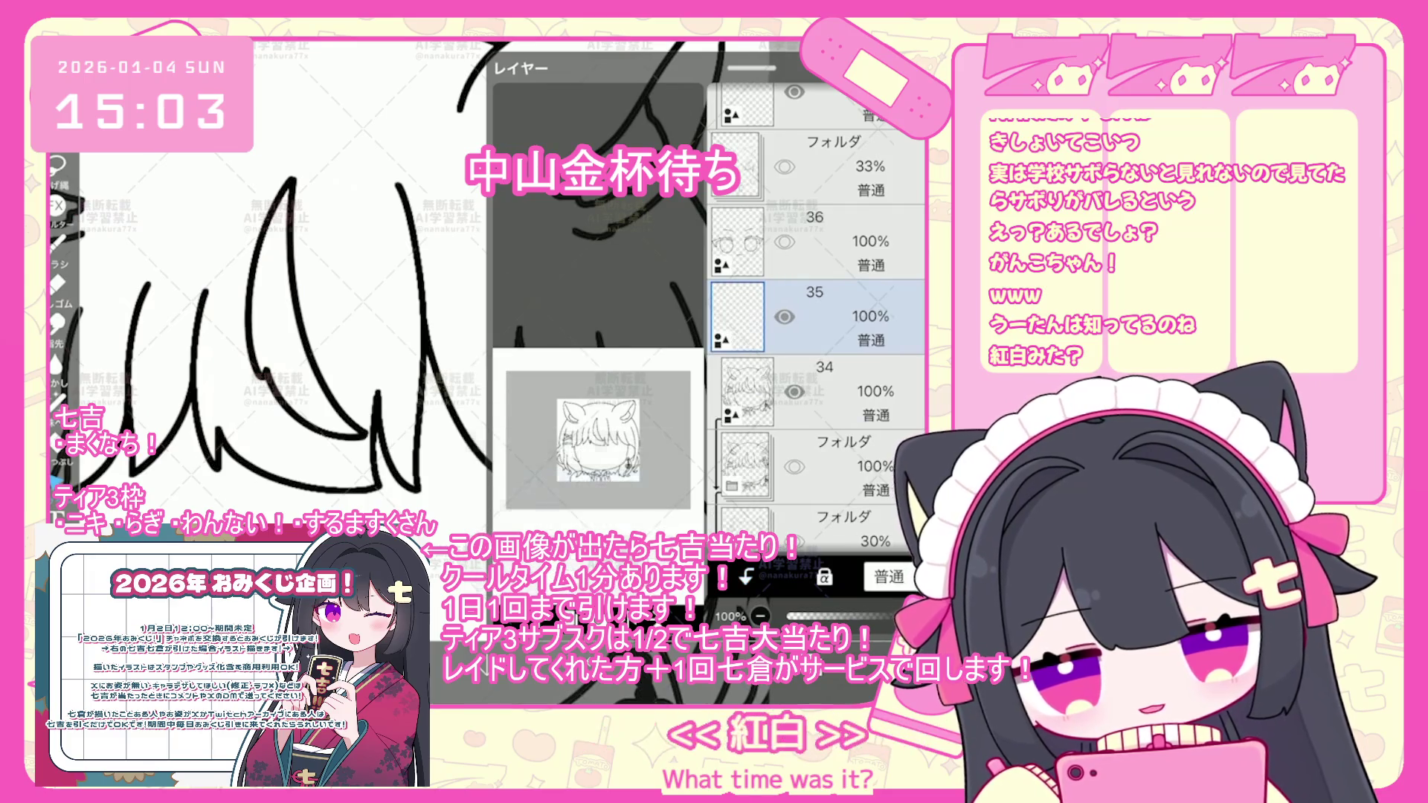
pyautogui.hotkey('ctrl', 'v')
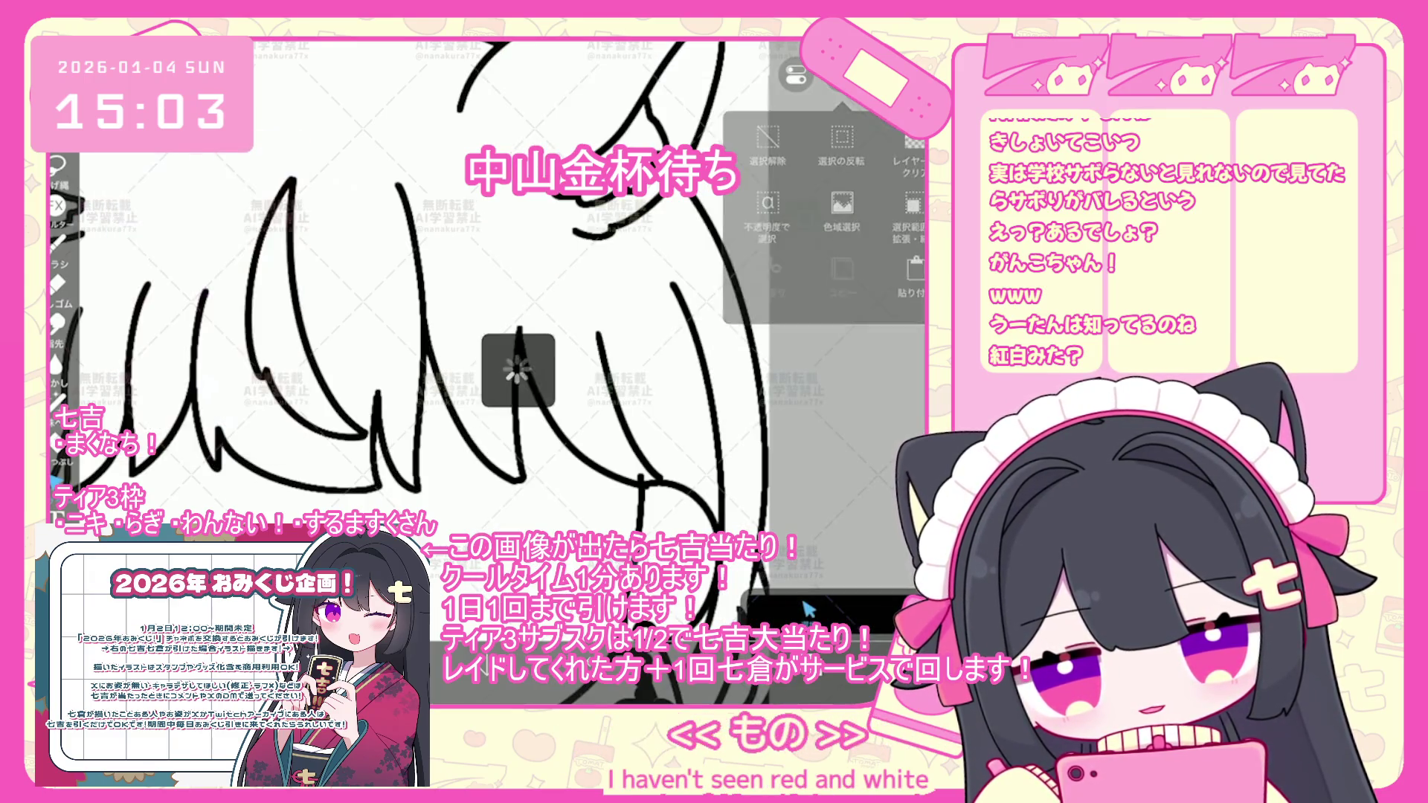
pyautogui.click(807, 610)
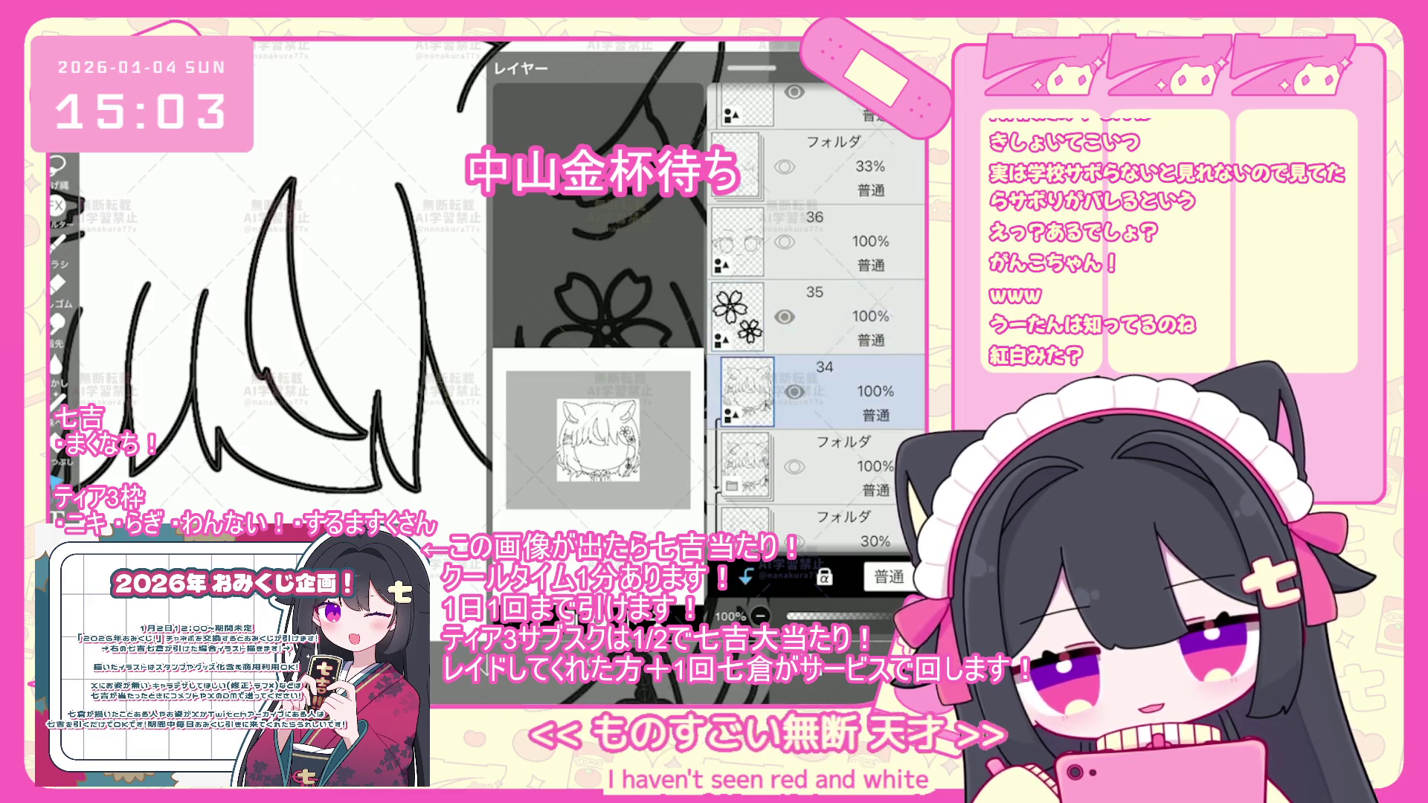
pyautogui.click(807, 610)
pyautogui.click(808, 610)
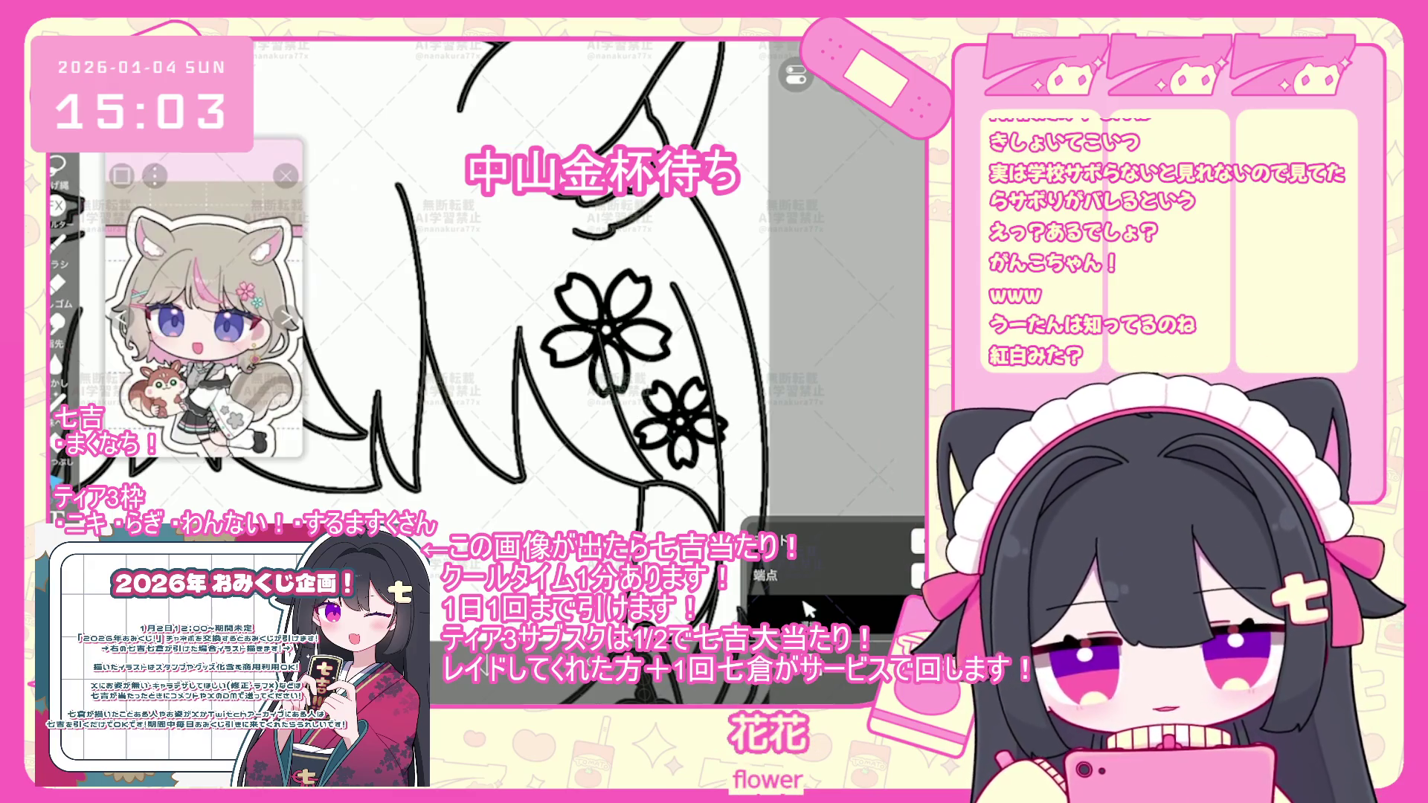
pyautogui.scroll(-3, 535, 334)
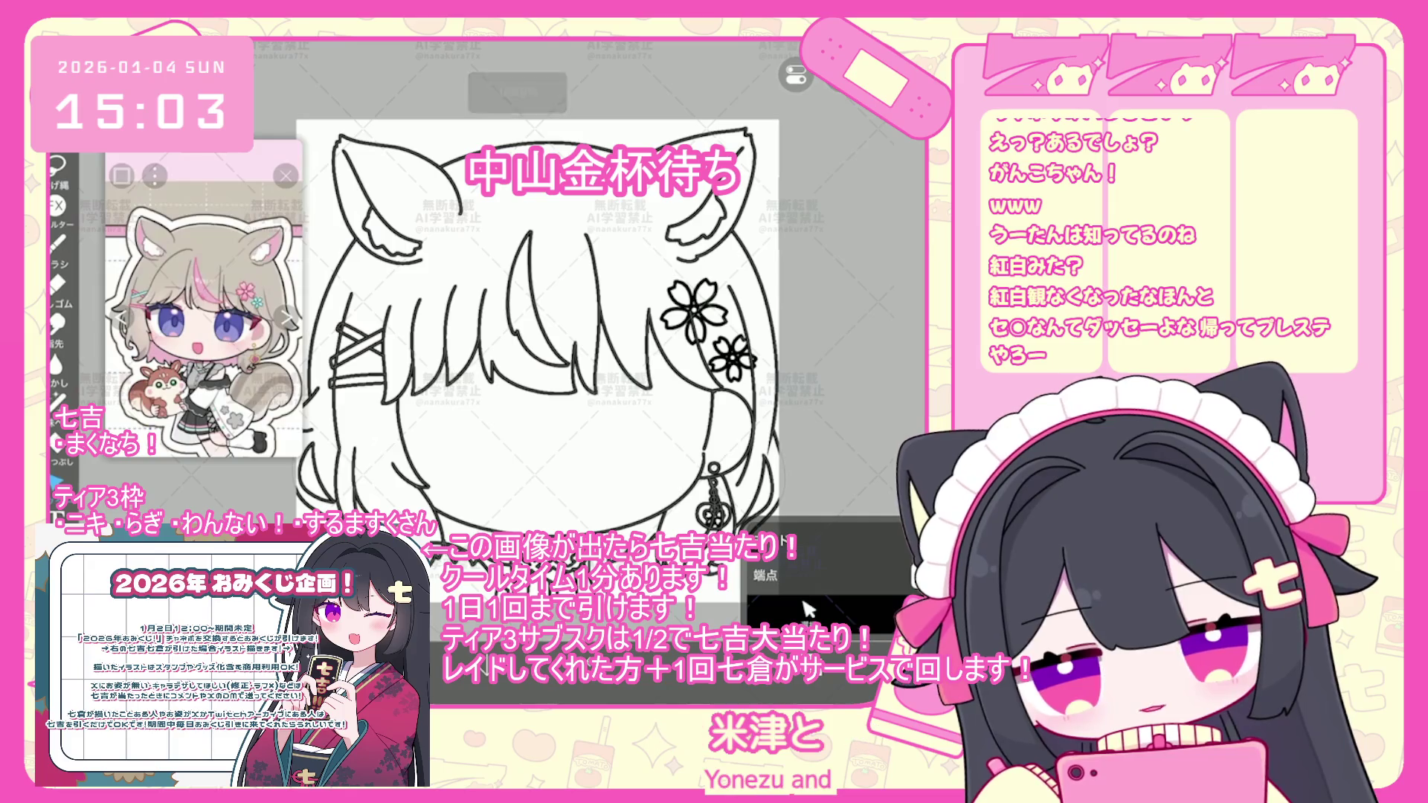
pyautogui.scroll(3, 535, 334)
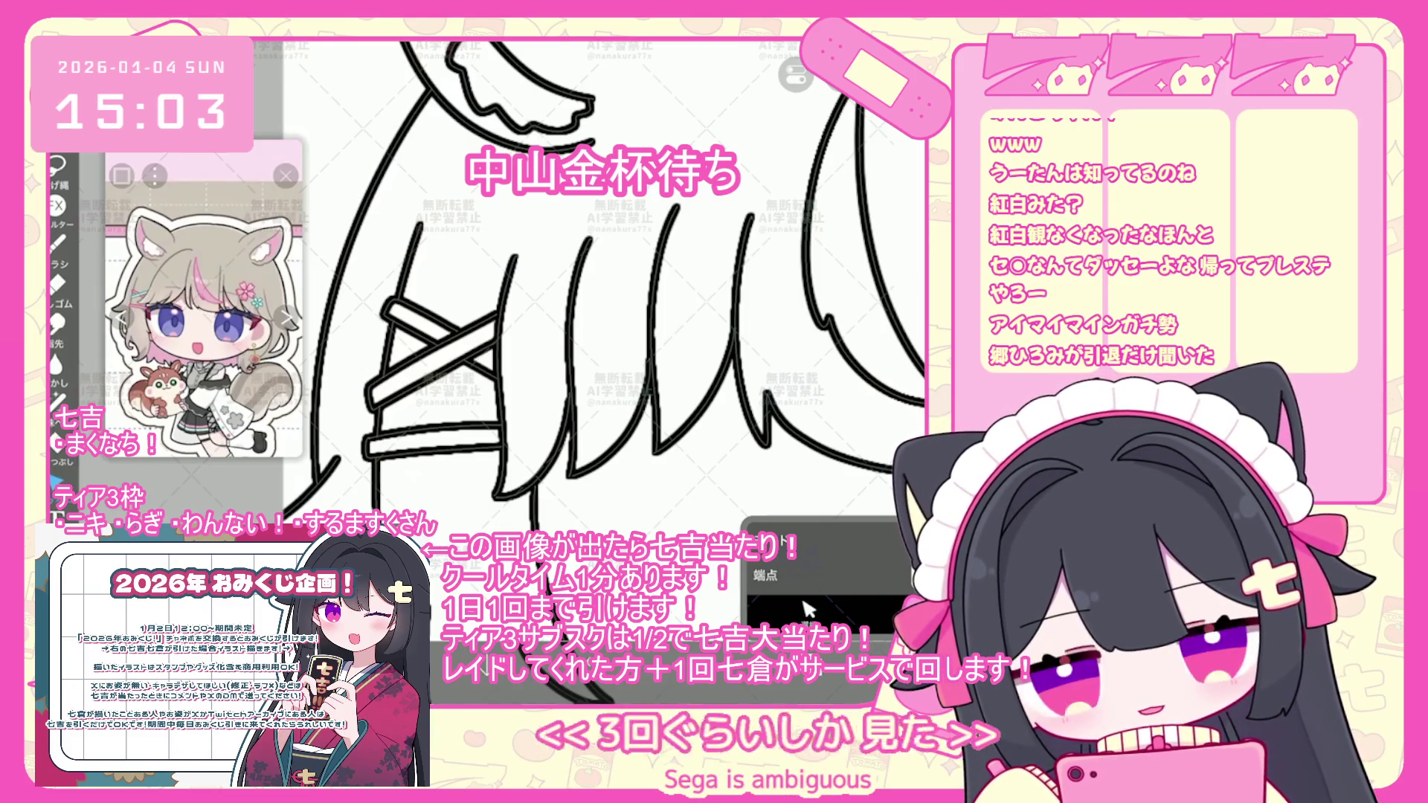
pyautogui.scroll(-2, 807, 610)
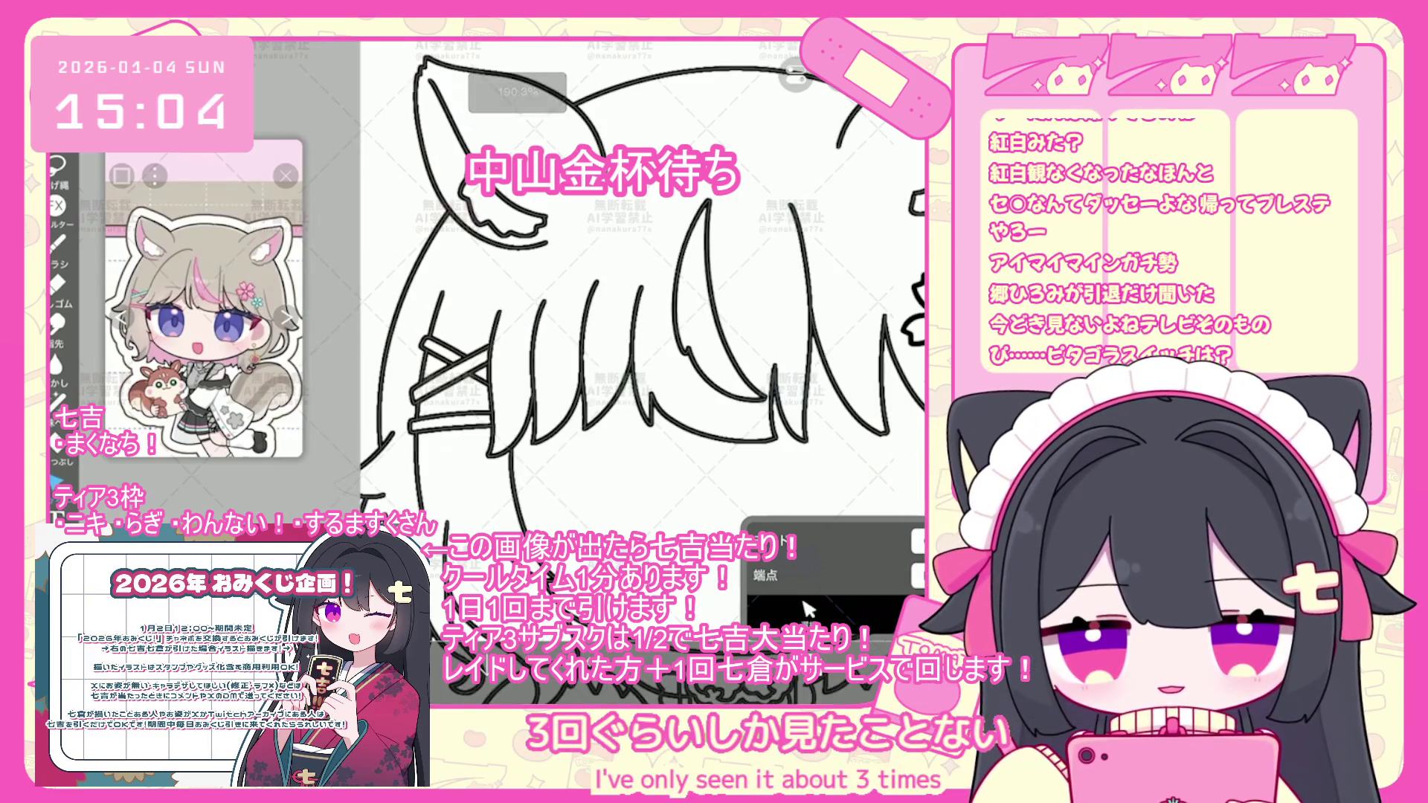
pyautogui.scroll(-2, 807, 610)
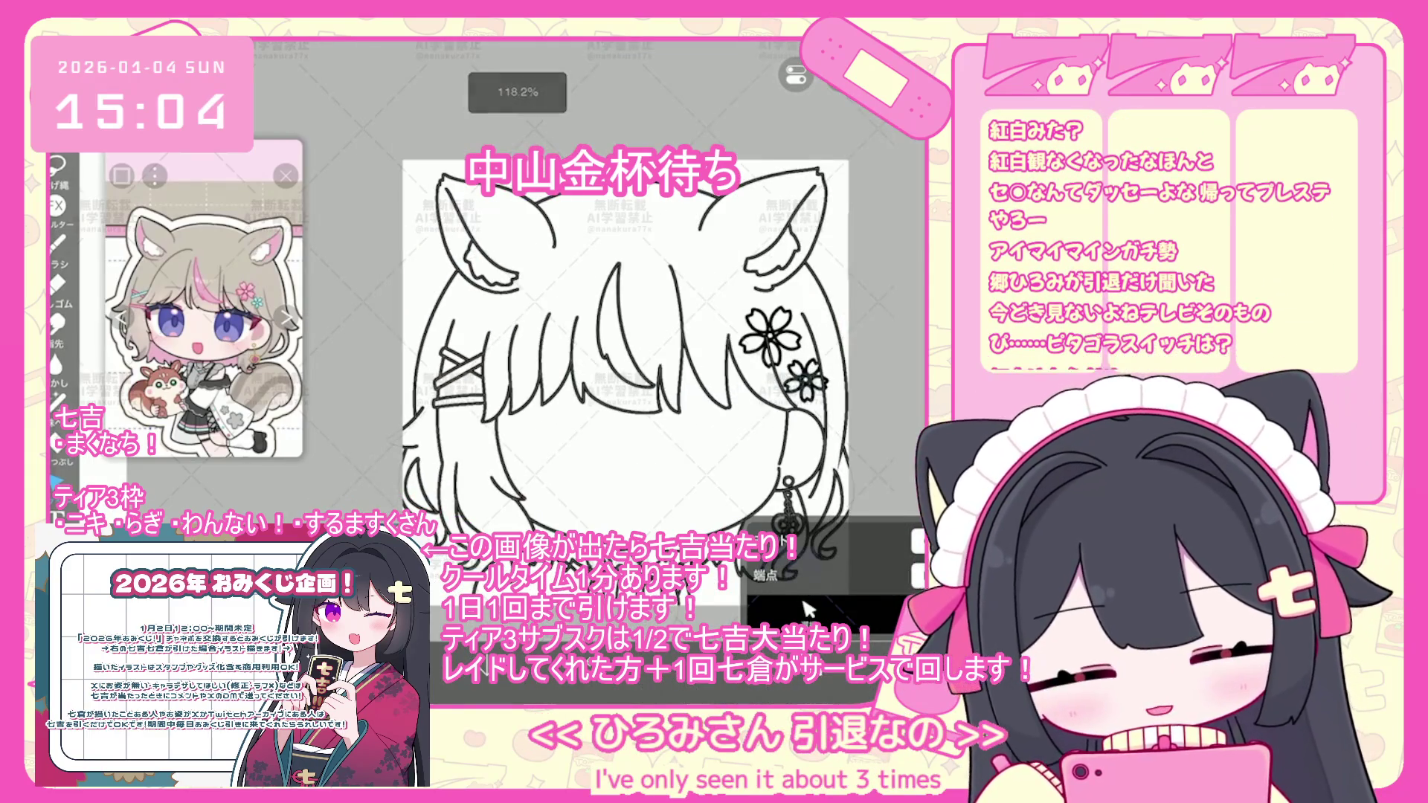
pyautogui.scroll(3, 808, 610)
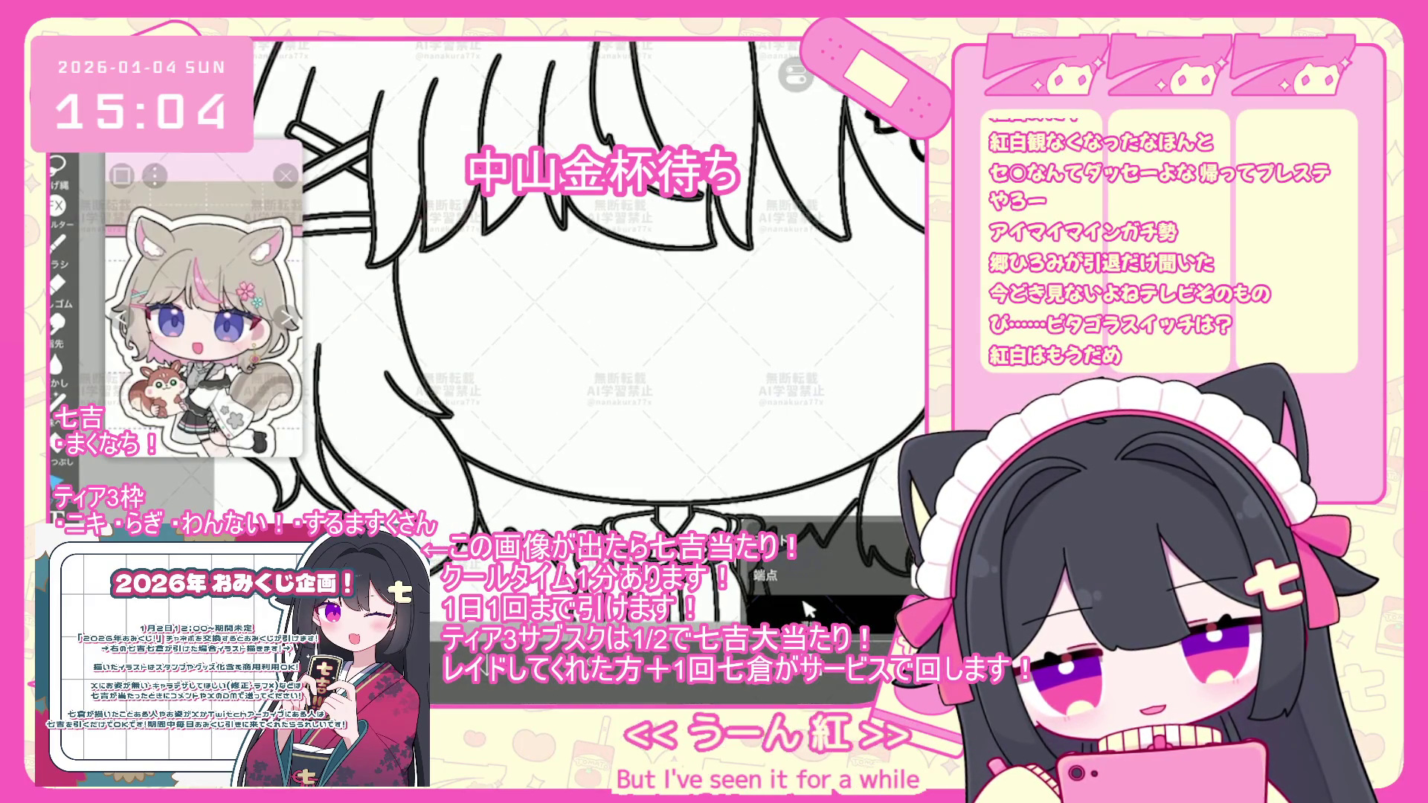
pyautogui.scroll(3, 807, 610)
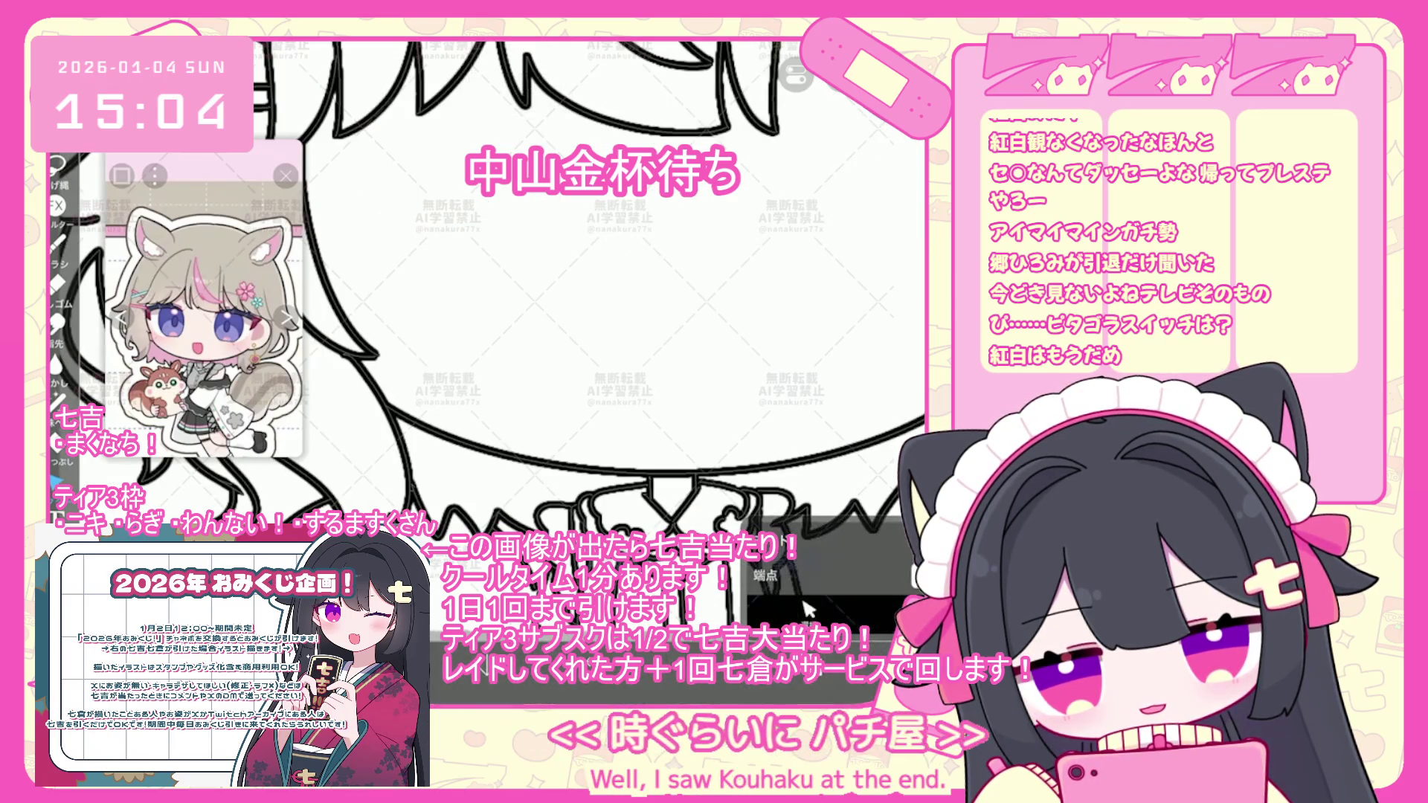
pyautogui.scroll(2, 565, 335)
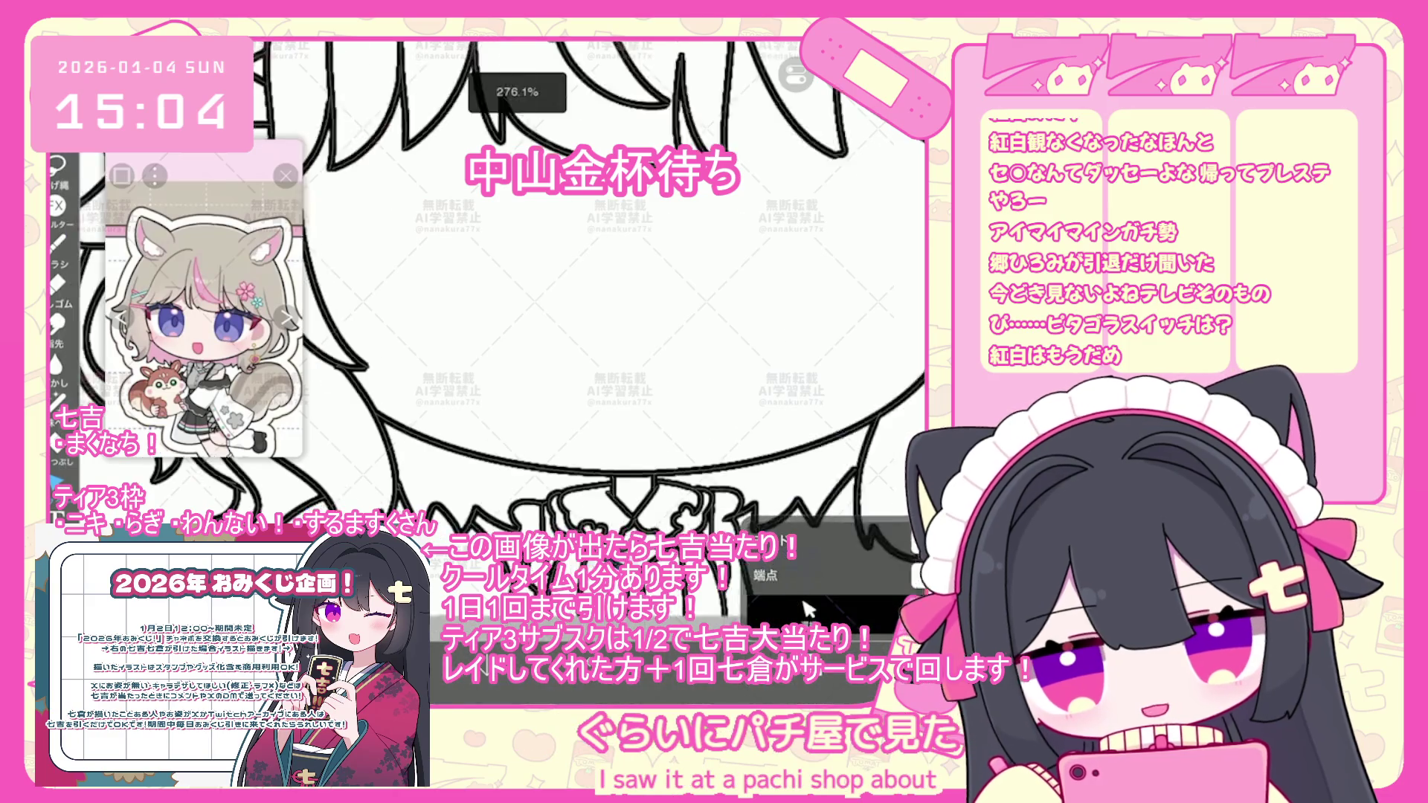
pyautogui.scroll(3, 551, 335)
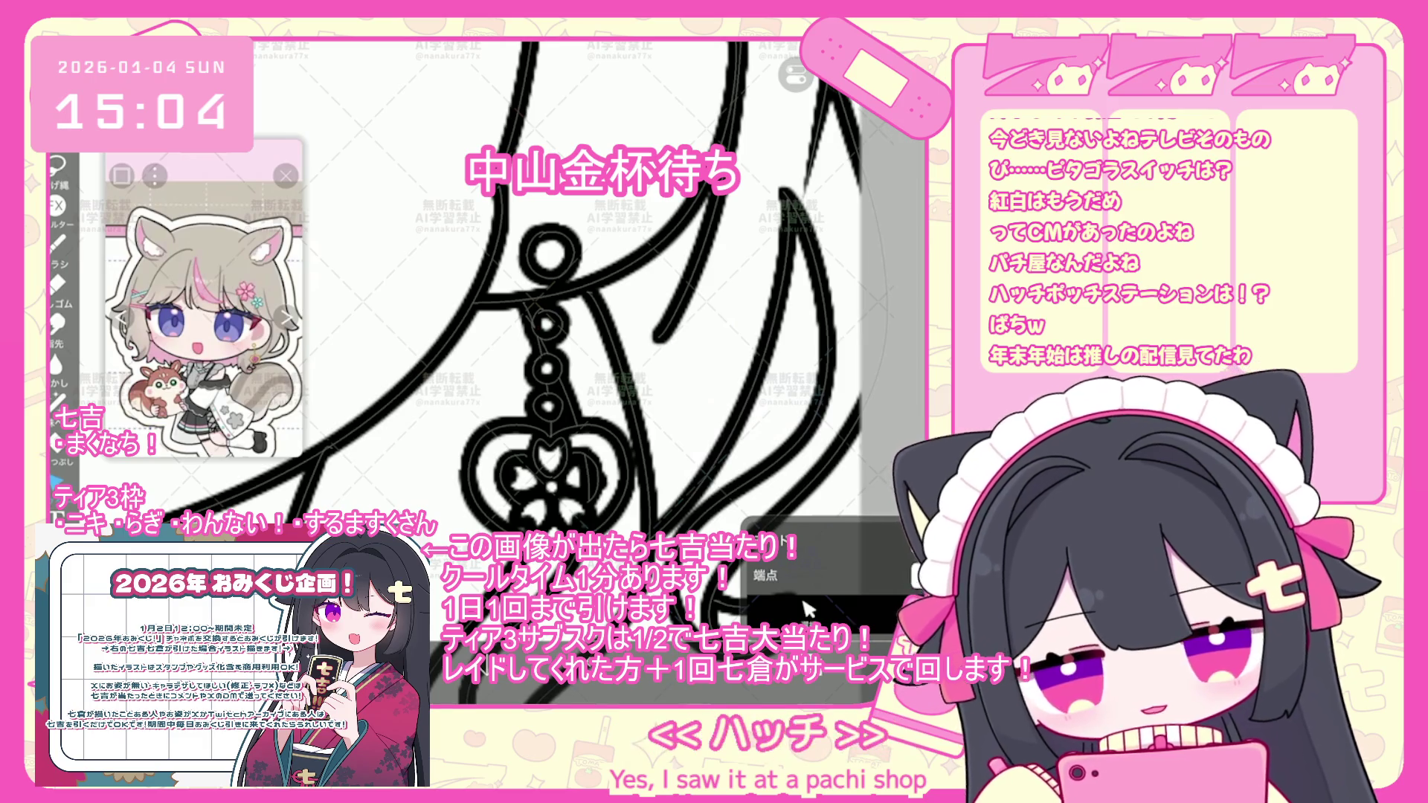
pyautogui.scroll(-1, 521, 335)
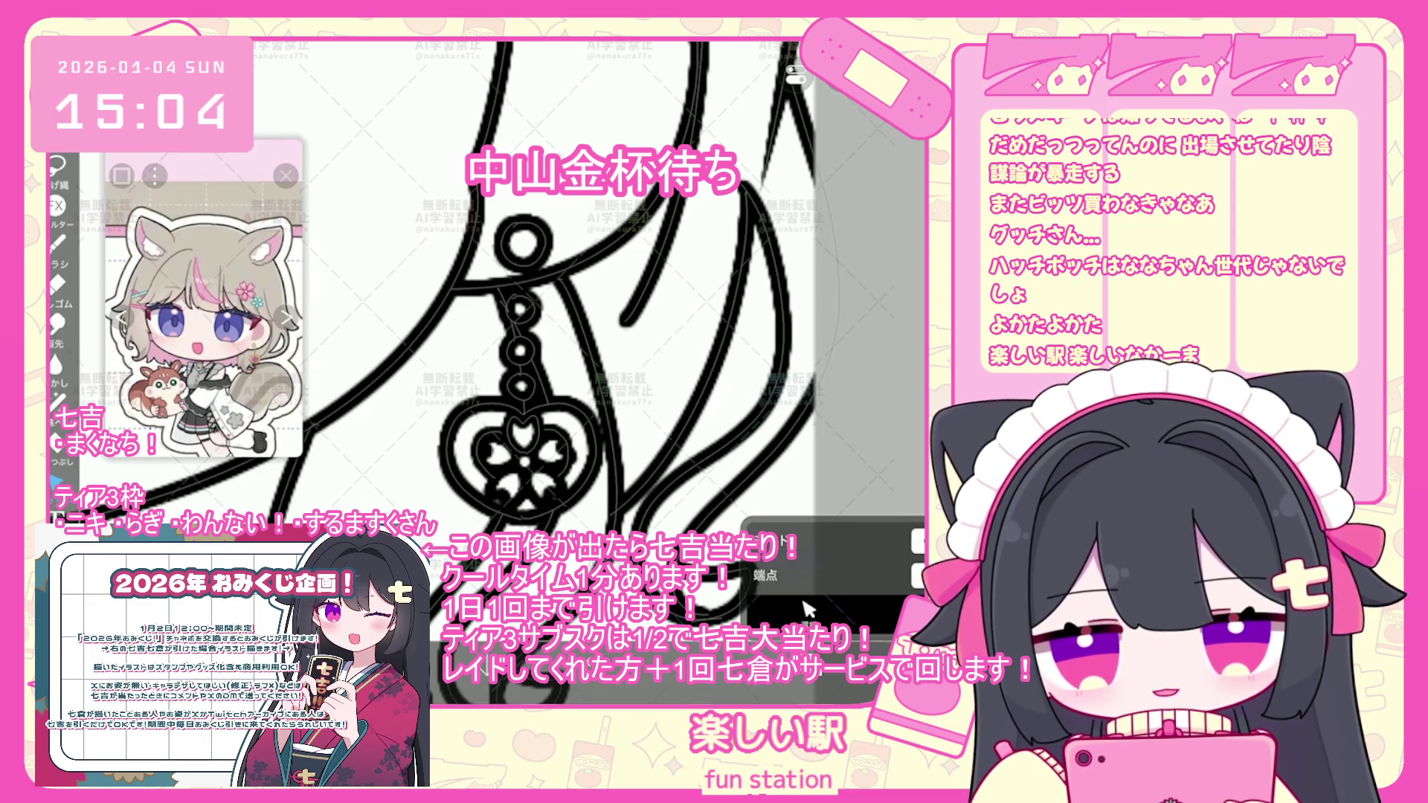
# - Select then deselect the hair stroke near the earring, and show layers 34–36
pyautogui.scroll(-3, 521, 335)
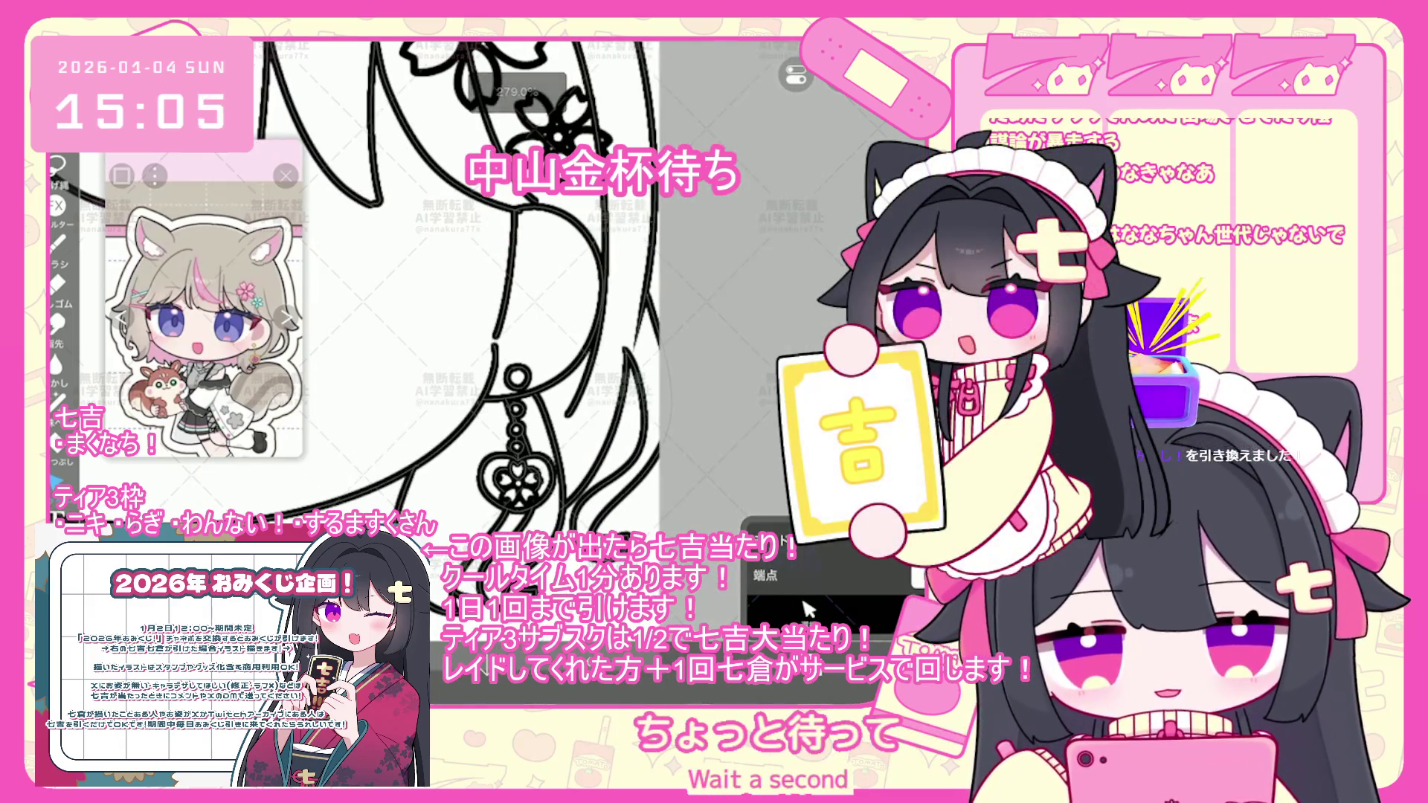
pyautogui.scroll(2, 457, 290)
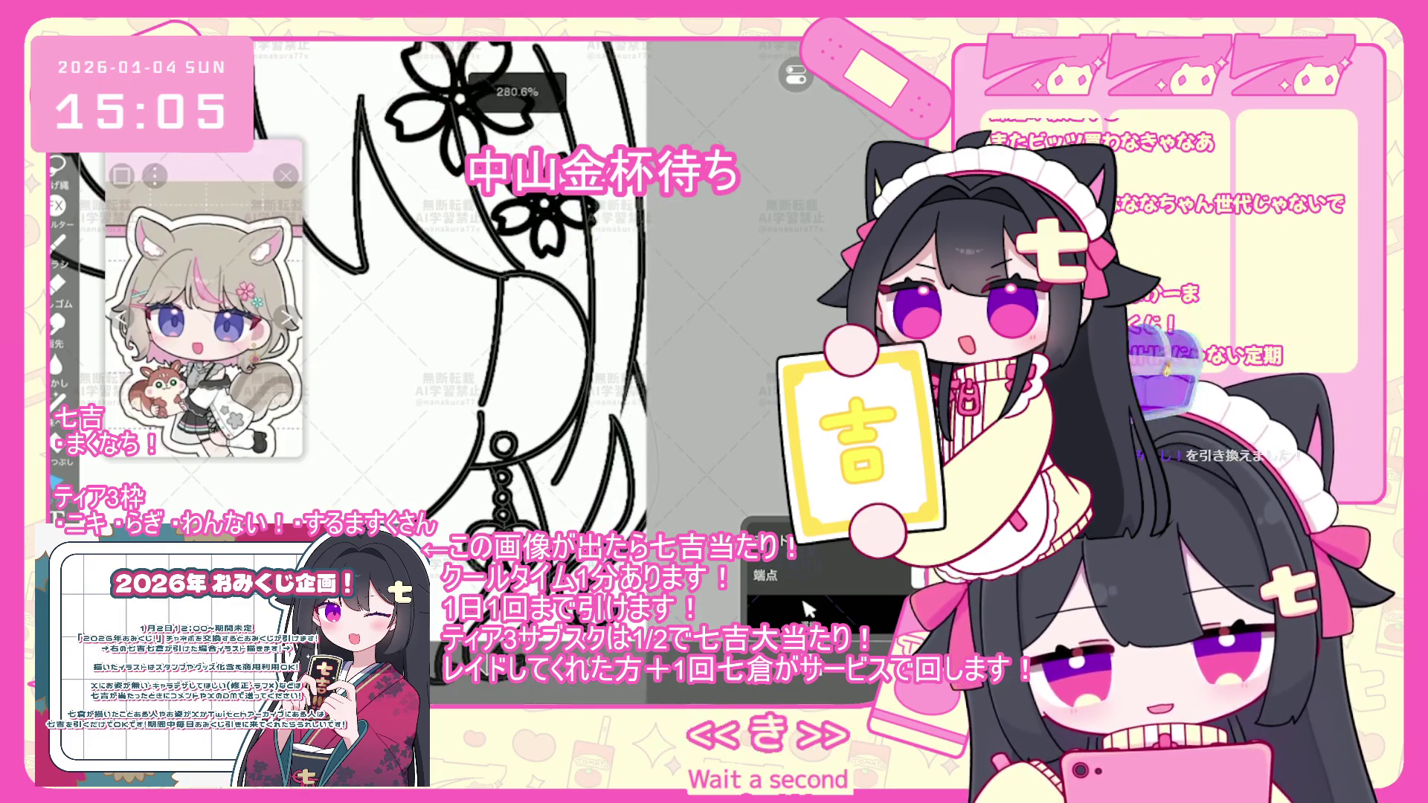
pyautogui.click(807, 610)
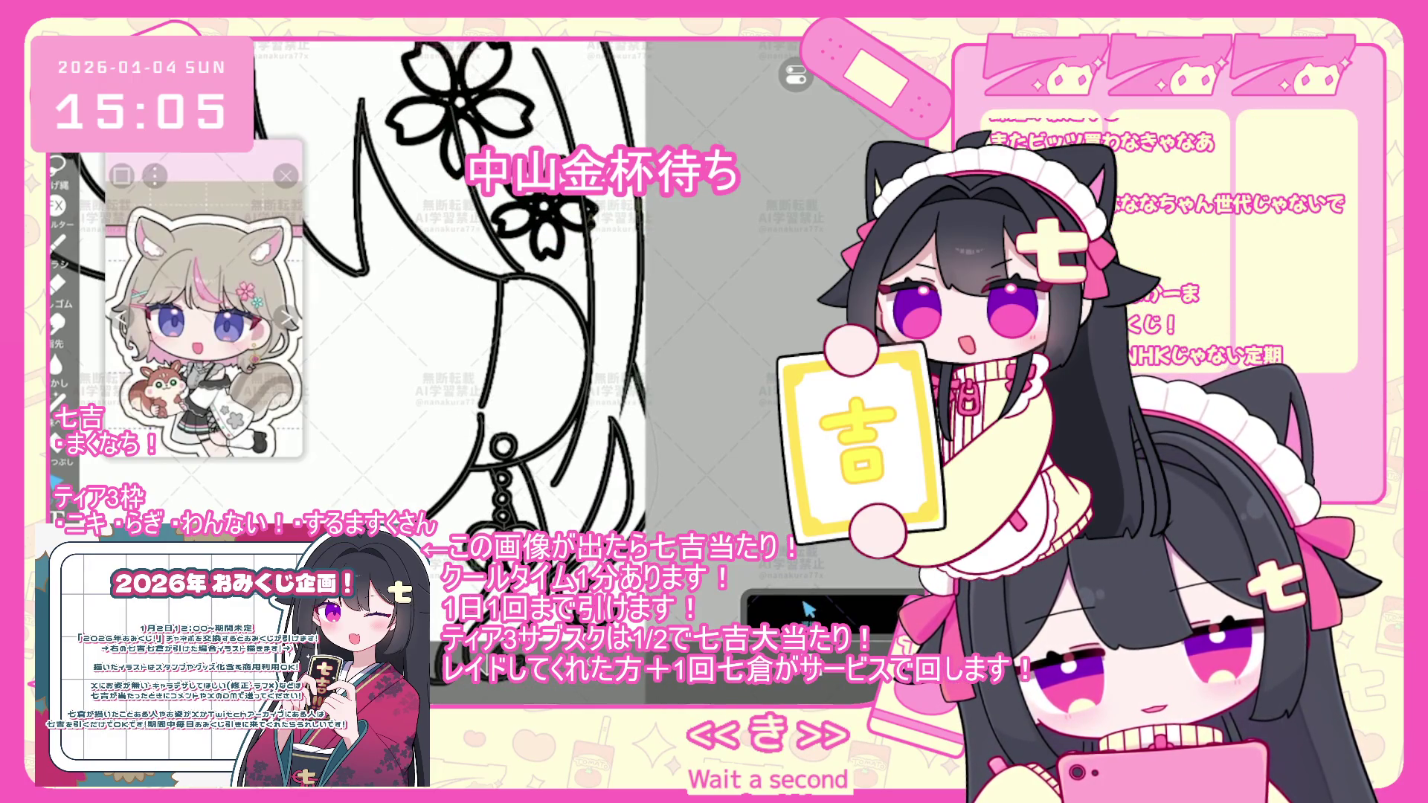
pyautogui.click(609, 447)
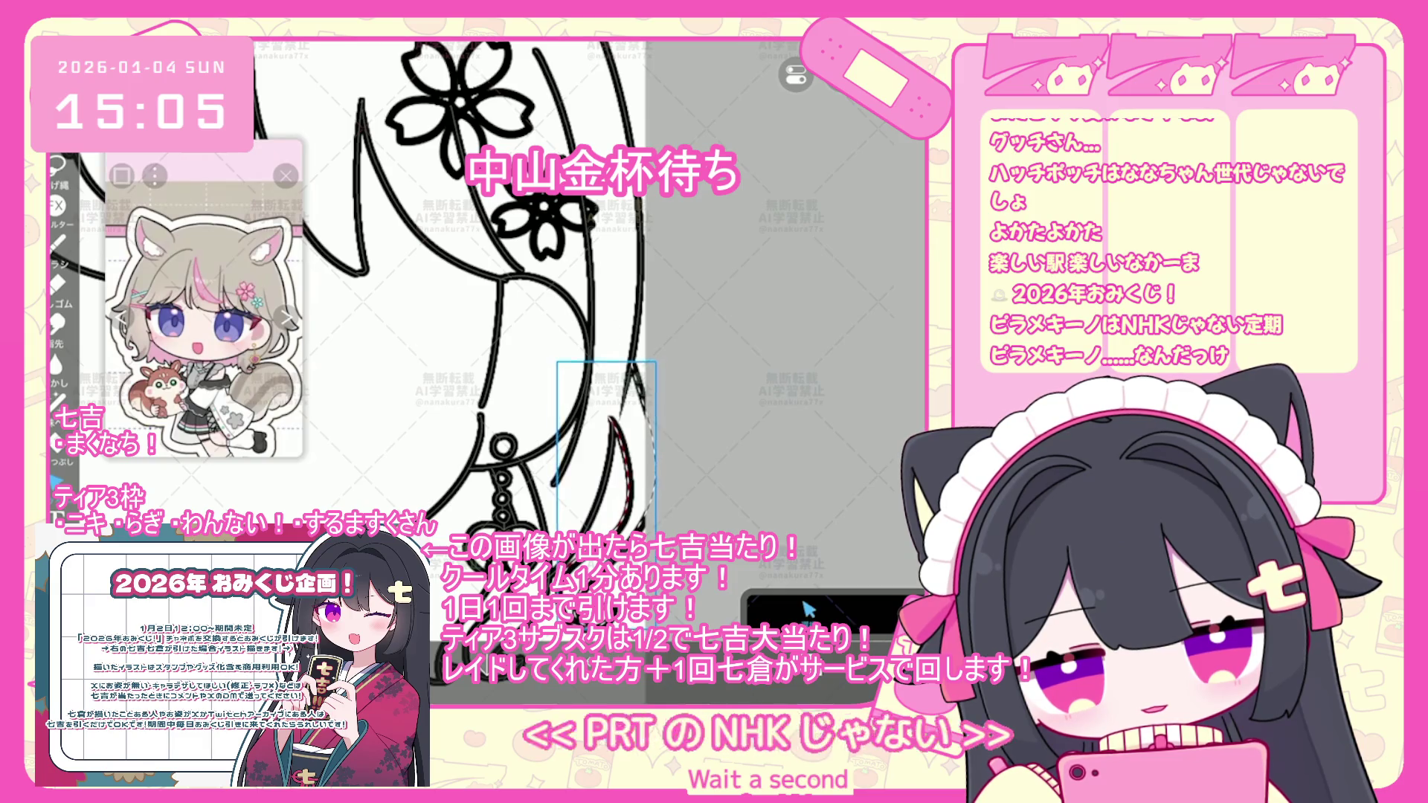
pyautogui.click(807, 610)
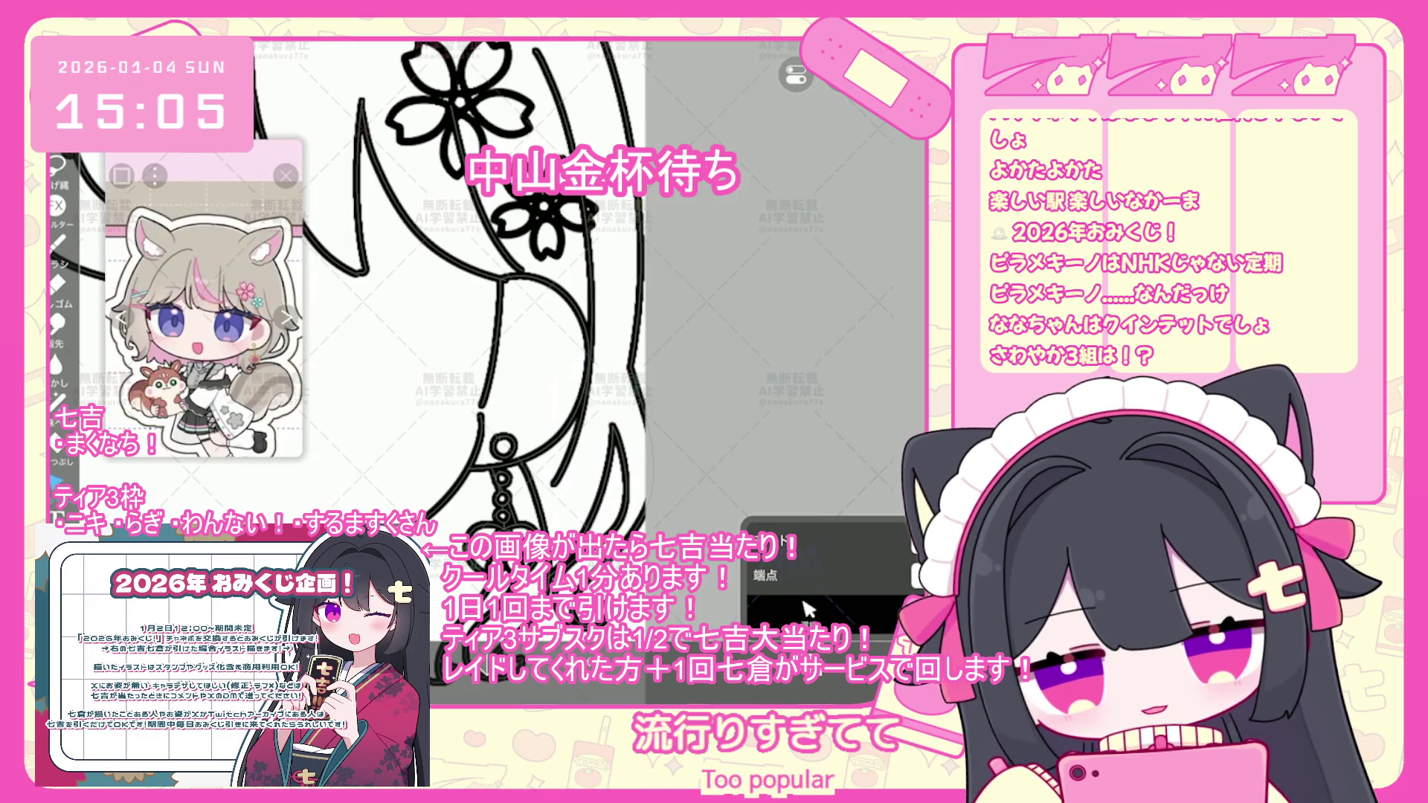
pyautogui.scroll(-2, 458, 294)
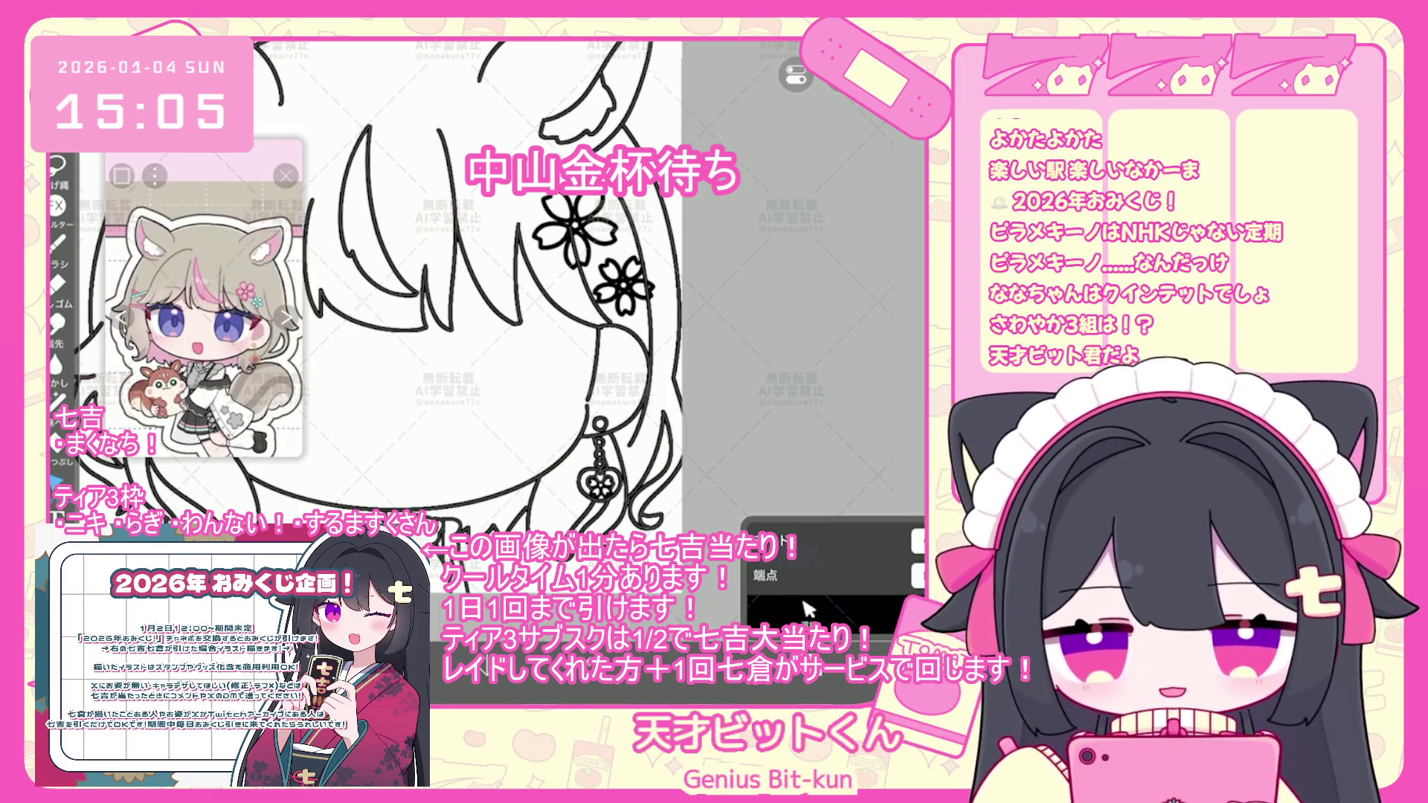
pyautogui.scroll(-3, 476, 312)
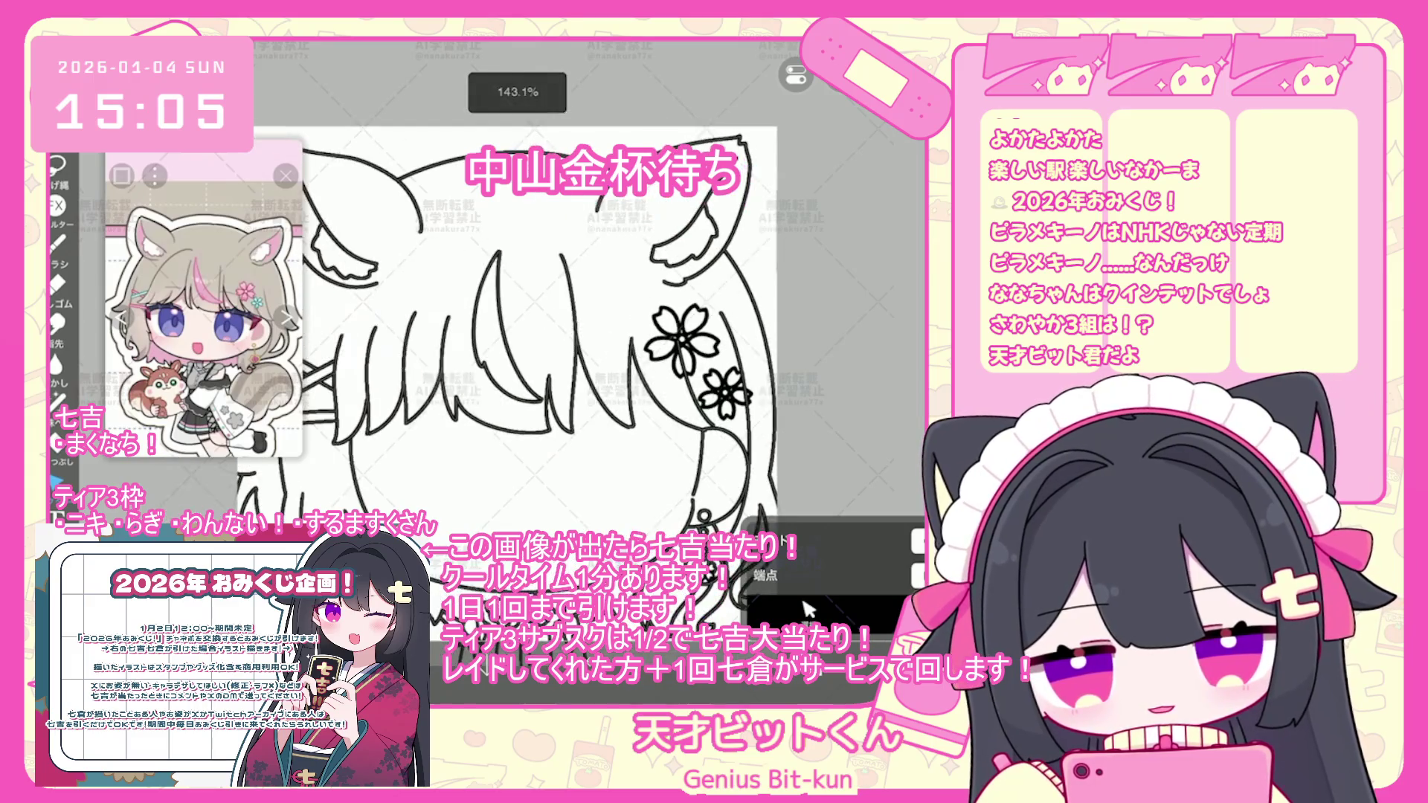
pyautogui.click(807, 610)
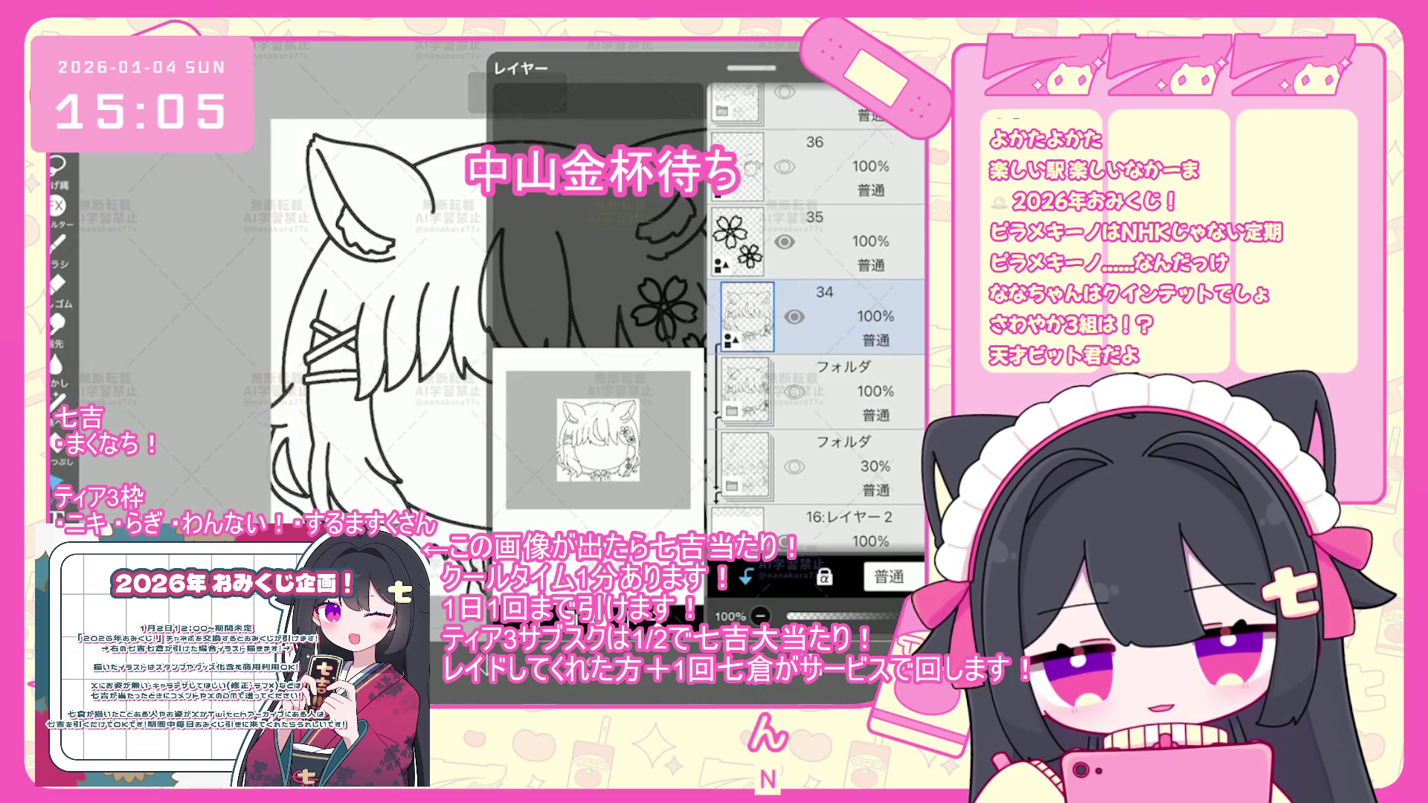
# - Add a blank fill layer beneath the line art and move the line art into a new folder
pyautogui.click(808, 609)
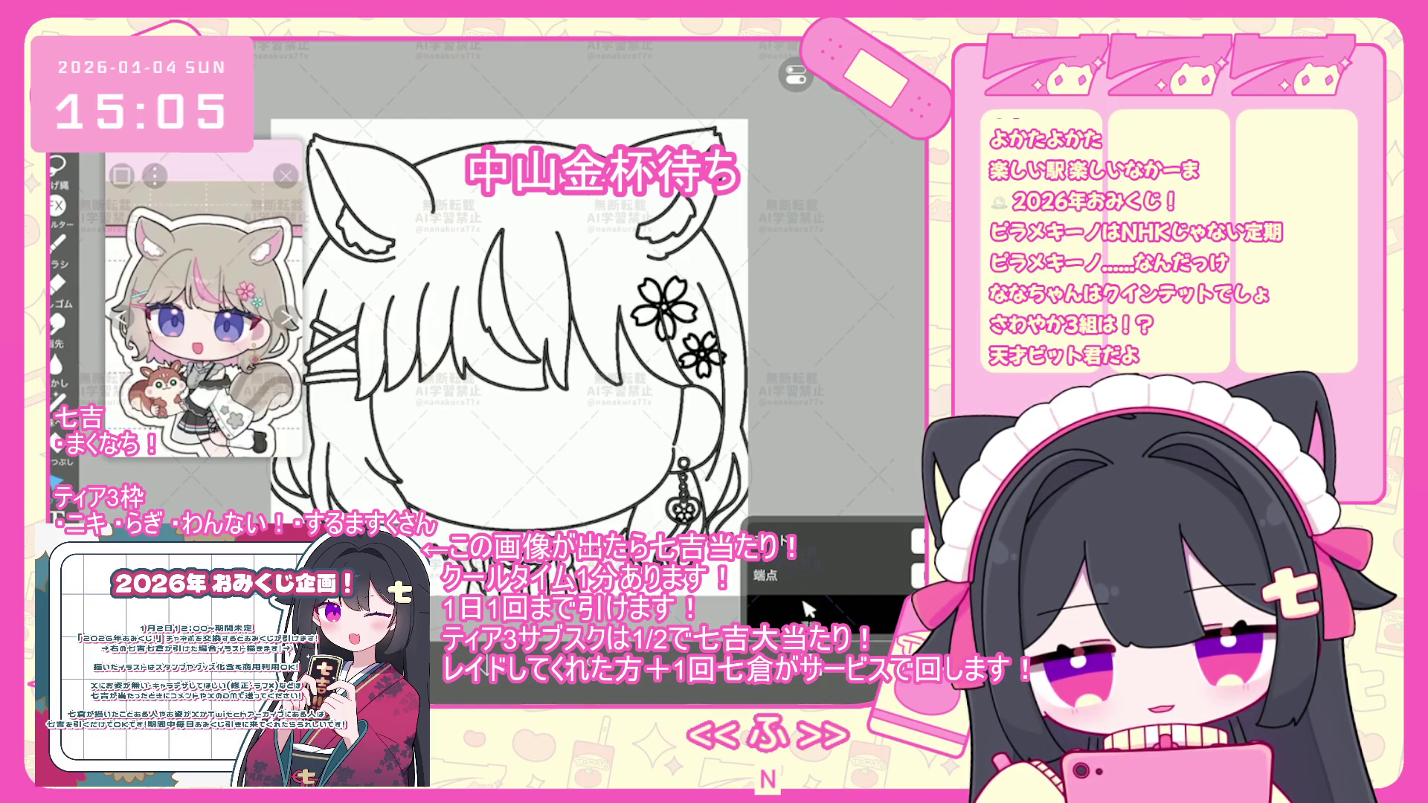
pyautogui.scroll(3, 204, 298)
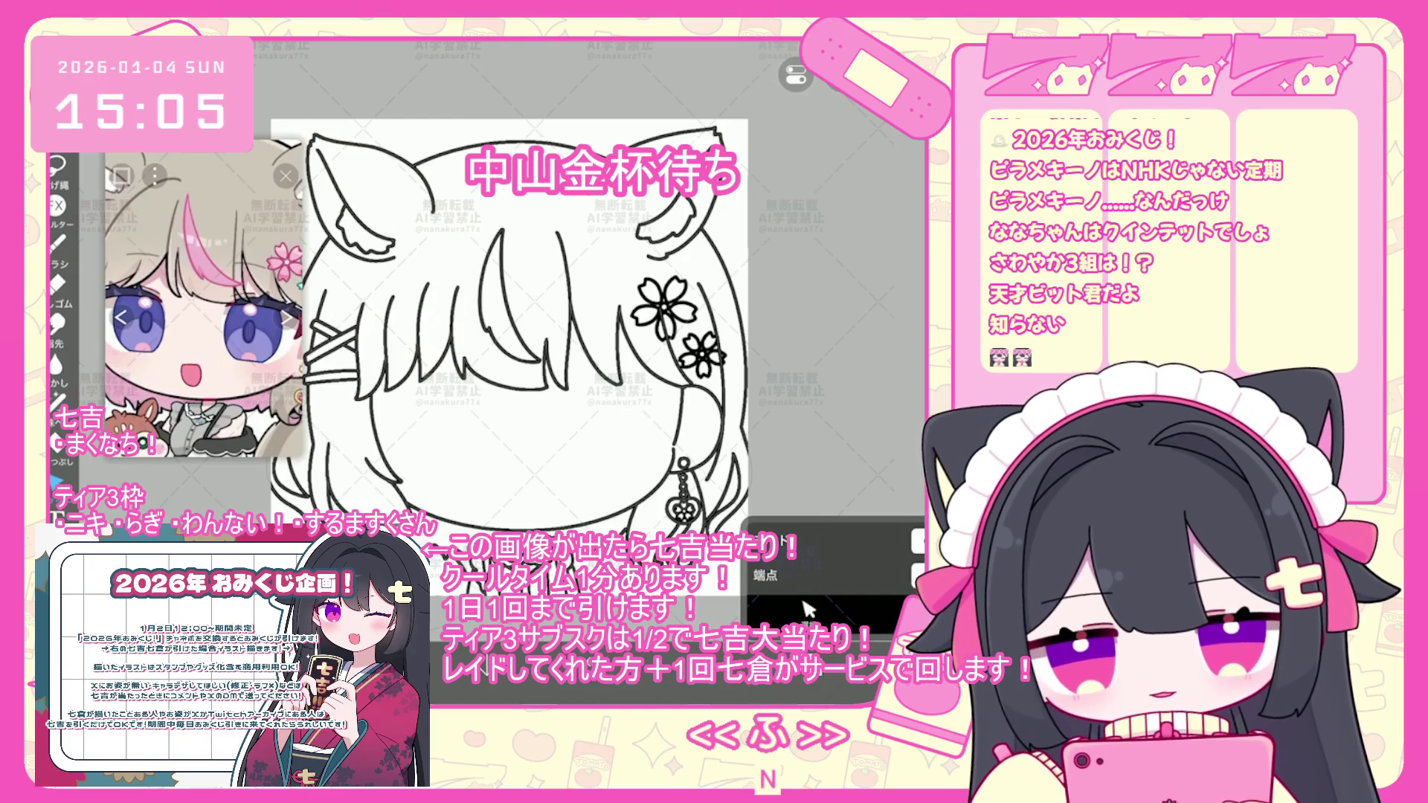
pyautogui.click(808, 609)
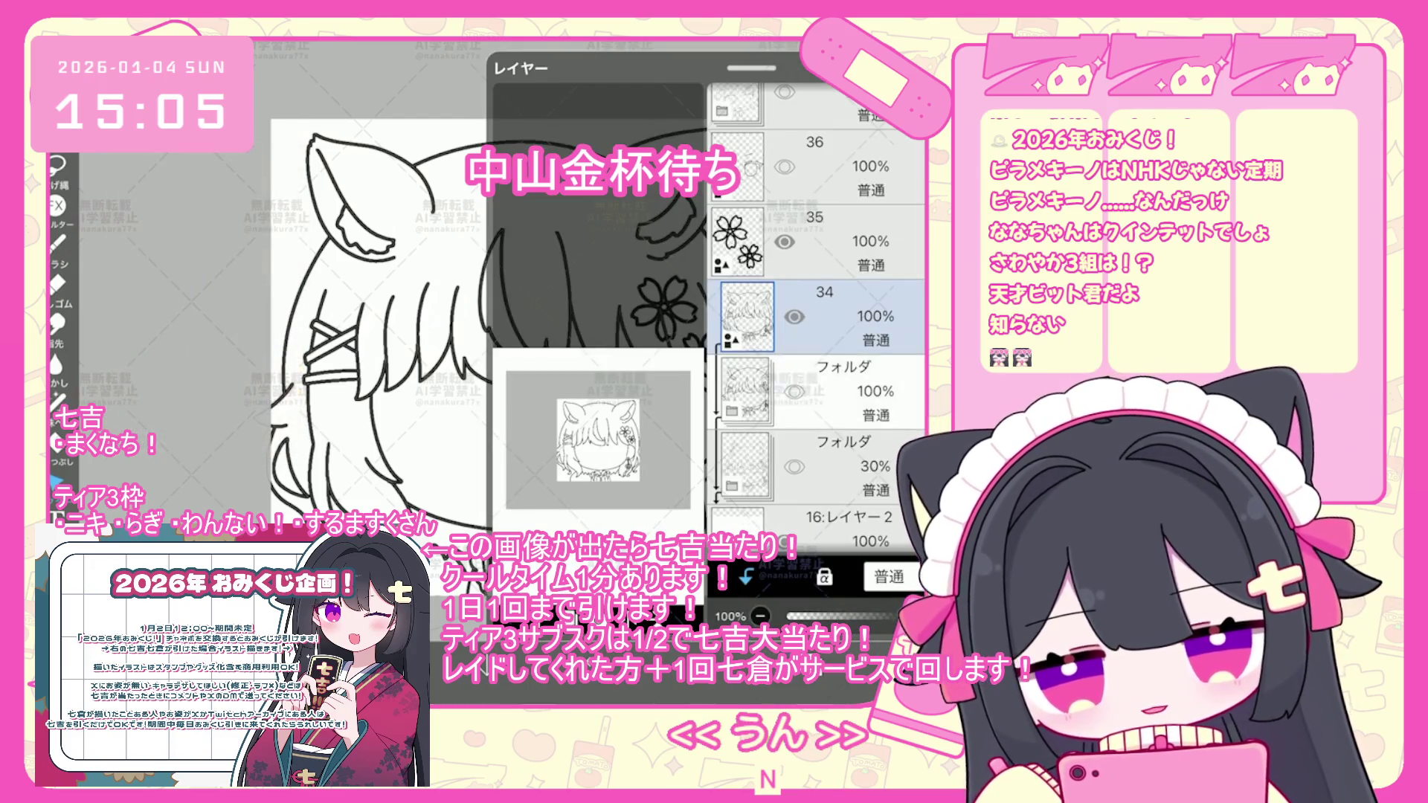
pyautogui.click(841, 392)
pyautogui.click(818, 242)
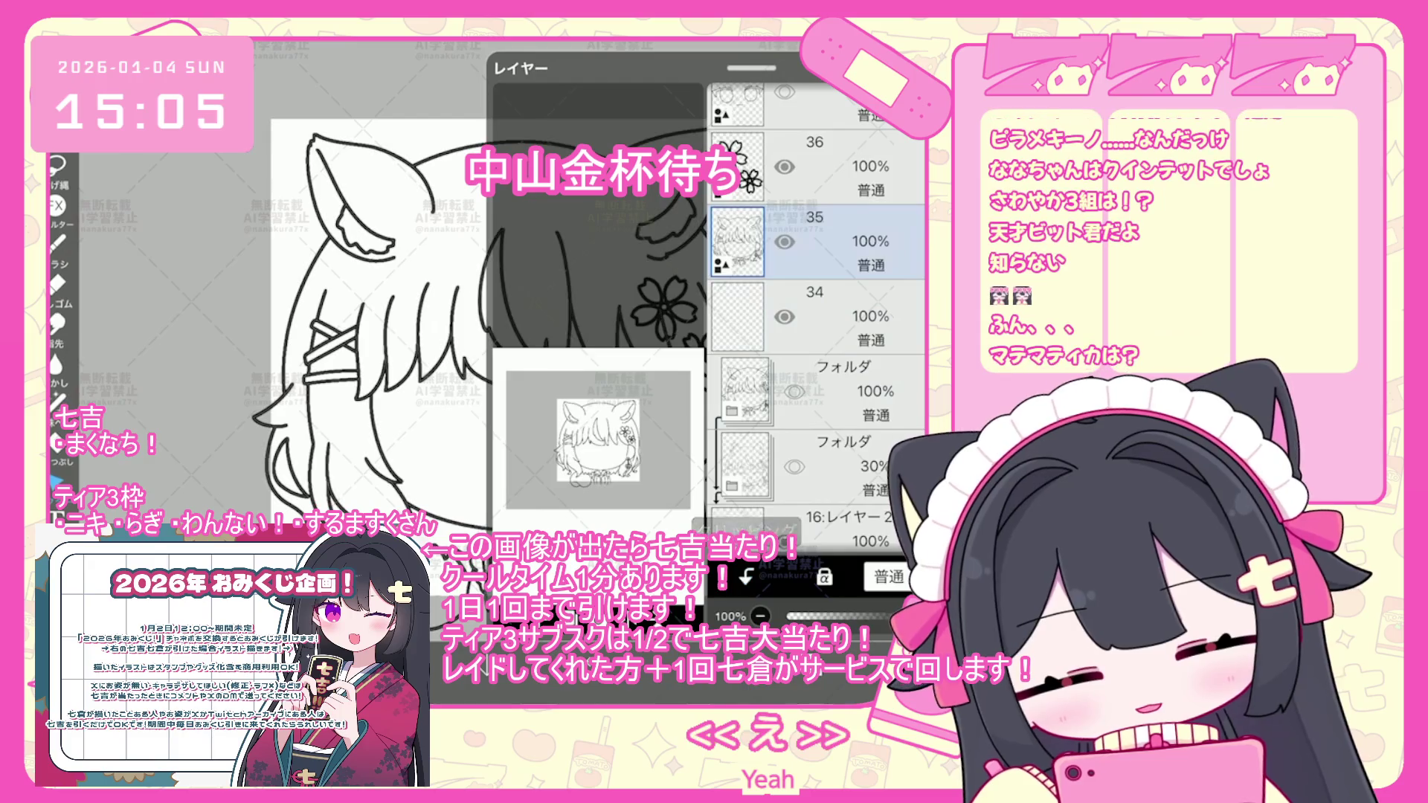
pyautogui.click(546, 454)
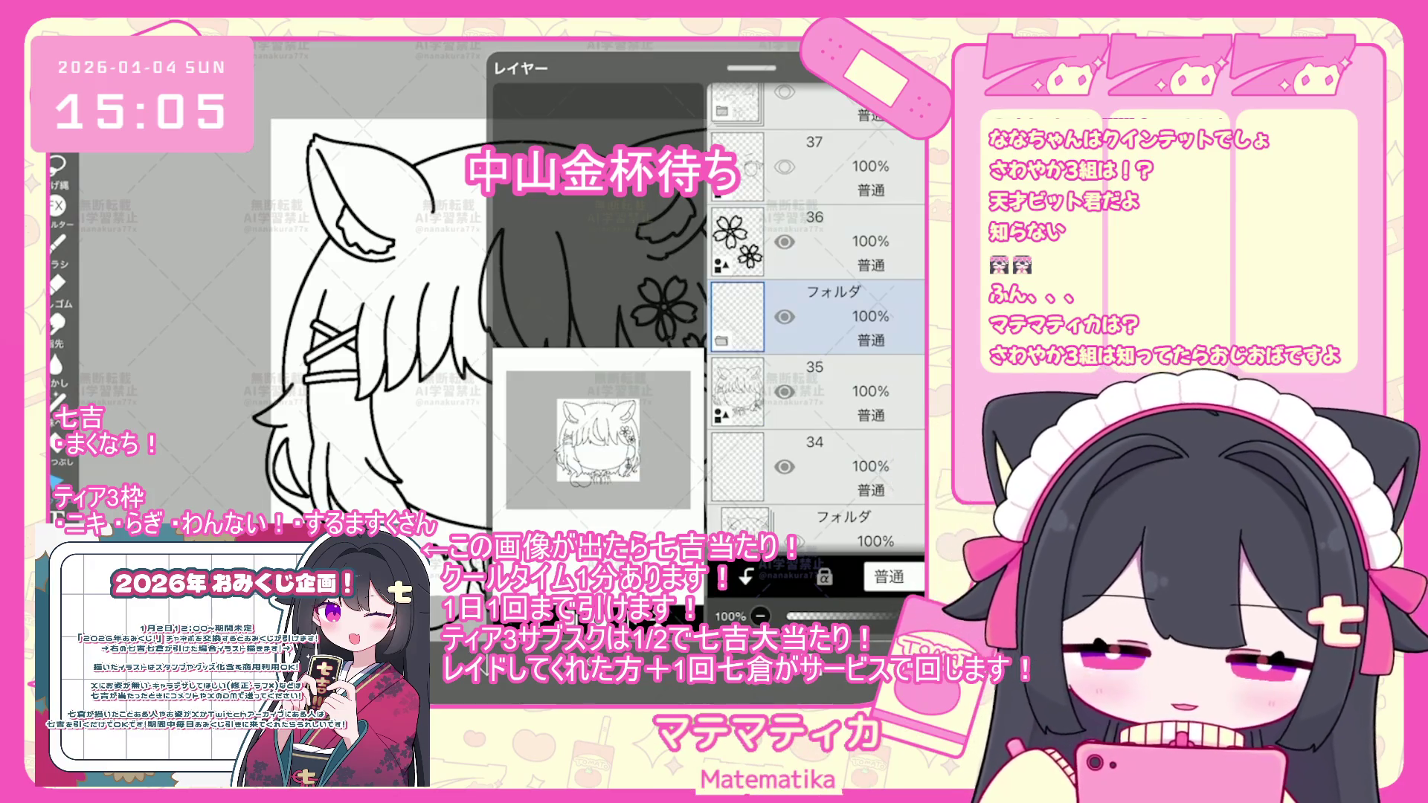
pyautogui.click(826, 466)
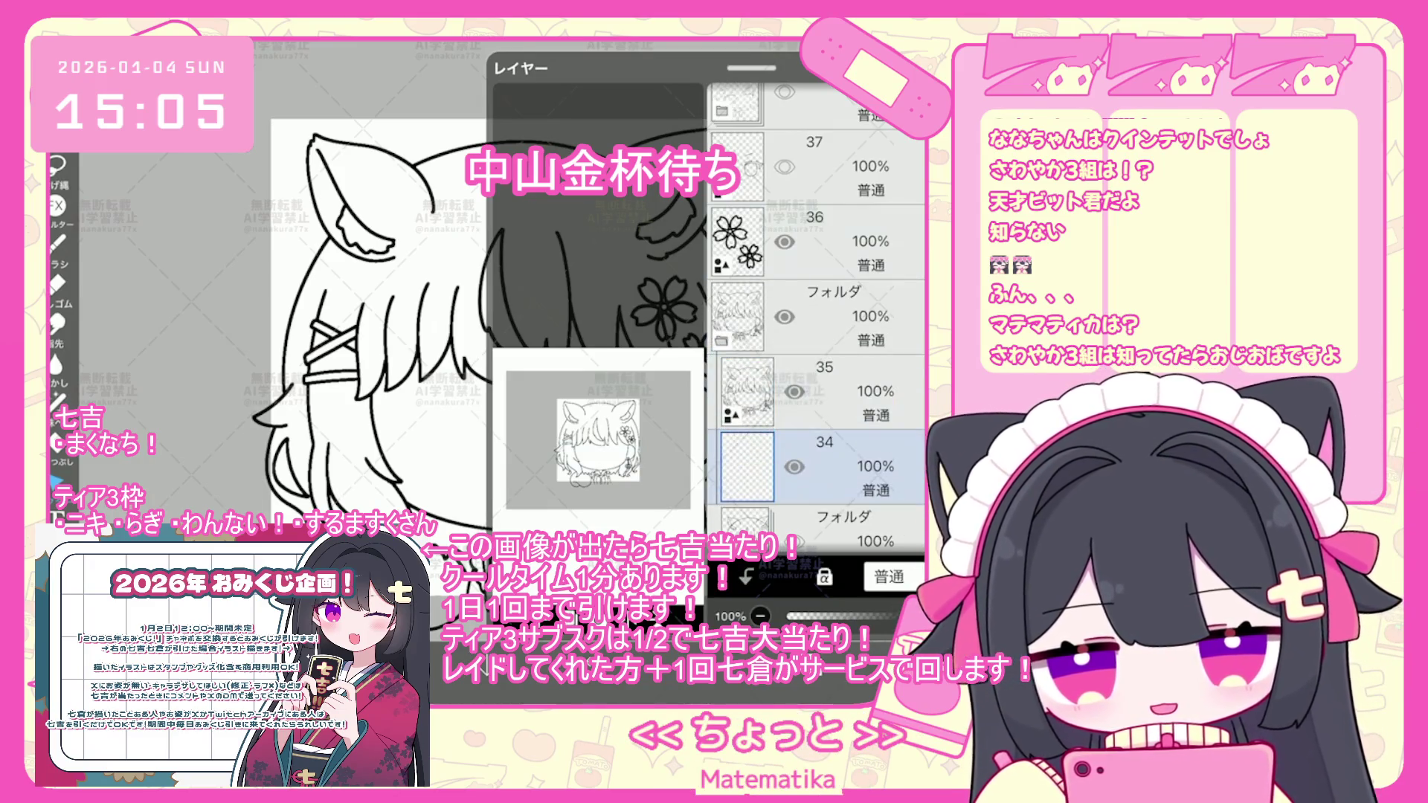
pyautogui.click(807, 610)
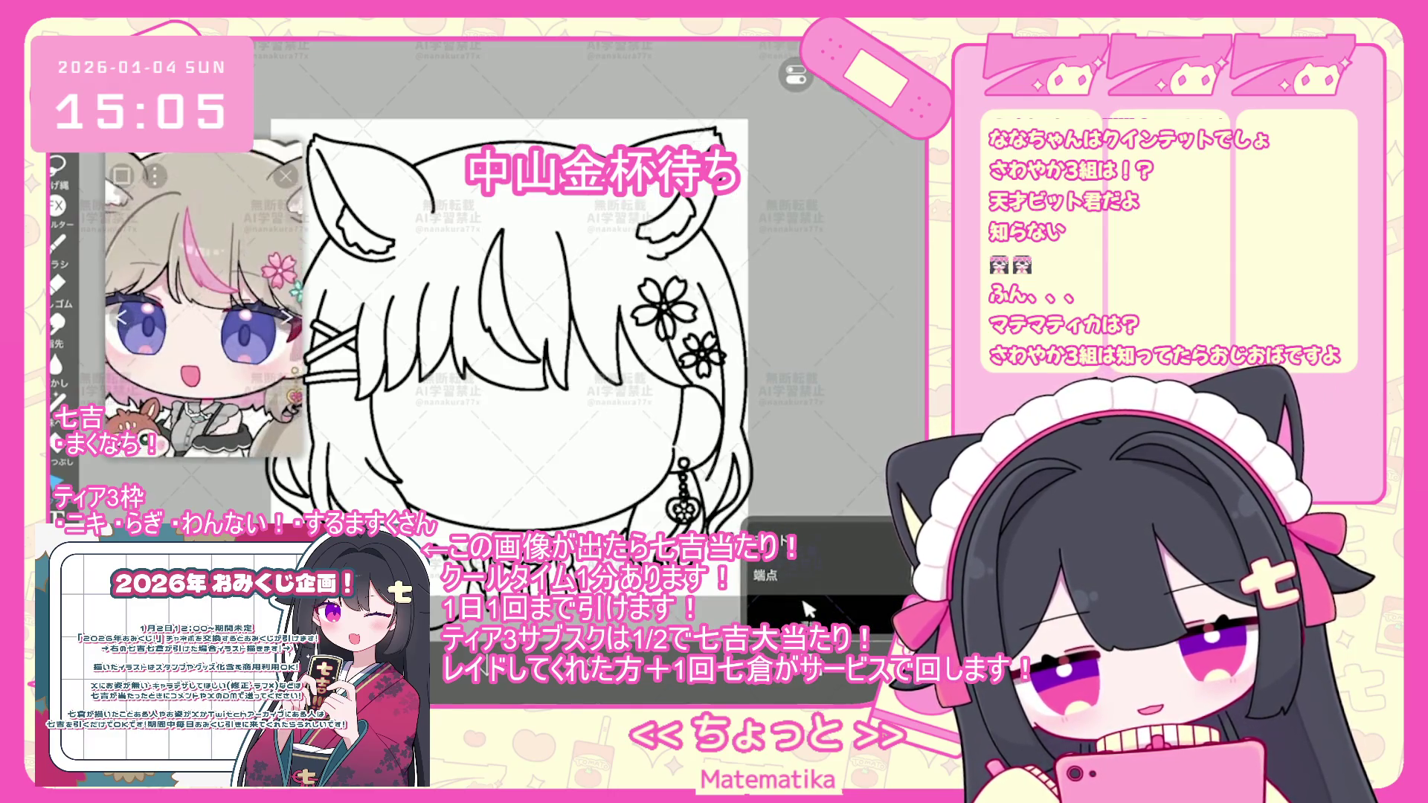
pyautogui.click(807, 610)
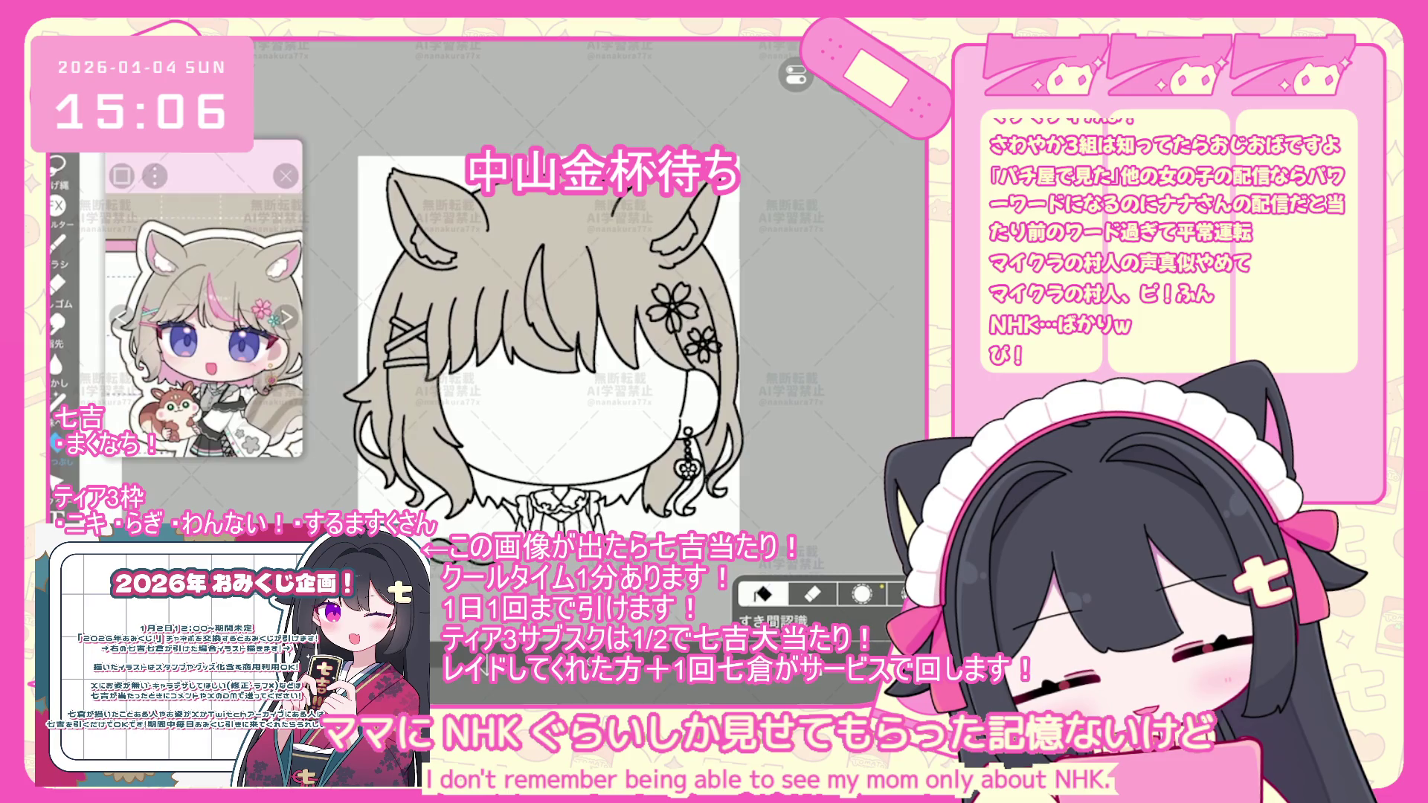
# - Bucket-fill the remaining gap in the hair with the flat beige colour
pyautogui.scroll(5, 632, 357)
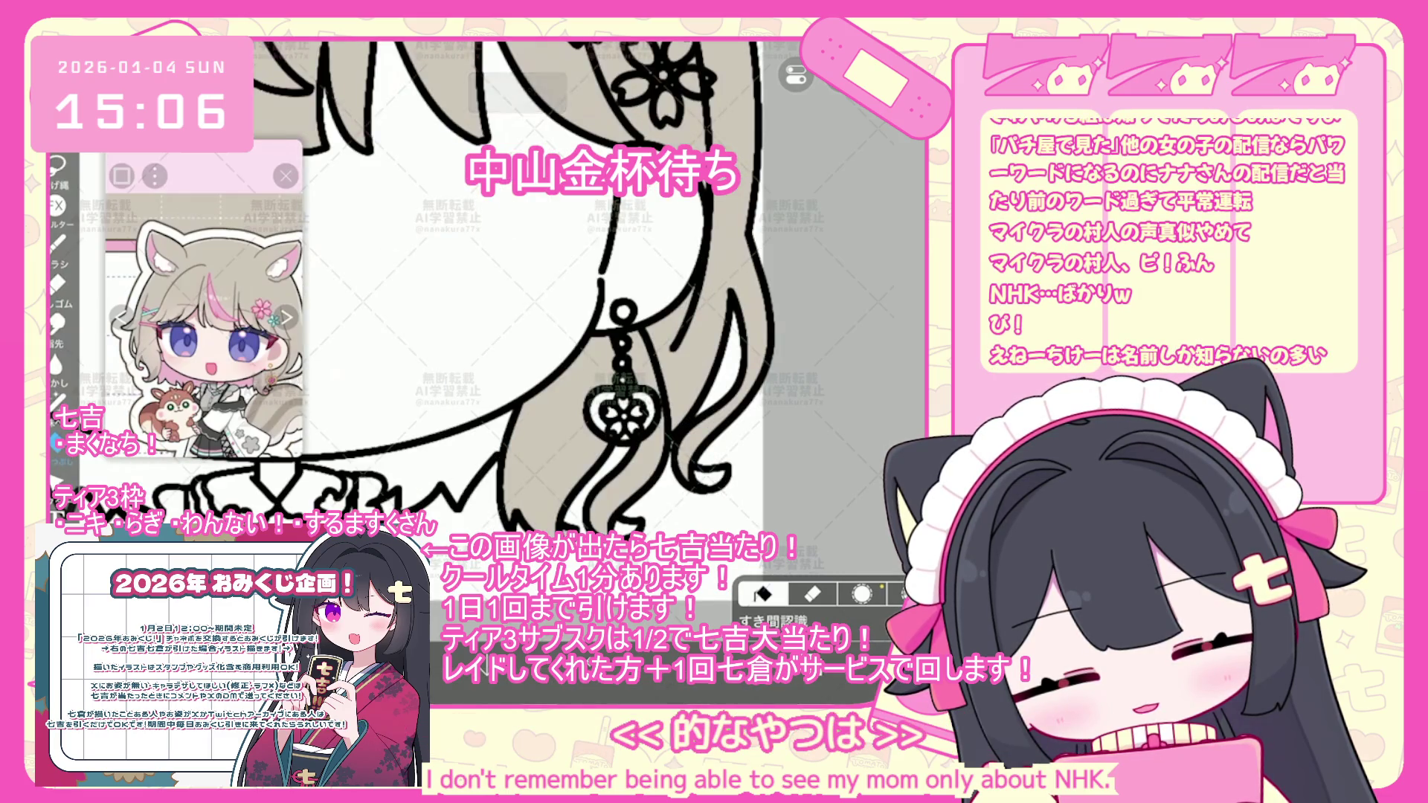
pyautogui.click(387, 487)
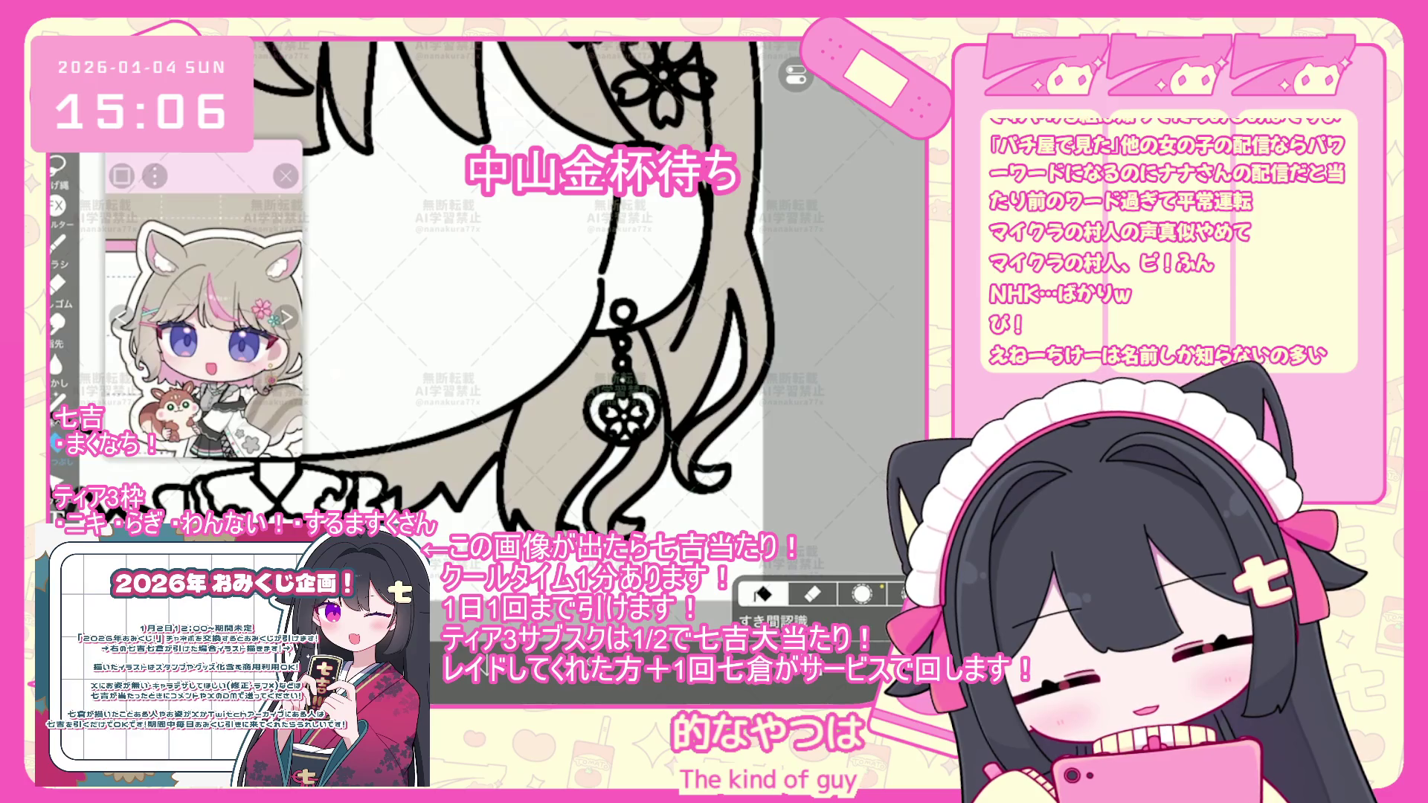
pyautogui.scroll(-3, 536, 297)
pyautogui.scroll(-3, 536, 298)
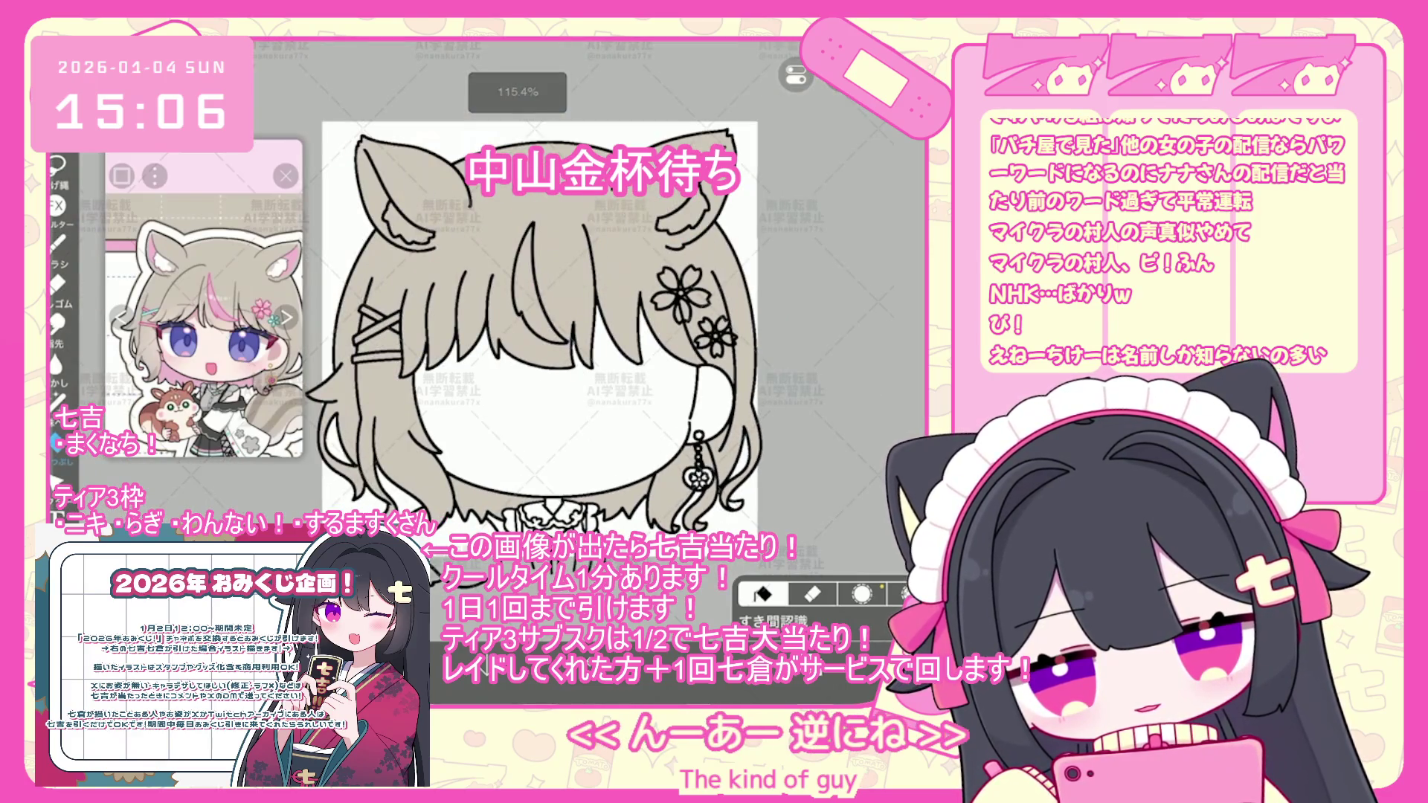
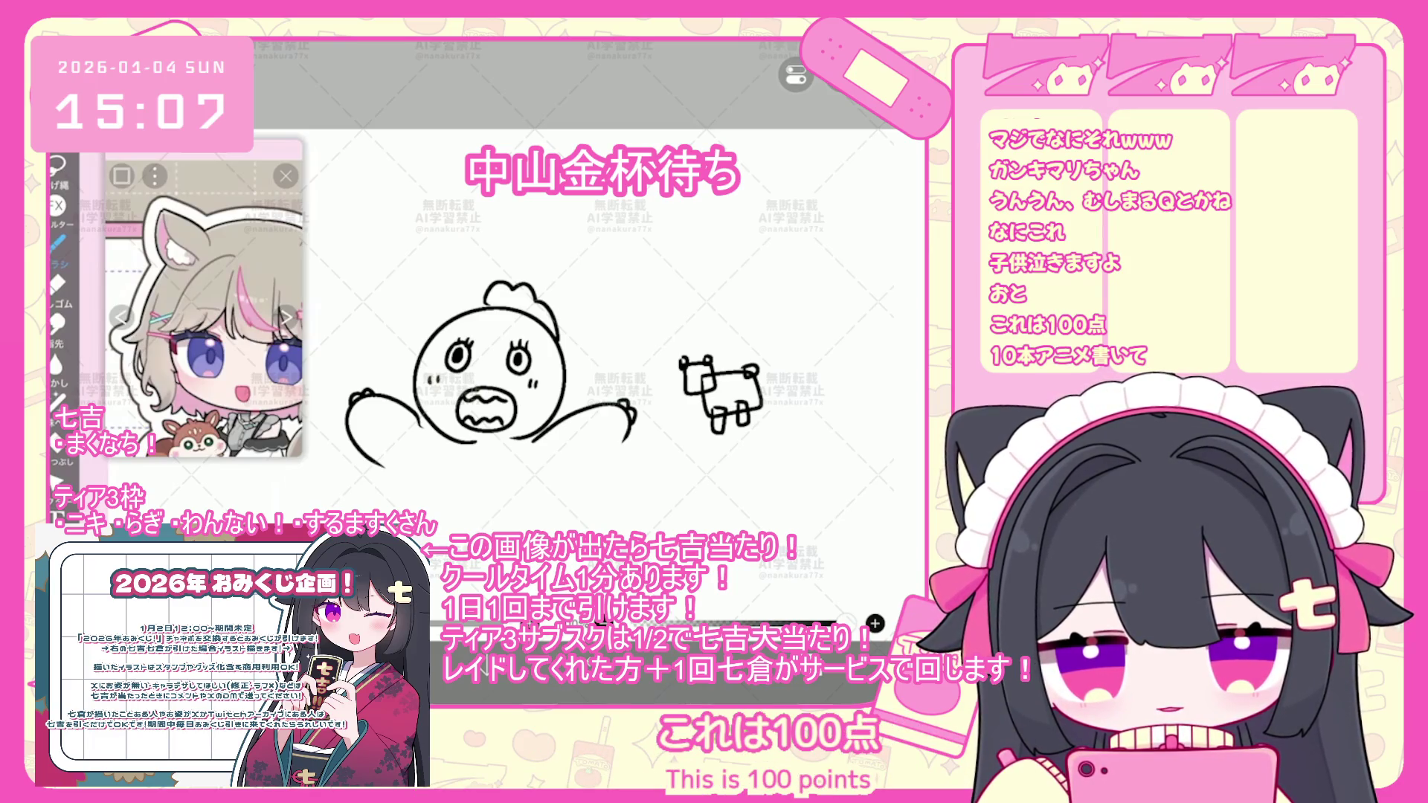
# - Draw three speed lines below the chicken, a bow on its crest and a bow on the lower-left blob
pyautogui.moveTo(609, 497); pyautogui.dragTo(607, 518)
pyautogui.moveTo(621, 492); pyautogui.dragTo(620, 517)
pyautogui.moveTo(637, 491)
pyautogui.mouseDown()
pyautogui.moveTo(633, 513)
pyautogui.moveTo(653, 508)
pyautogui.mouseUp()
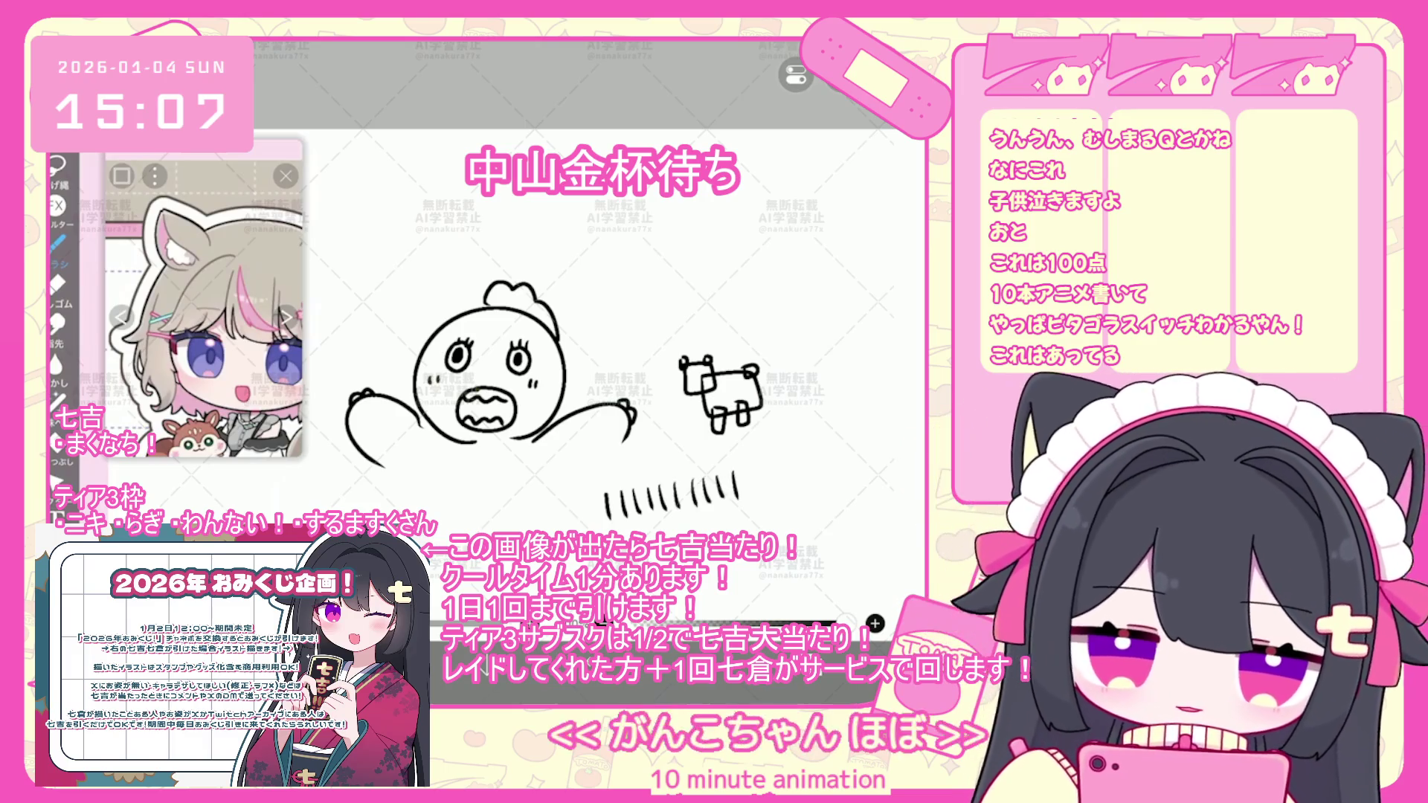
pyautogui.scroll(-2, 521, 364)
pyautogui.scroll(-1, 595, 335)
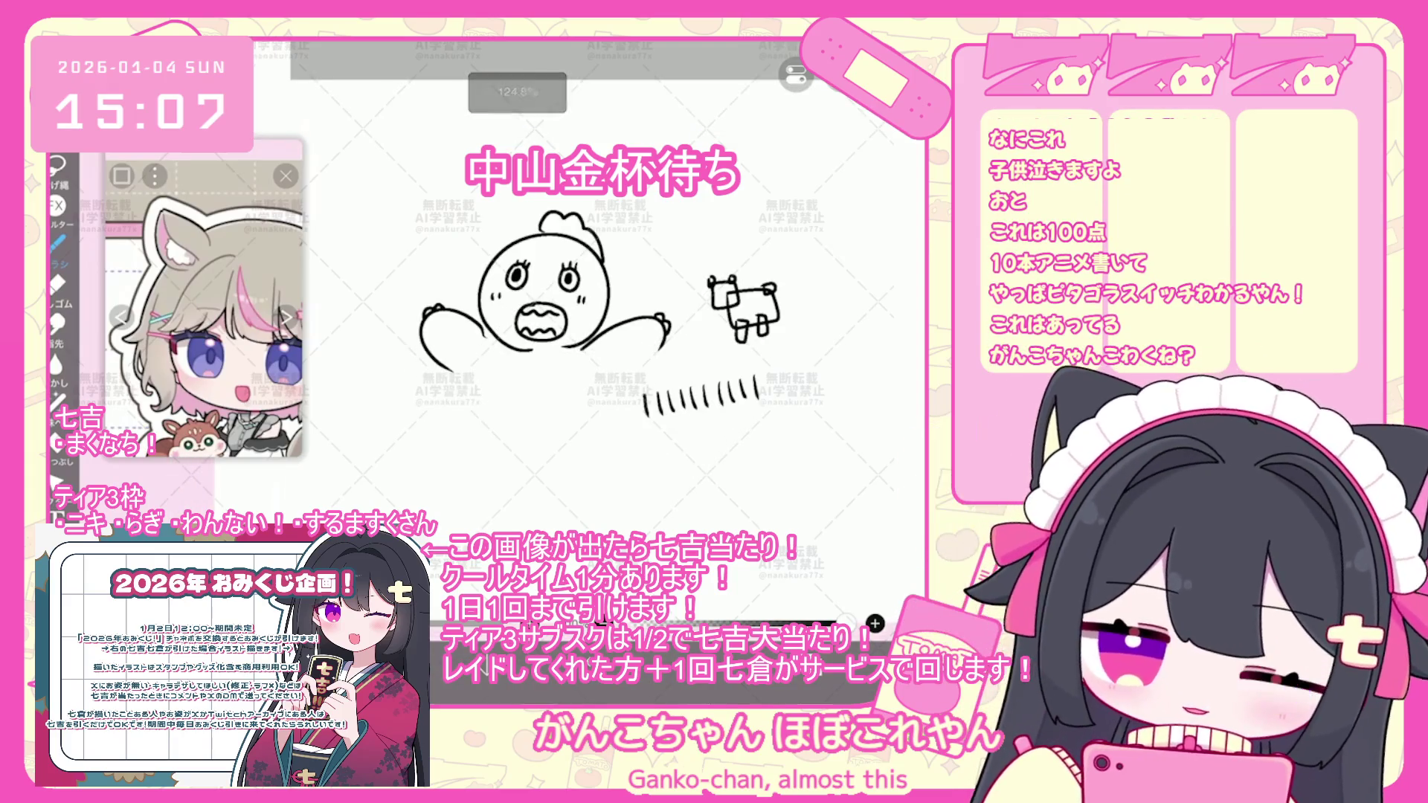
pyautogui.moveTo(546, 238); pyautogui.dragTo(591, 260)
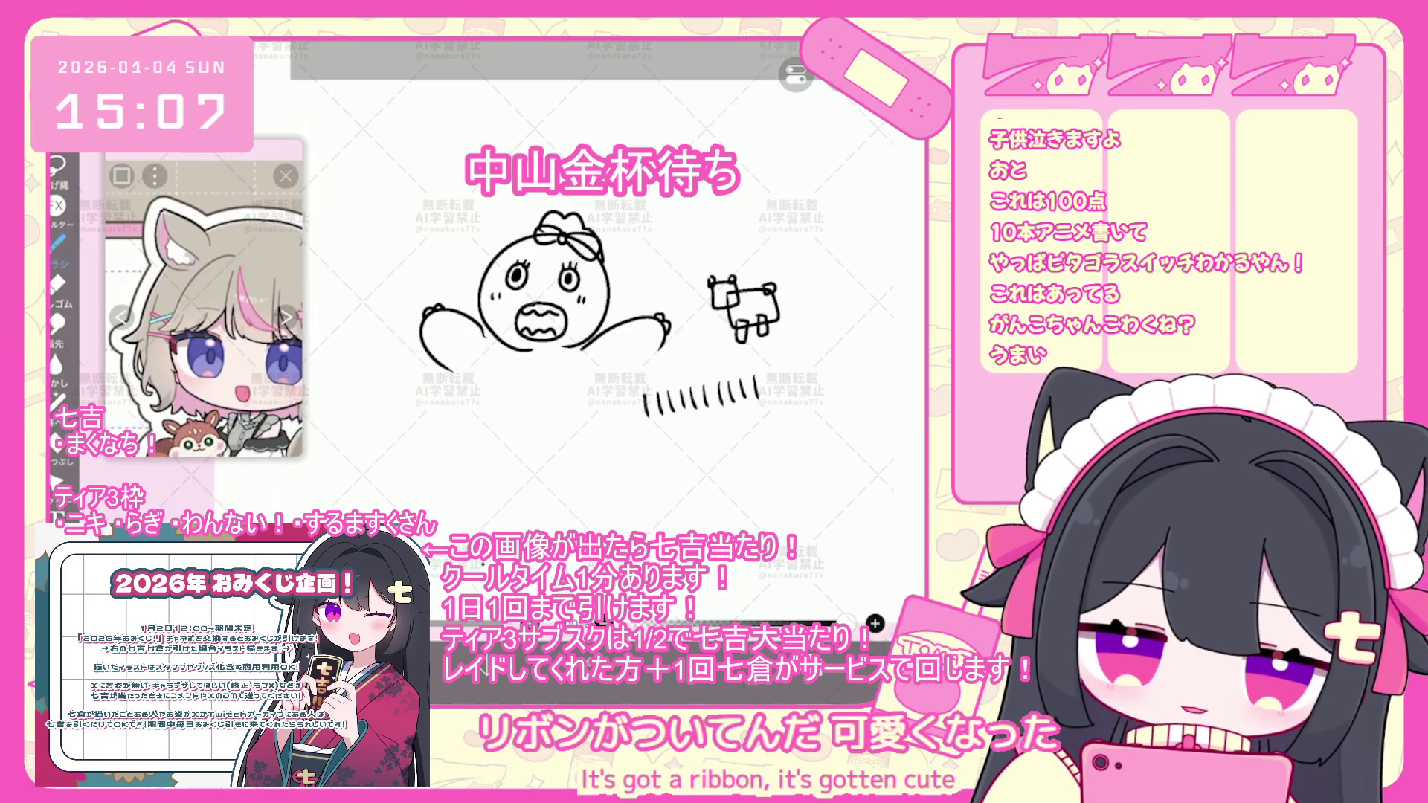
pyautogui.moveTo(511, 461)
pyautogui.mouseDown()
pyautogui.moveTo(521, 454)
pyautogui.moveTo(485, 469)
pyautogui.moveTo(593, 521)
pyautogui.mouseUp()
# - Draw a blocky villager with a bread-shaped head, body and face, plus a mouth on the lower-left blob
pyautogui.moveTo(536, 290)
pyautogui.mouseDown()
pyautogui.moveTo(431, 246)
pyautogui.moveTo(398, 249)
pyautogui.mouseUp()
pyautogui.moveTo(647, 430)
pyautogui.mouseDown()
pyautogui.moveTo(711, 479)
pyautogui.moveTo(673, 425)
pyautogui.moveTo(692, 413)
pyautogui.moveTo(723, 434)
pyautogui.mouseUp()
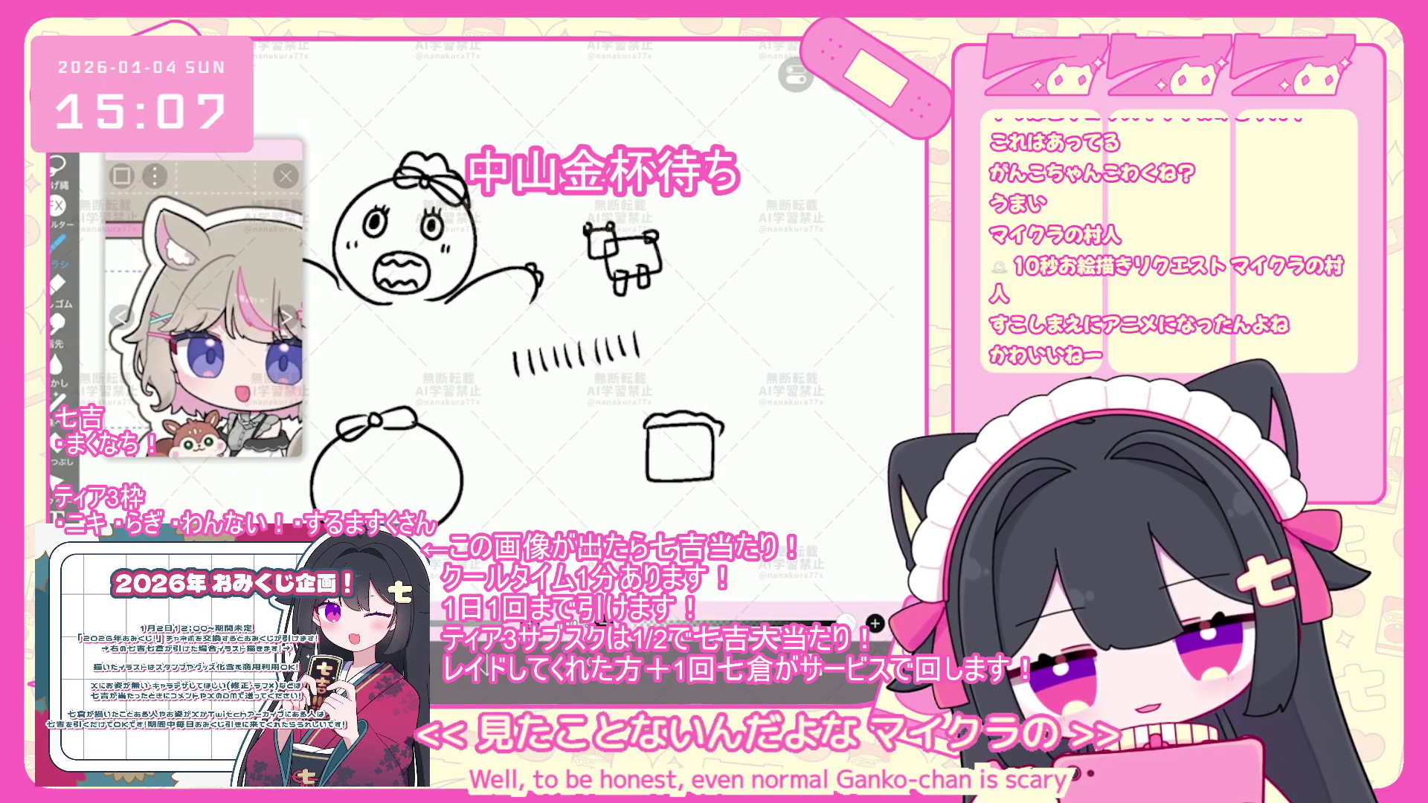
pyautogui.click(695, 491)
pyautogui.moveTo(696, 492); pyautogui.dragTo(697, 515)
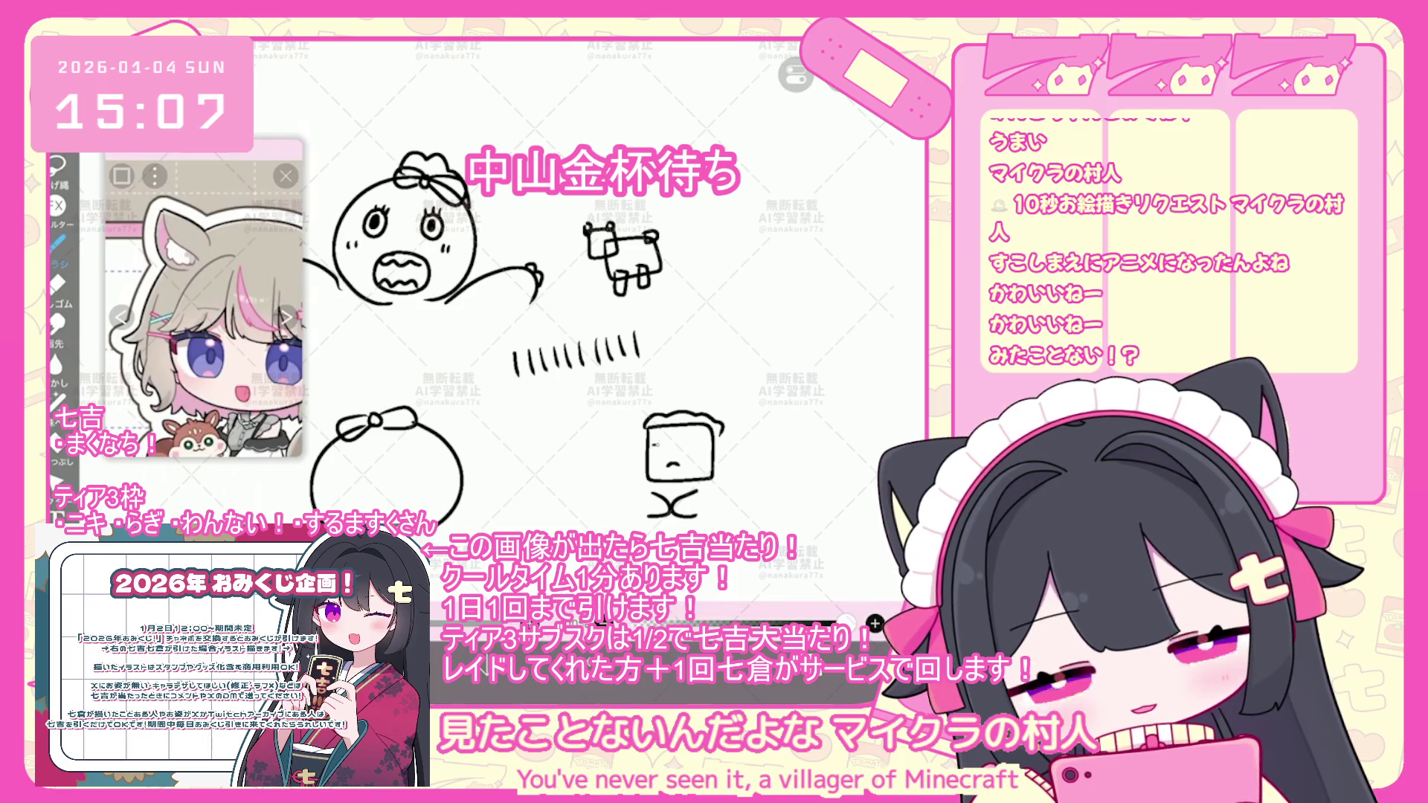
pyautogui.moveTo(668, 446); pyautogui.dragTo(676, 454)
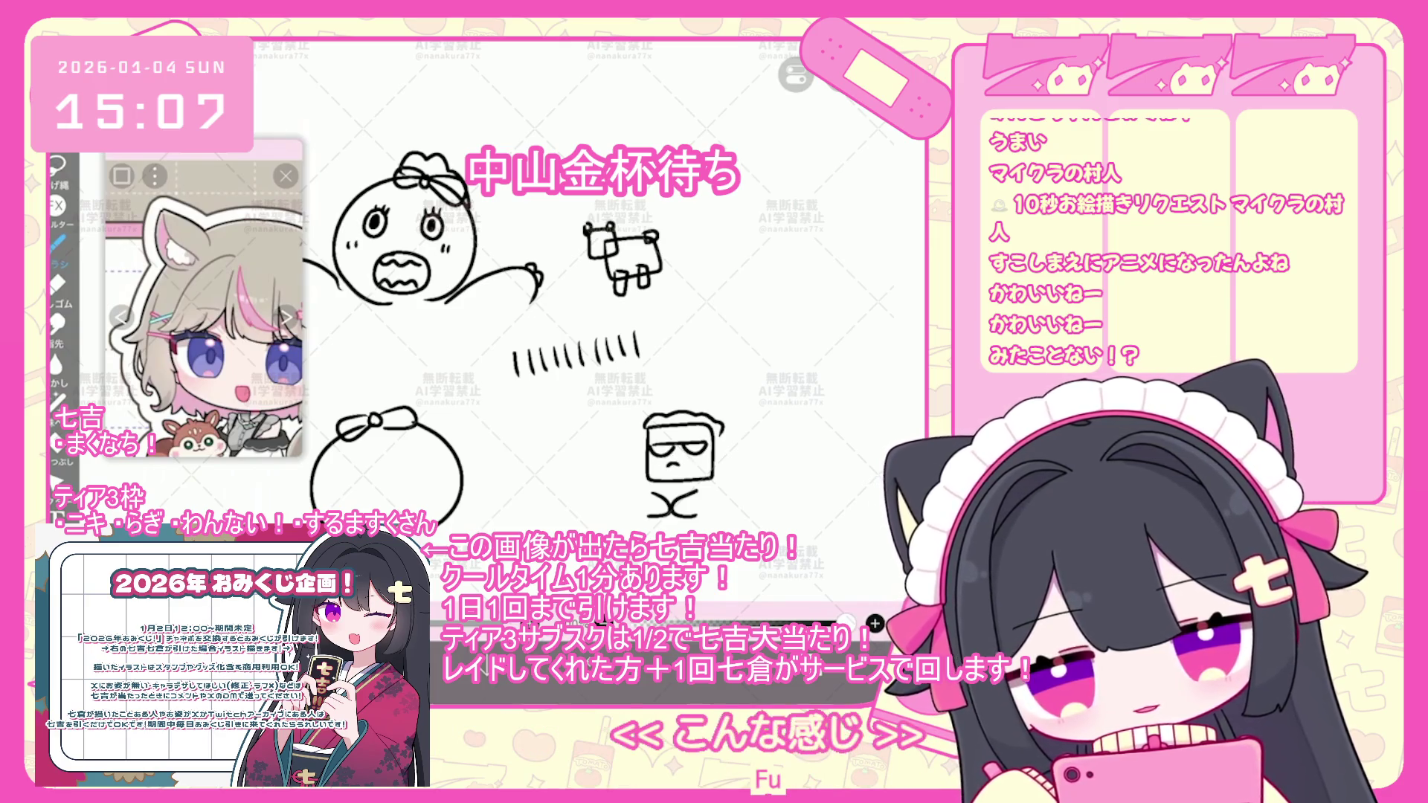
pyautogui.scroll(1, 596, 335)
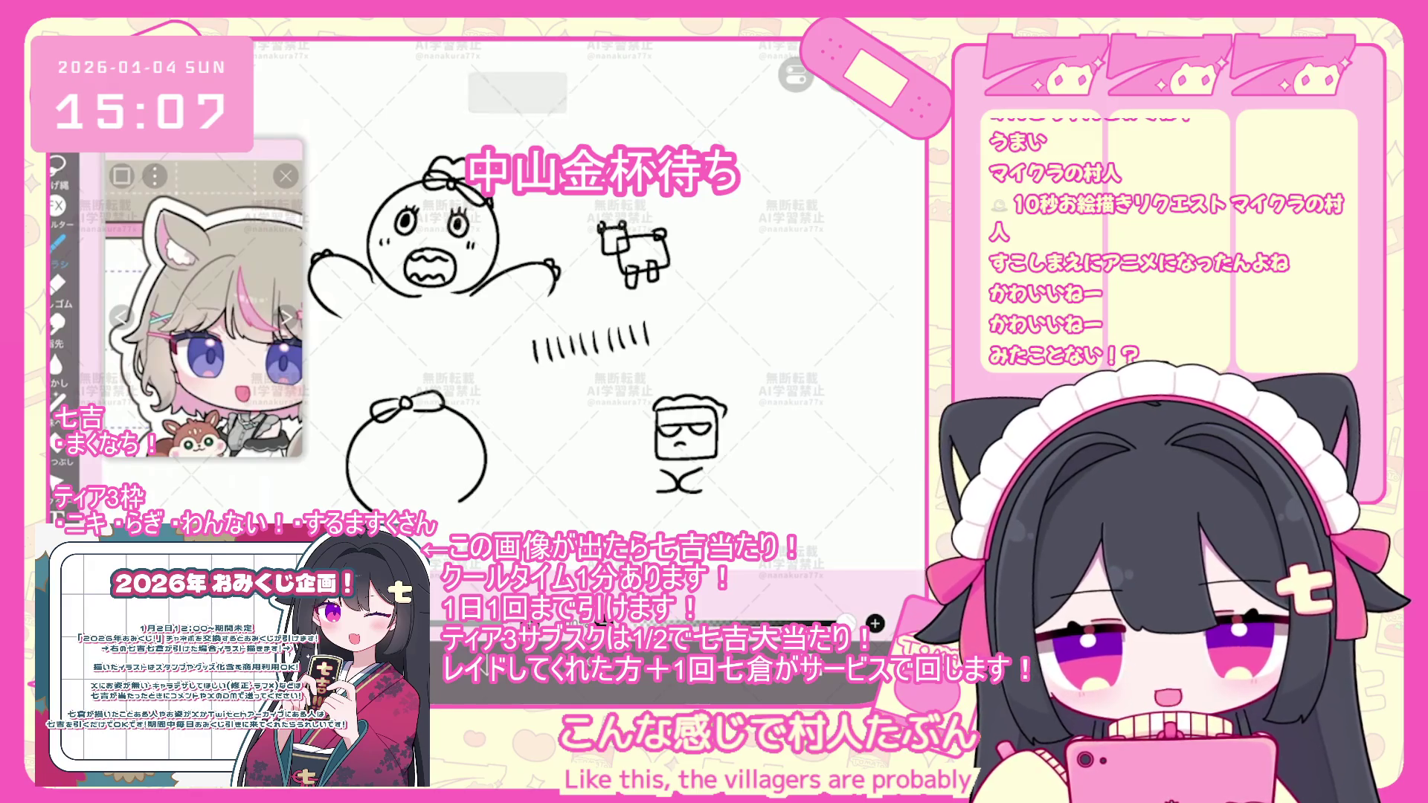
pyautogui.moveTo(374, 478)
pyautogui.mouseDown()
pyautogui.moveTo(419, 488)
pyautogui.moveTo(448, 472)
pyautogui.moveTo(372, 491)
pyautogui.mouseUp()
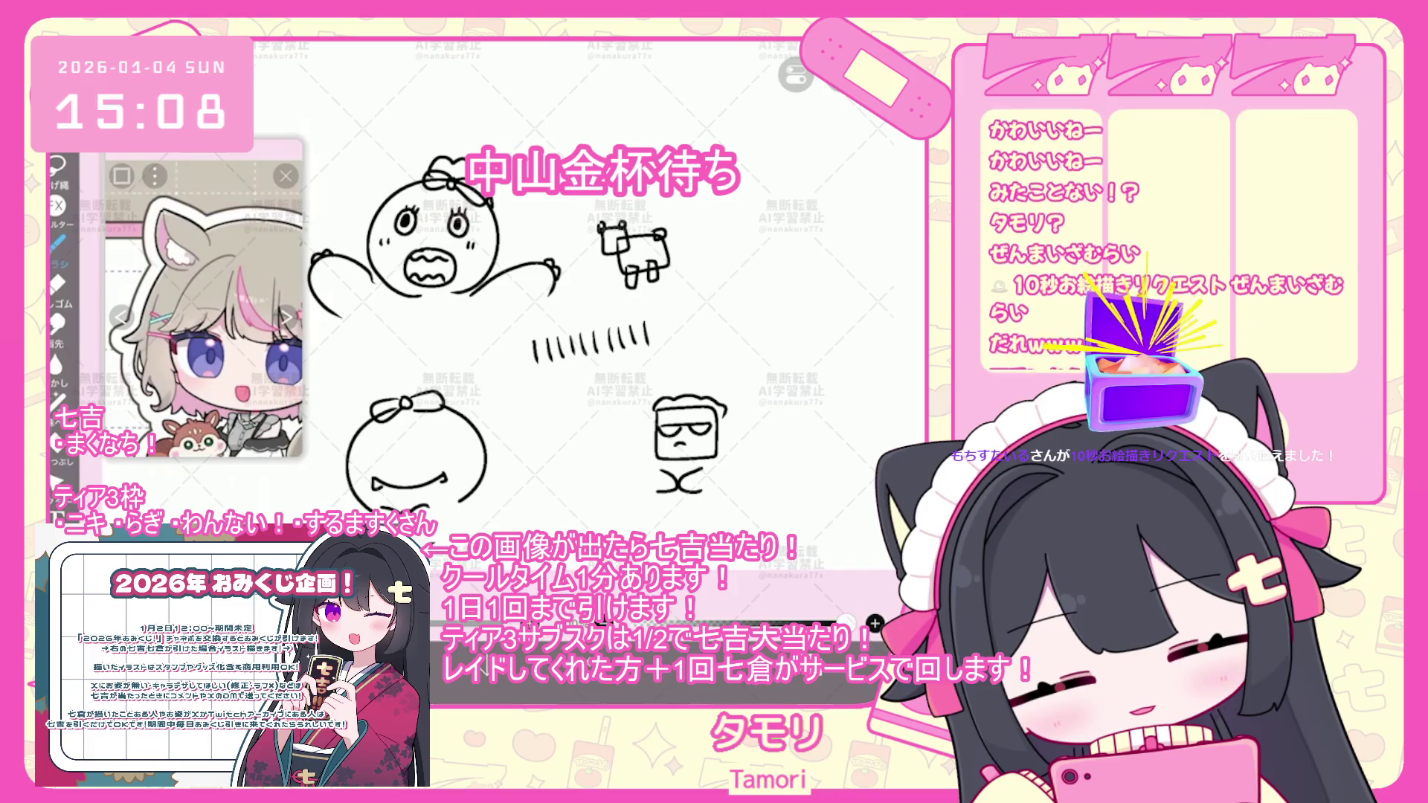
# - Draw two eyes on the lower-left round face
pyautogui.moveTo(376, 437)
pyautogui.mouseDown()
pyautogui.moveTo(368, 457)
pyautogui.moveTo(377, 436)
pyautogui.mouseUp()
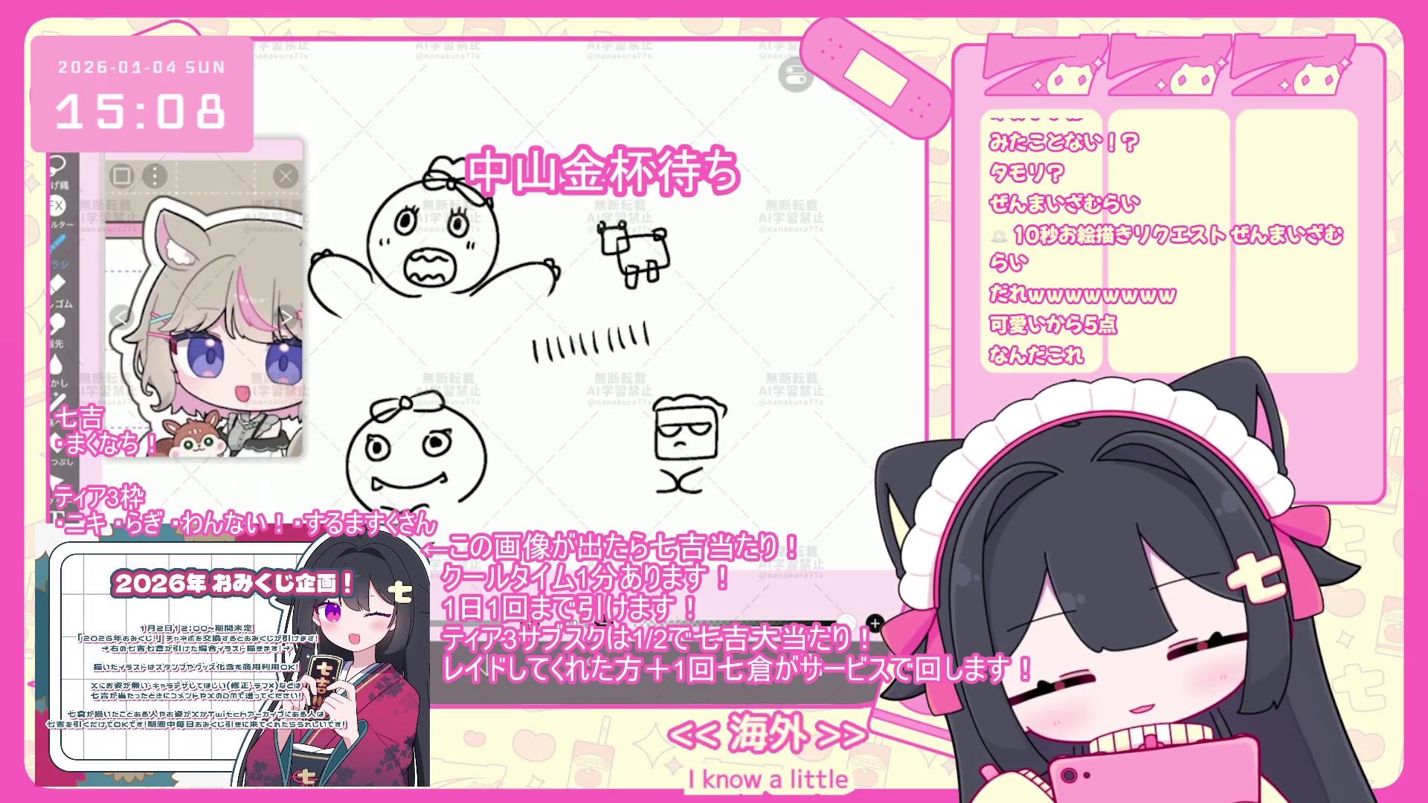
pyautogui.moveTo(466, 453); pyautogui.dragTo(462, 455)
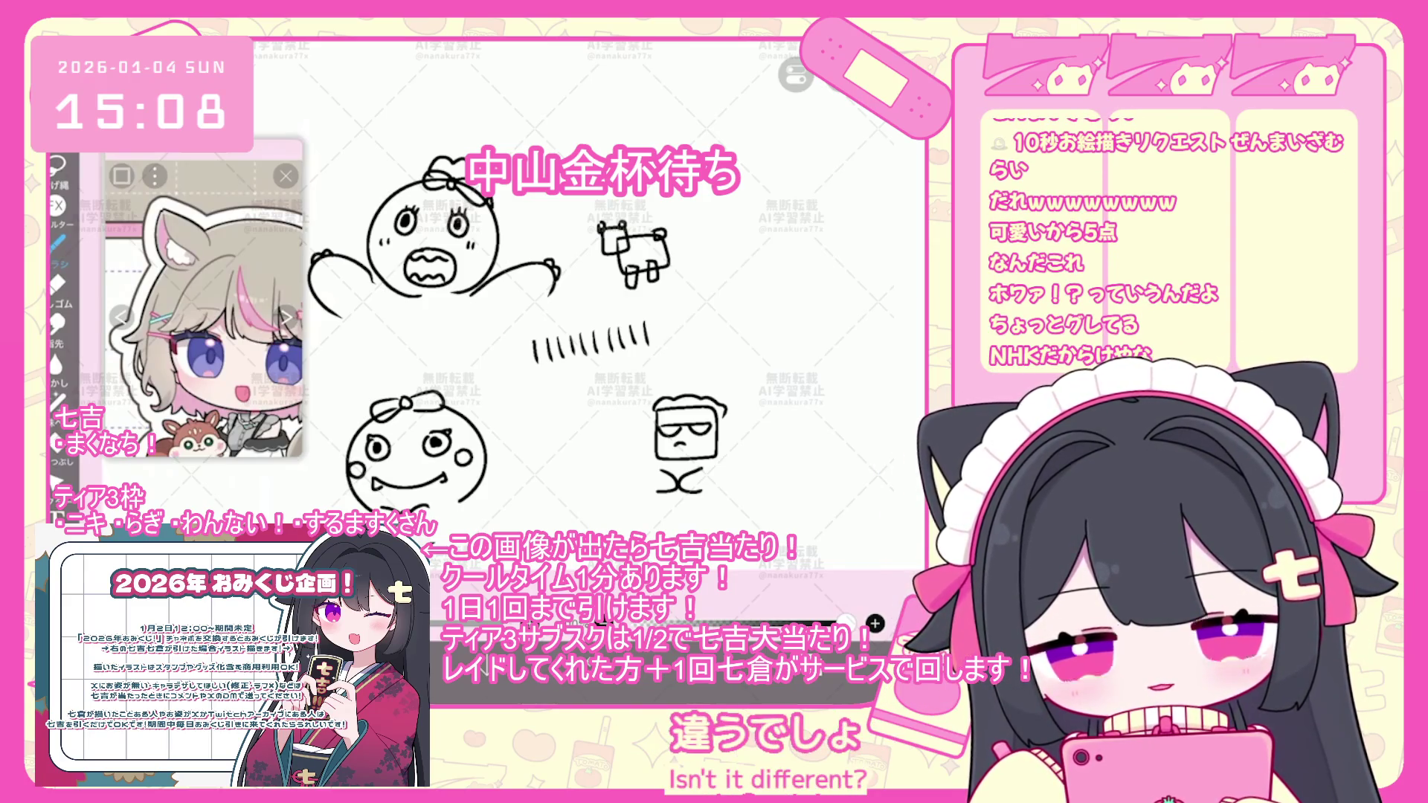
pyautogui.scroll(-3, 521, 335)
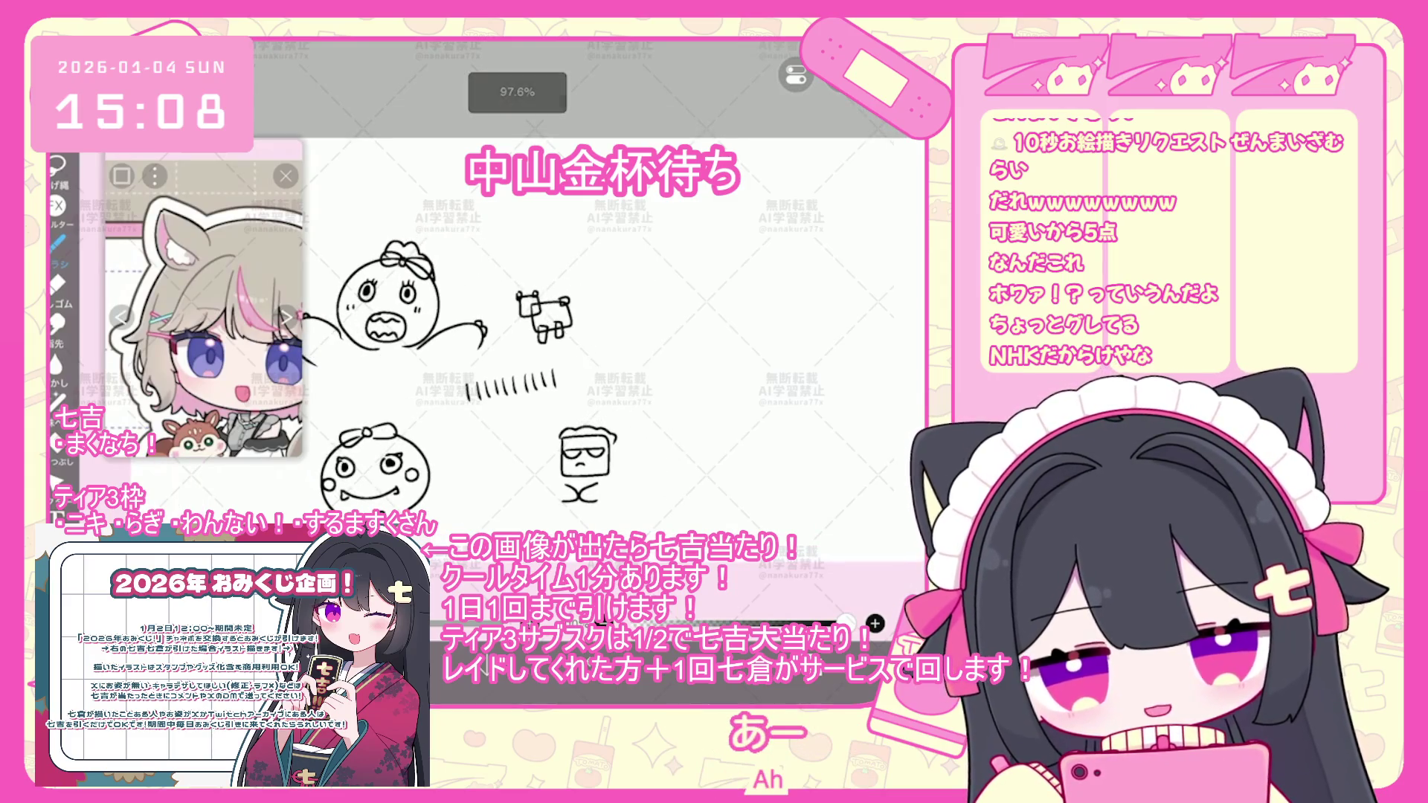
pyautogui.scroll(1, 476, 372)
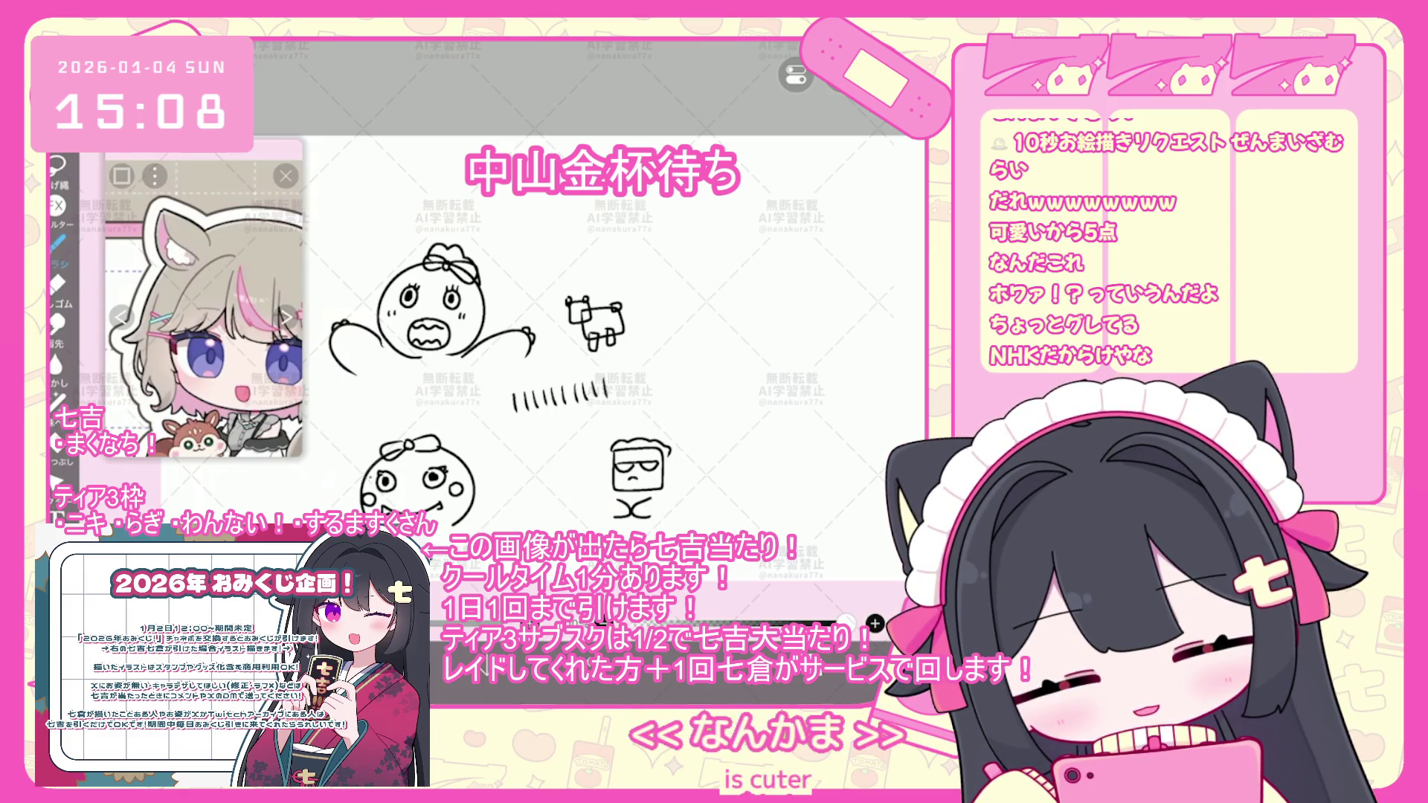
pyautogui.scroll(1, 476, 335)
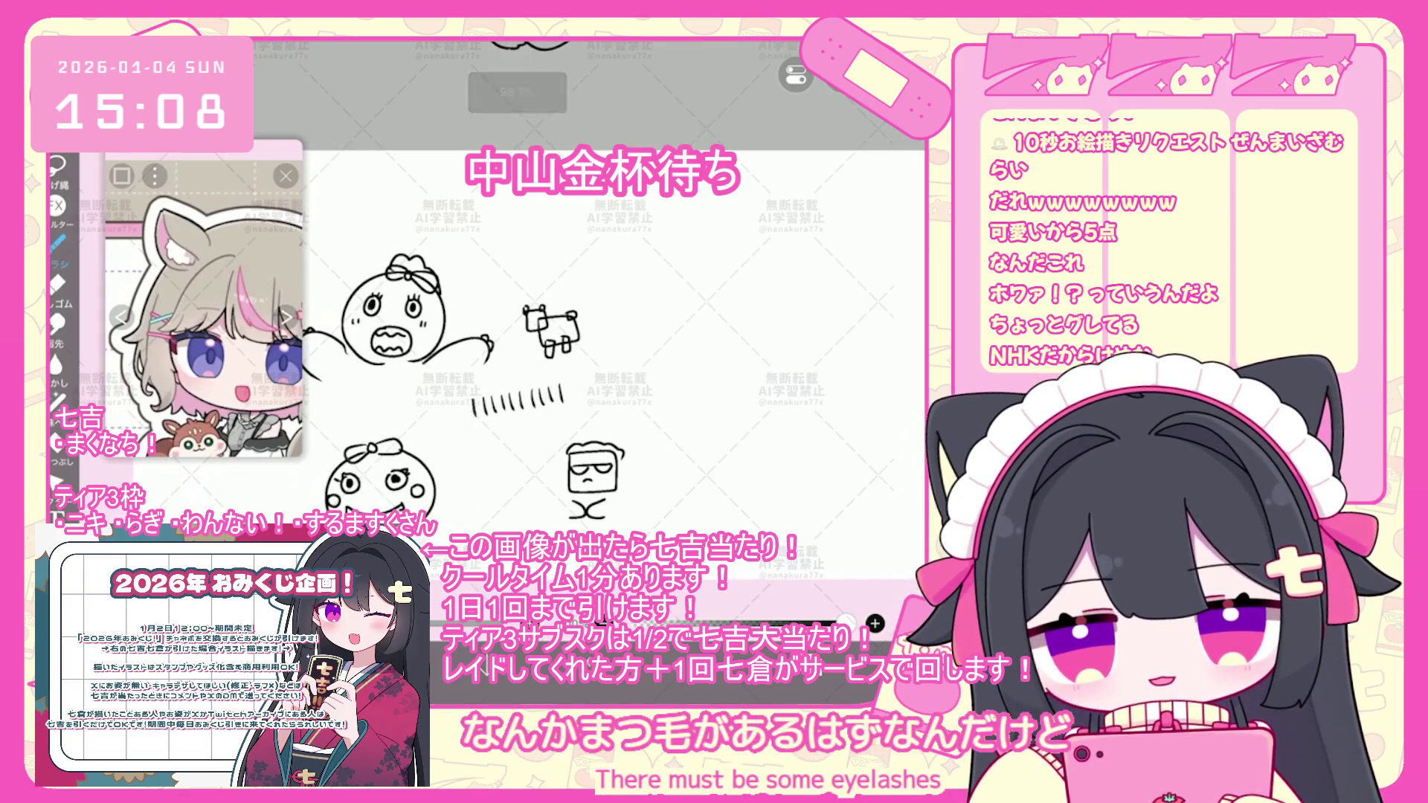
pyautogui.scroll(2, 595, 335)
# - Sketch a sprout-headed face and, to its right, a beaked round face with a tuft
pyautogui.moveTo(688, 363)
pyautogui.mouseDown()
pyautogui.moveTo(674, 380)
pyautogui.moveTo(714, 376)
pyautogui.mouseUp()
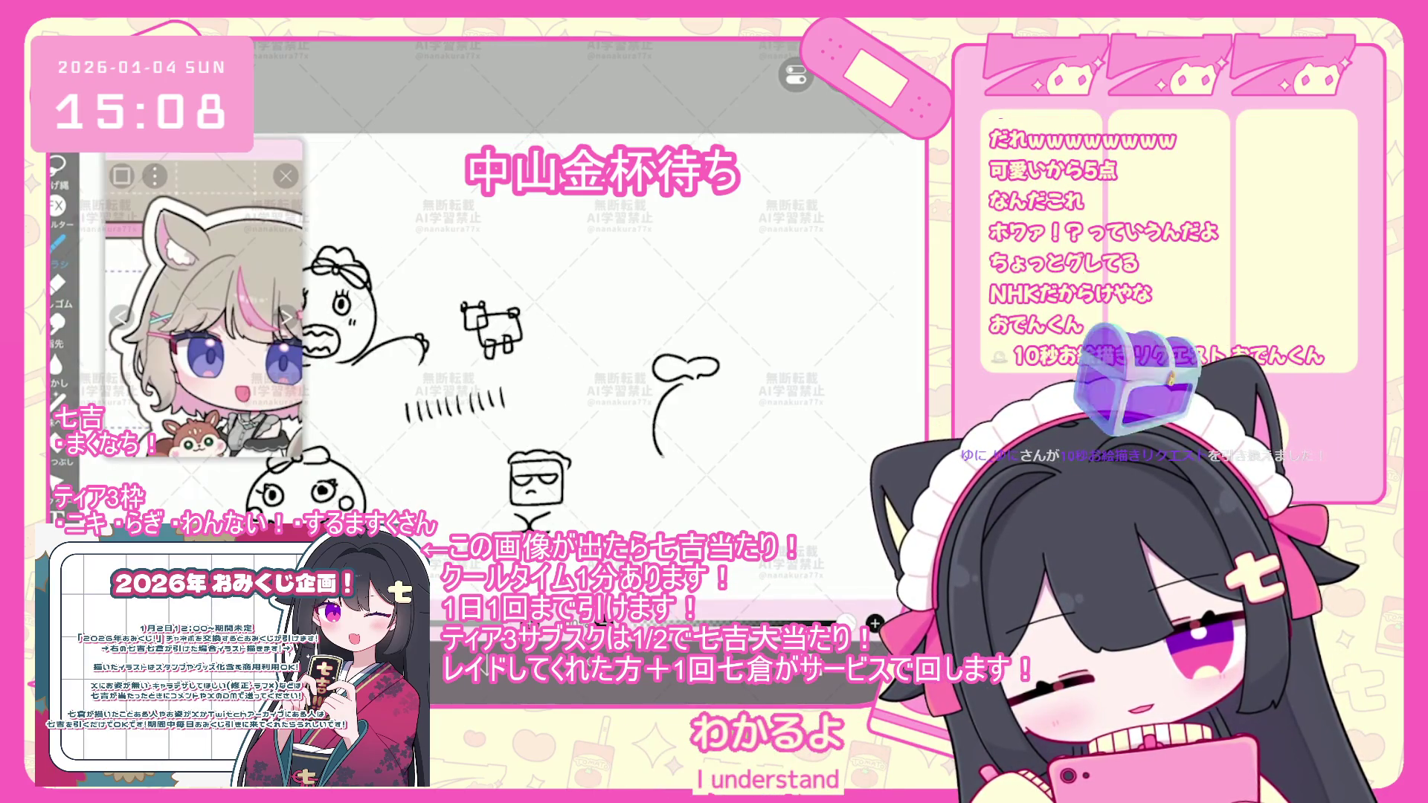
pyautogui.moveTo(677, 413); pyautogui.dragTo(719, 430)
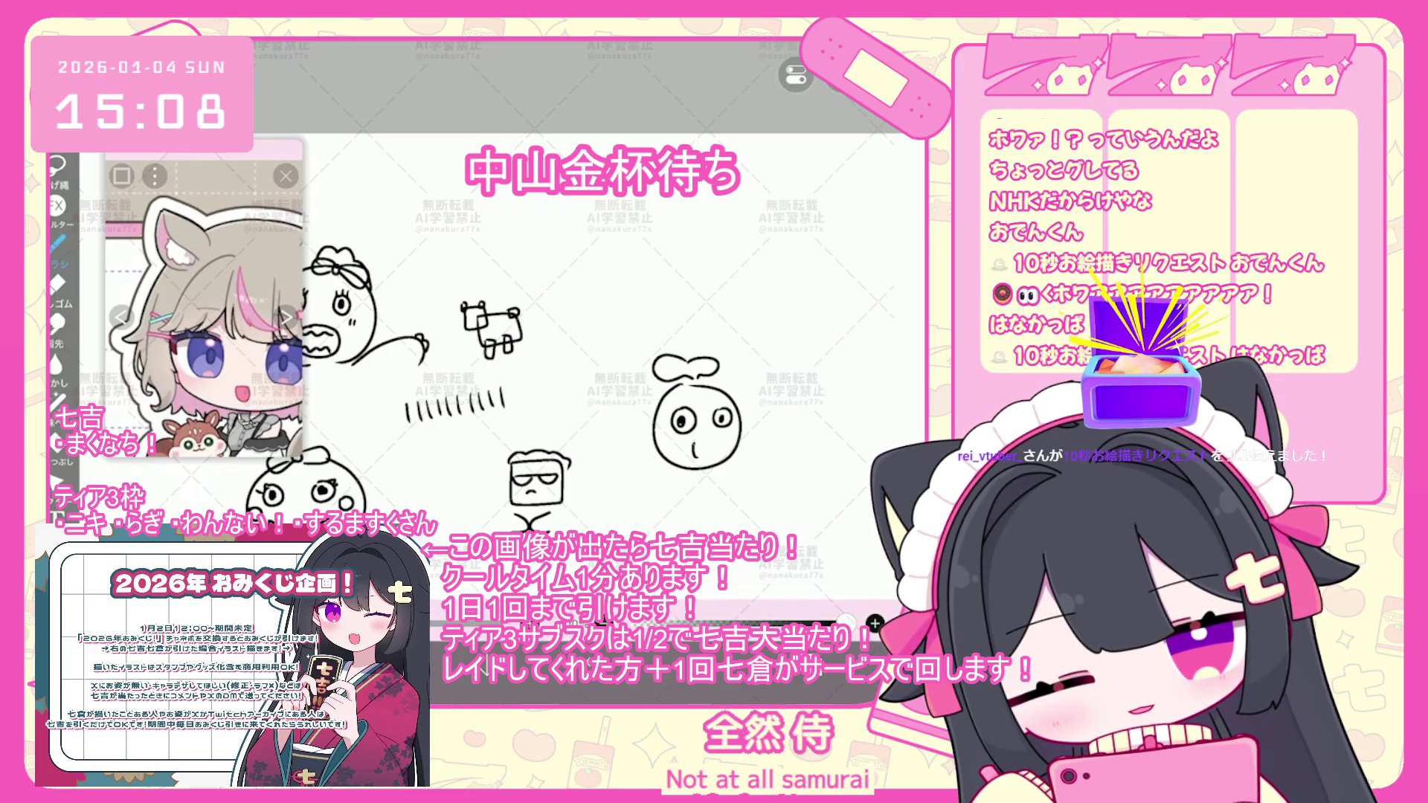
pyautogui.scroll(-2, 595, 334)
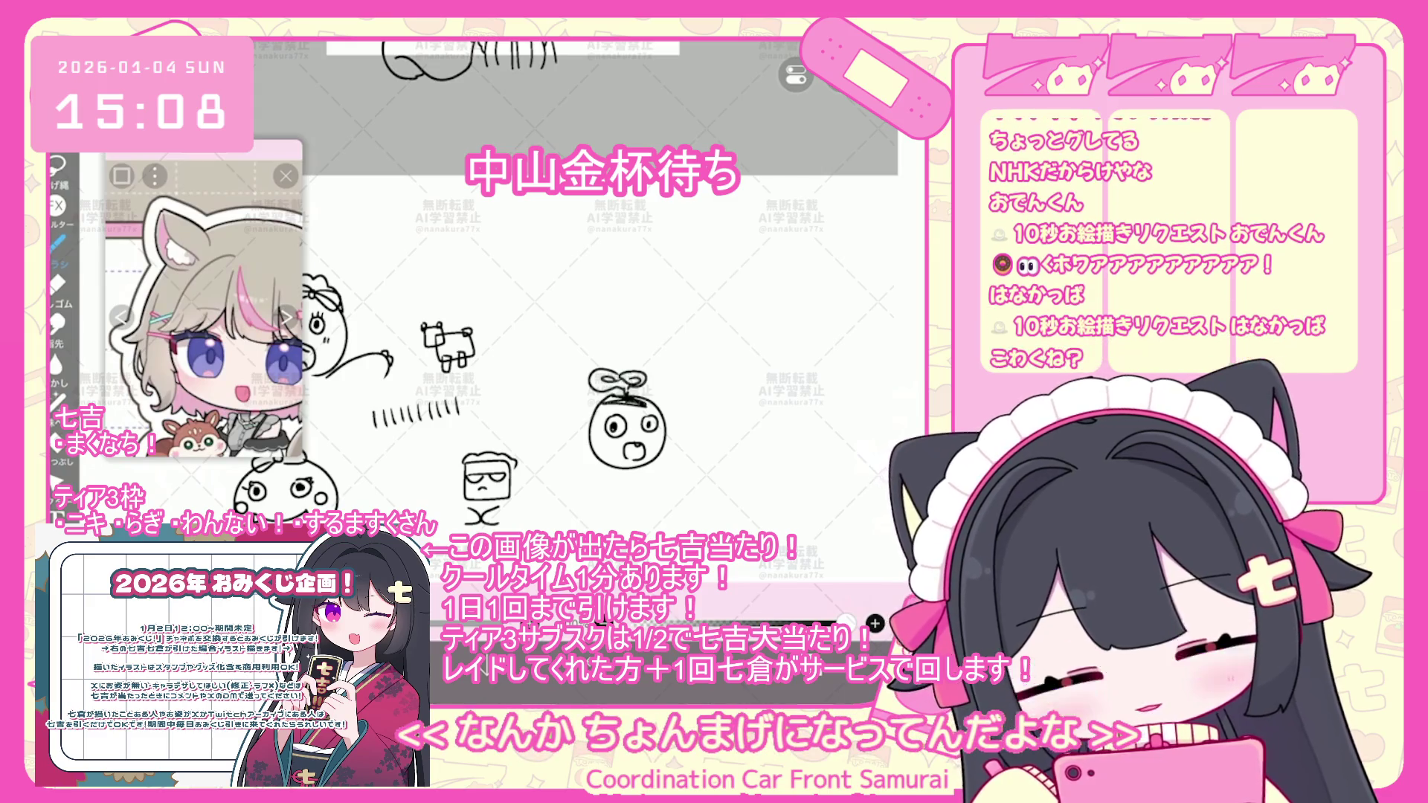
pyautogui.hscroll(2, 595, 334)
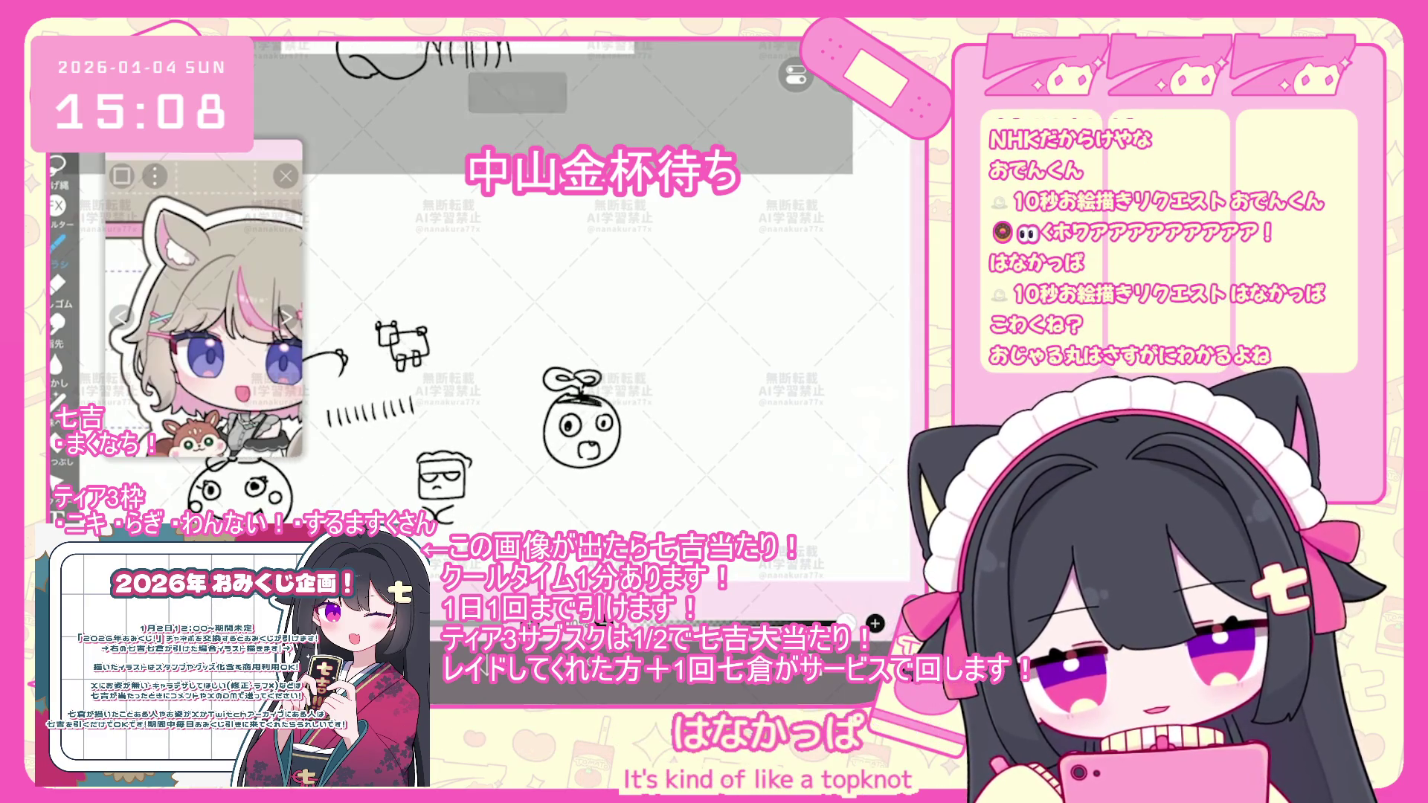
pyautogui.moveTo(668, 381); pyautogui.dragTo(766, 414)
pyautogui.moveTo(684, 406)
pyautogui.mouseDown()
pyautogui.moveTo(709, 405)
pyautogui.moveTo(698, 424)
pyautogui.mouseUp()
pyautogui.moveTo(698, 347)
pyautogui.mouseDown()
pyautogui.moveTo(676, 365)
pyautogui.moveTo(716, 381)
pyautogui.moveTo(729, 334)
pyautogui.moveTo(723, 356)
pyautogui.mouseUp()
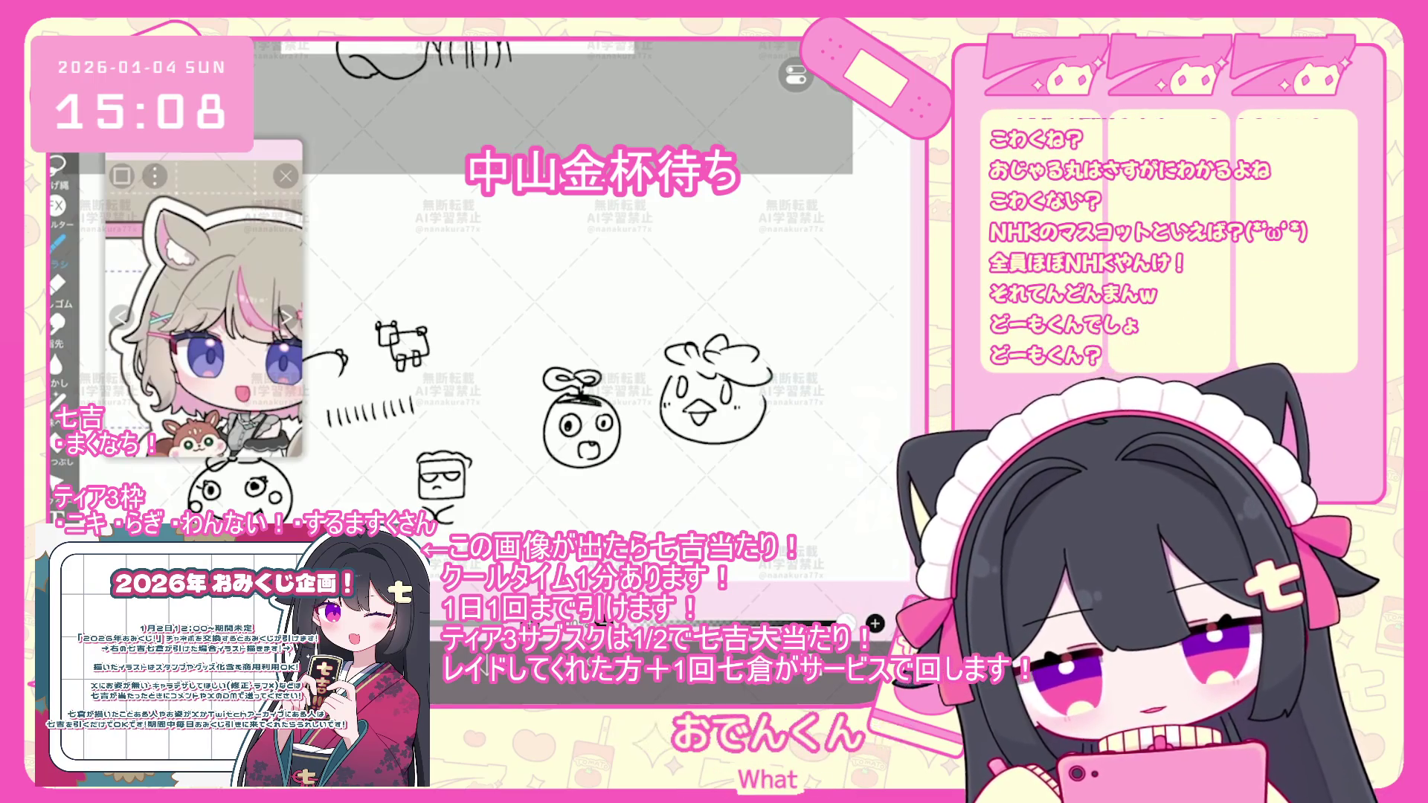
# - Draw Domo-kun's boxy head, lower body and feet
pyautogui.scroll(2, 581, 372)
pyautogui.scroll(1, 596, 372)
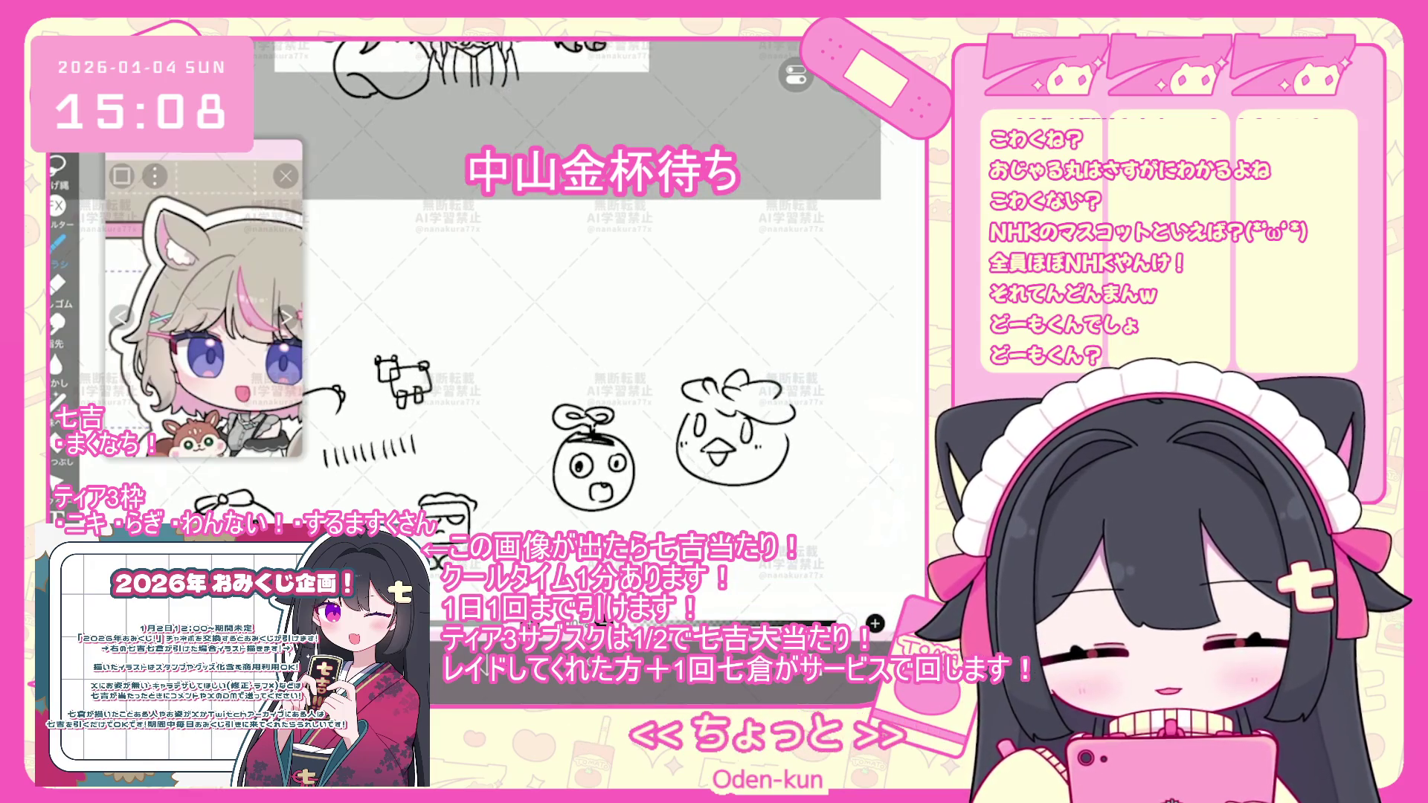
pyautogui.moveTo(532, 352)
pyautogui.mouseDown()
pyautogui.moveTo(532, 327)
pyautogui.moveTo(595, 285)
pyautogui.moveTo(607, 350)
pyautogui.mouseUp()
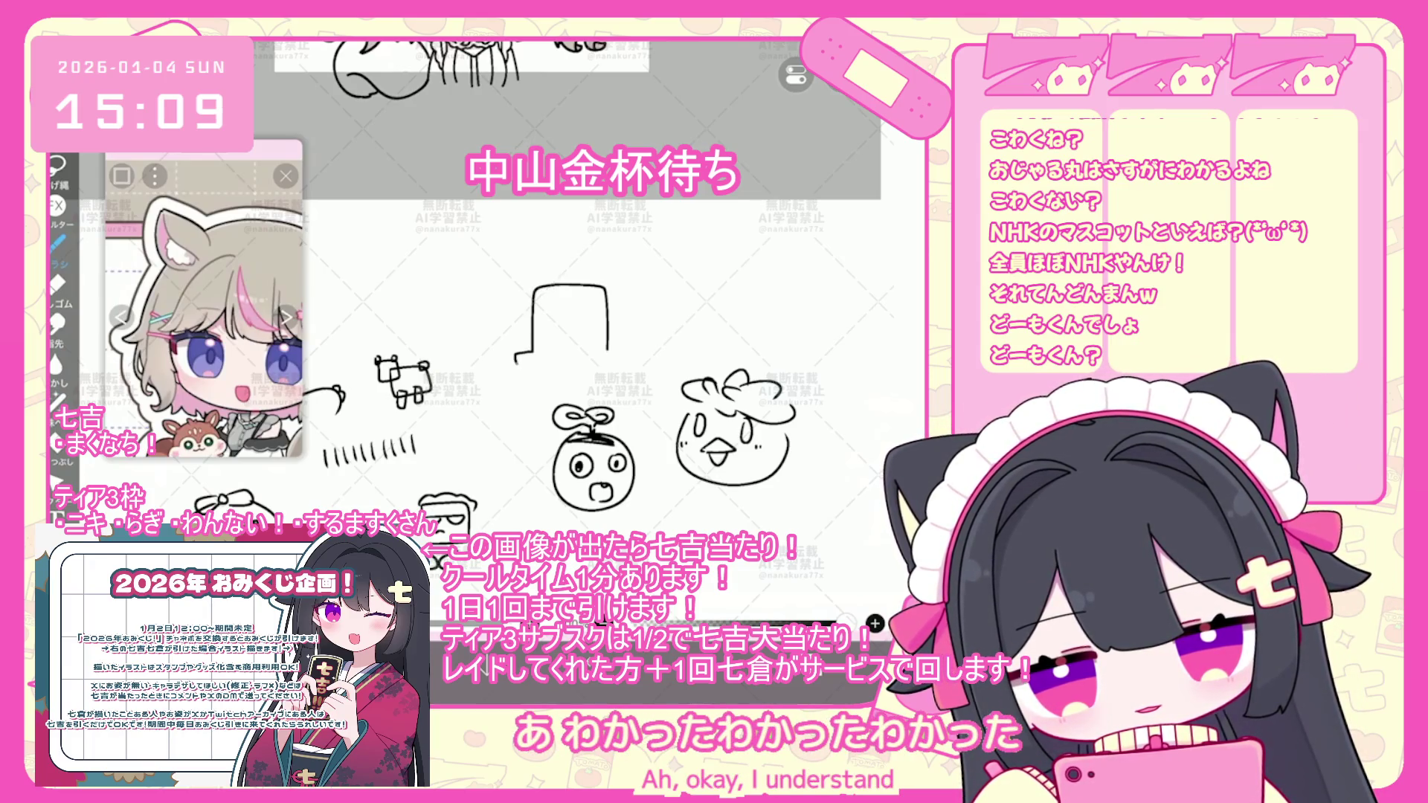
pyautogui.moveTo(516, 363); pyautogui.dragTo(533, 387)
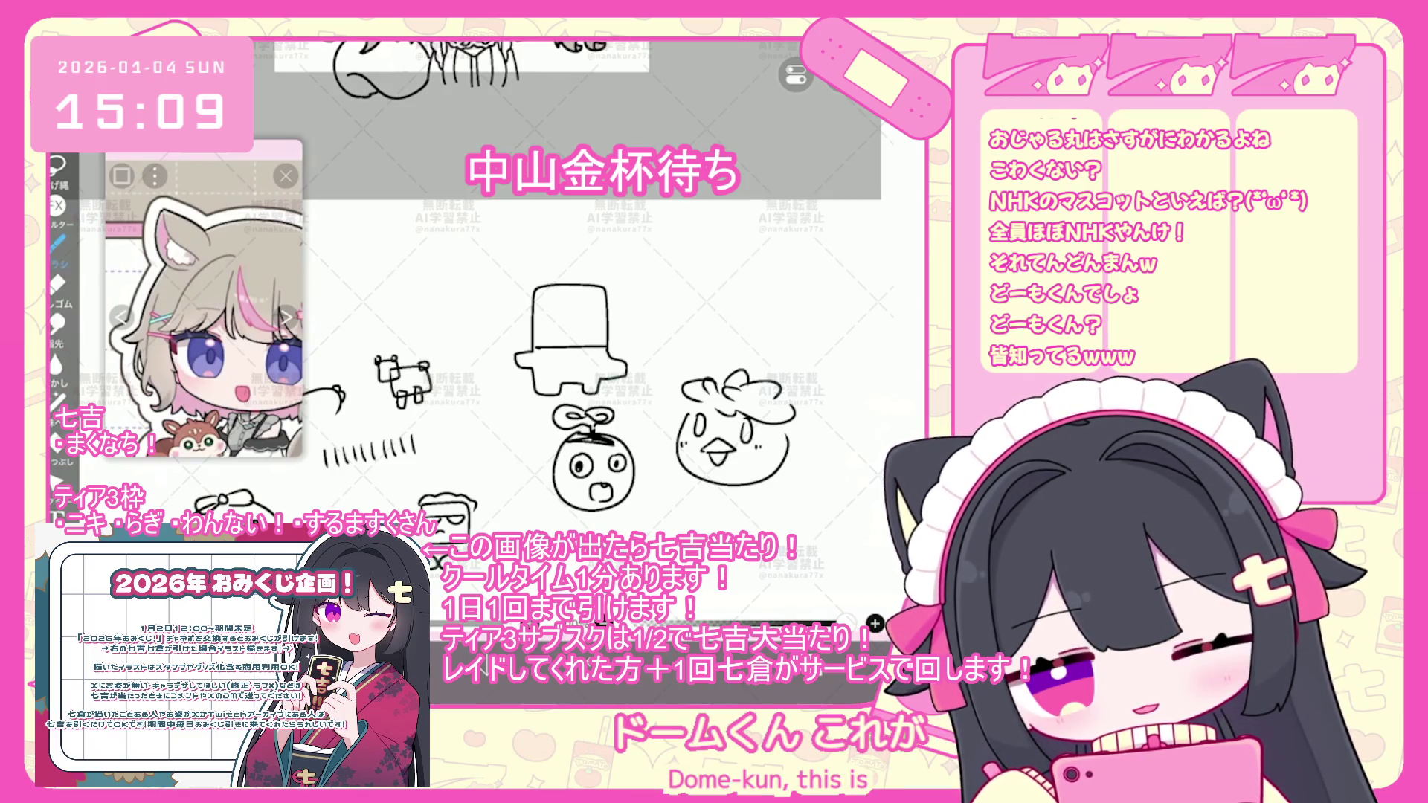
pyautogui.moveTo(556, 336); pyautogui.dragTo(582, 341)
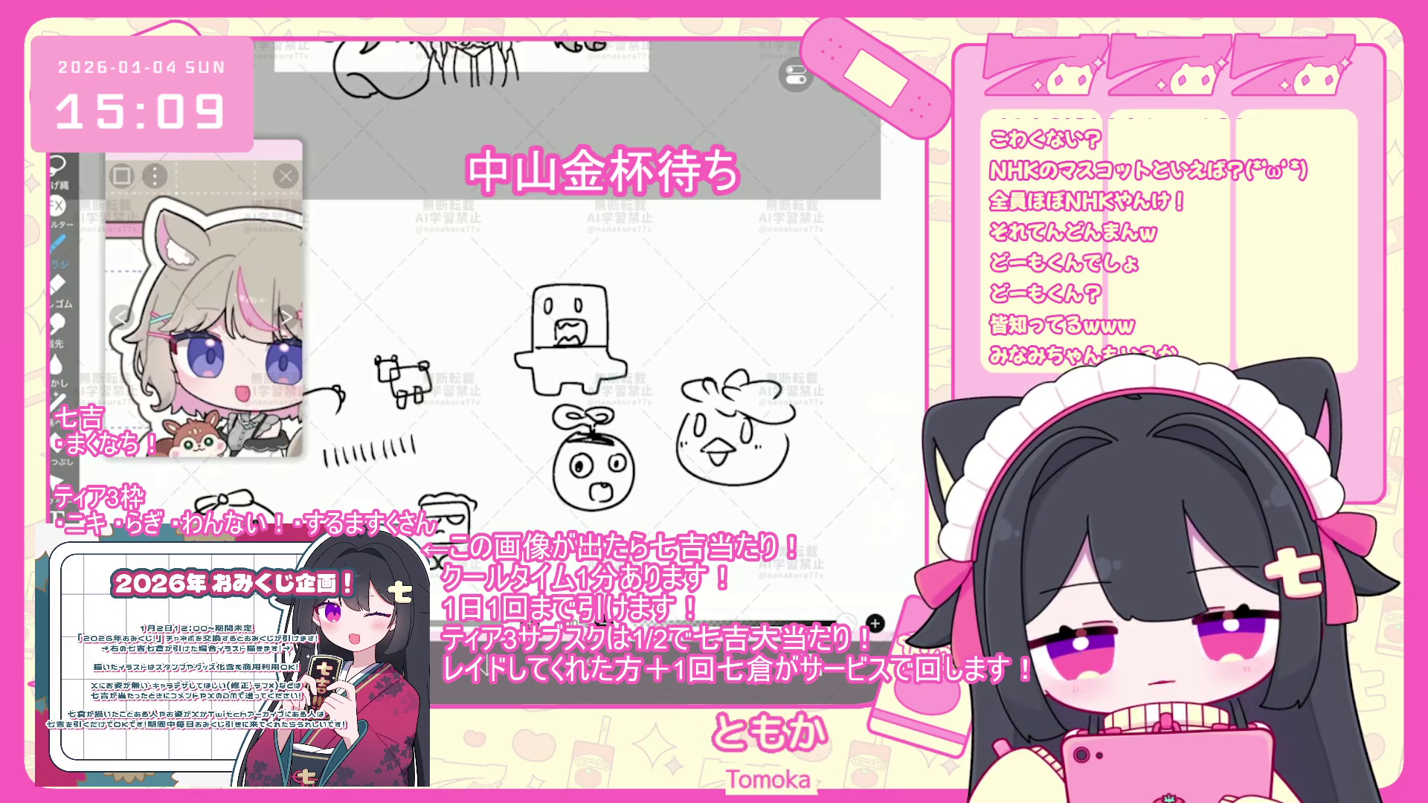
# - Outline the tufted round oden character and undo the stray stroke under the face
pyautogui.moveTo(701, 236)
pyautogui.mouseDown()
pyautogui.moveTo(729, 243)
pyautogui.moveTo(766, 294)
pyautogui.moveTo(764, 329)
pyautogui.mouseUp()
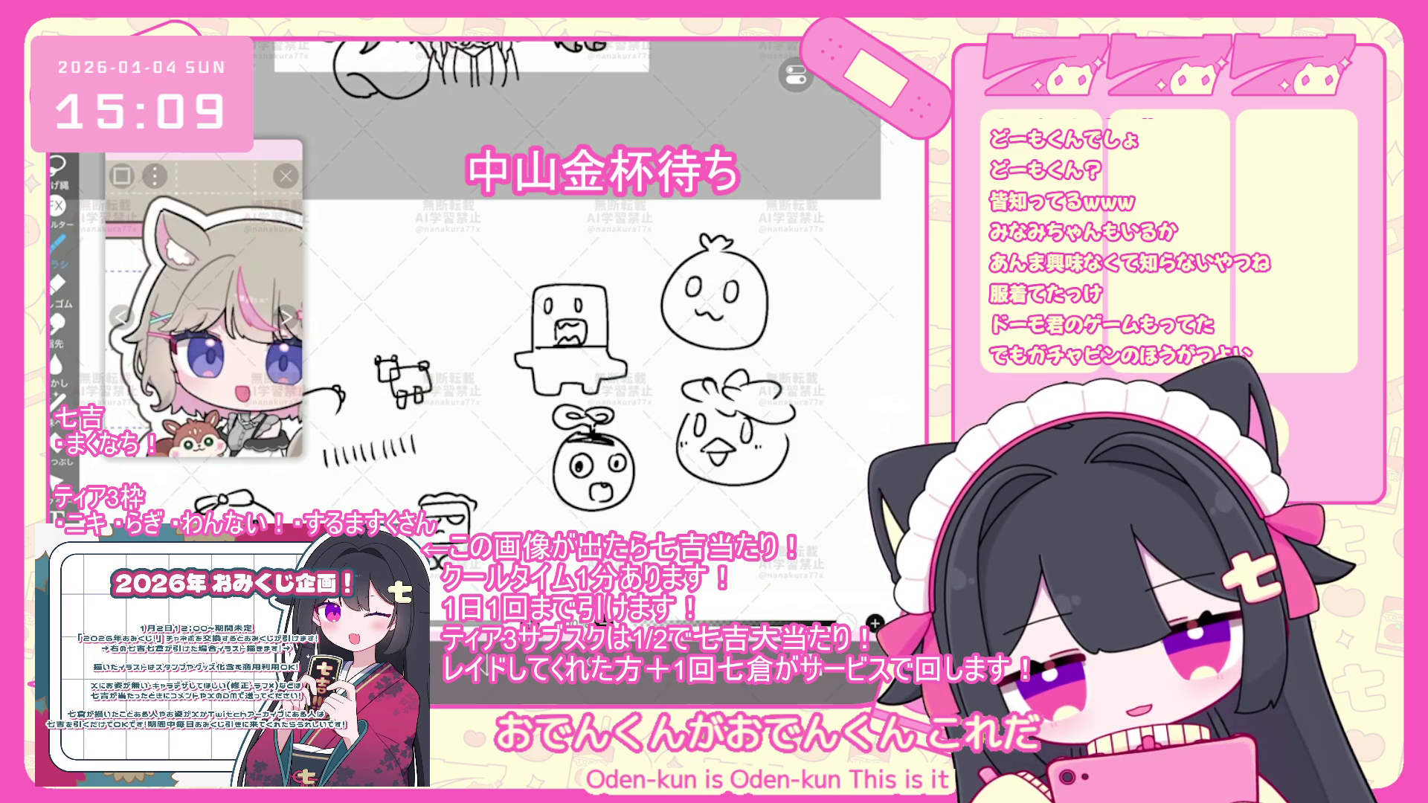
pyautogui.hotkey('ctrl', 'z')
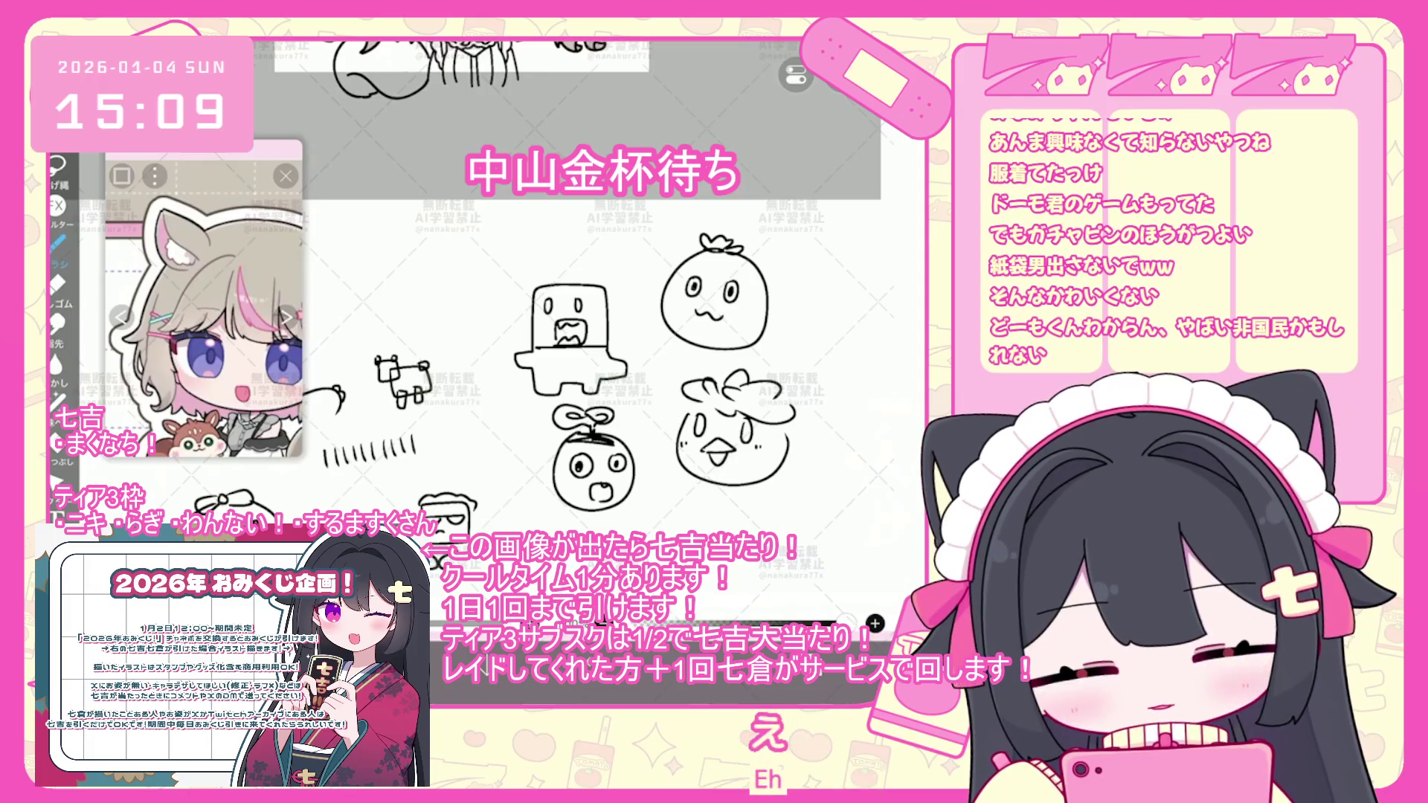
pyautogui.scroll(1, 565, 335)
pyautogui.scroll(-2, 565, 334)
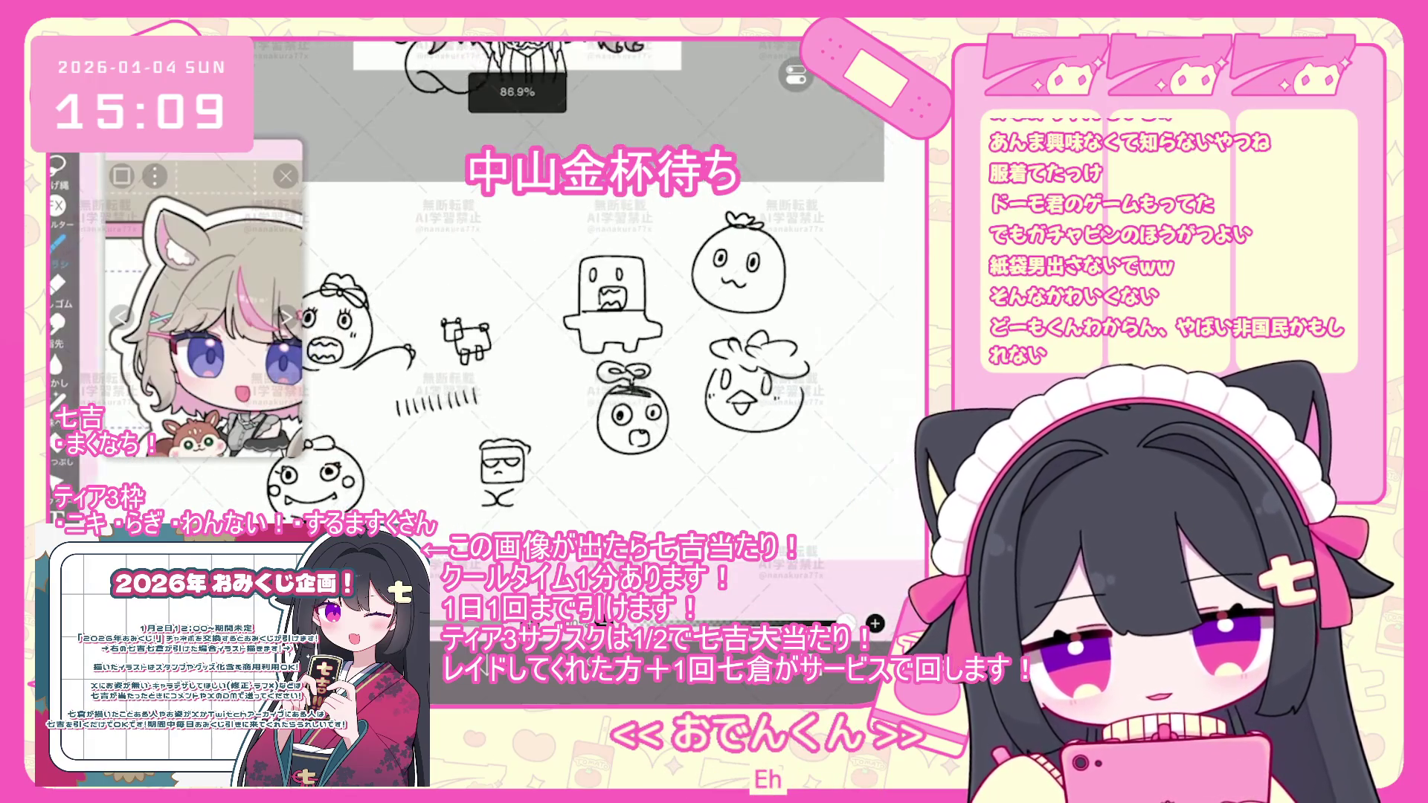
pyautogui.scroll(3, 565, 335)
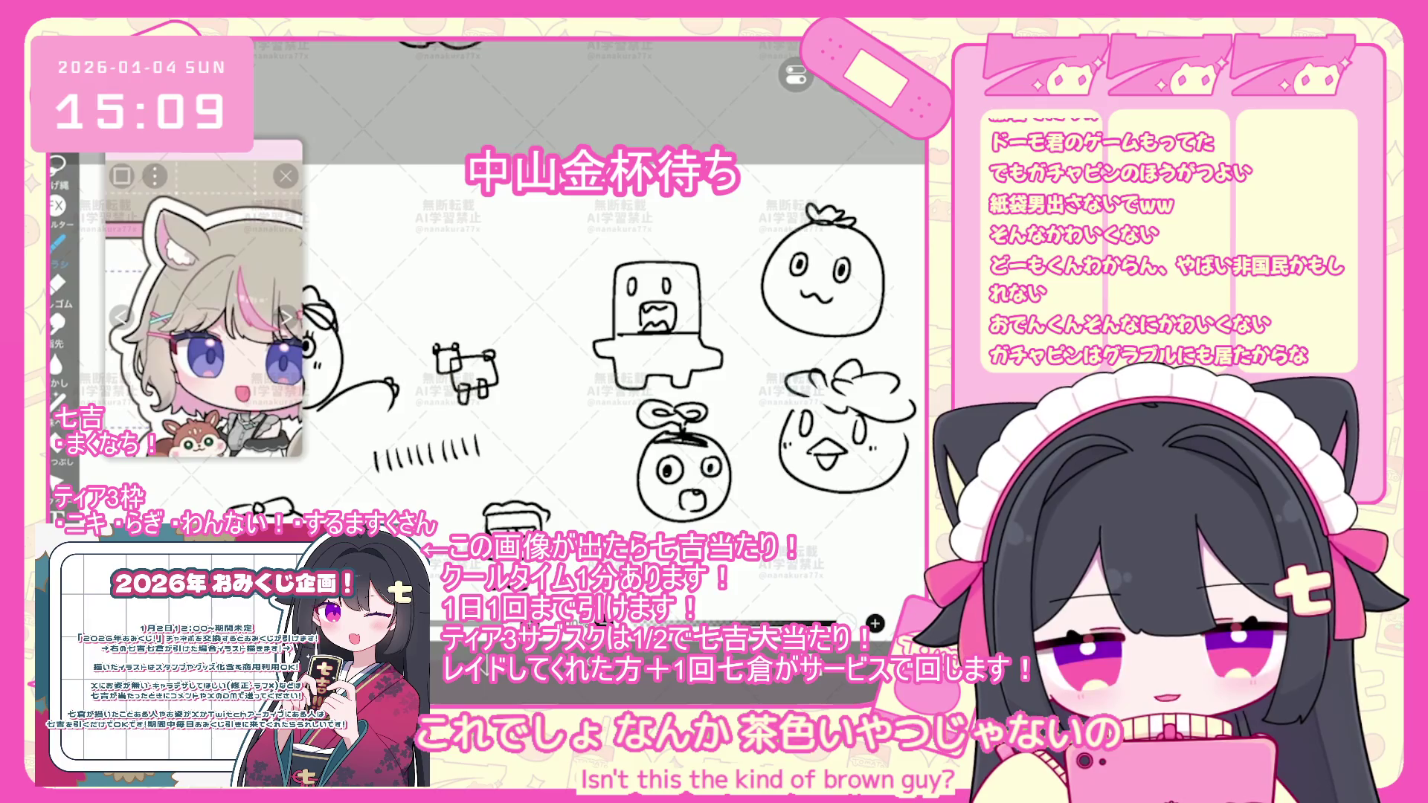
pyautogui.scroll(-1, 565, 335)
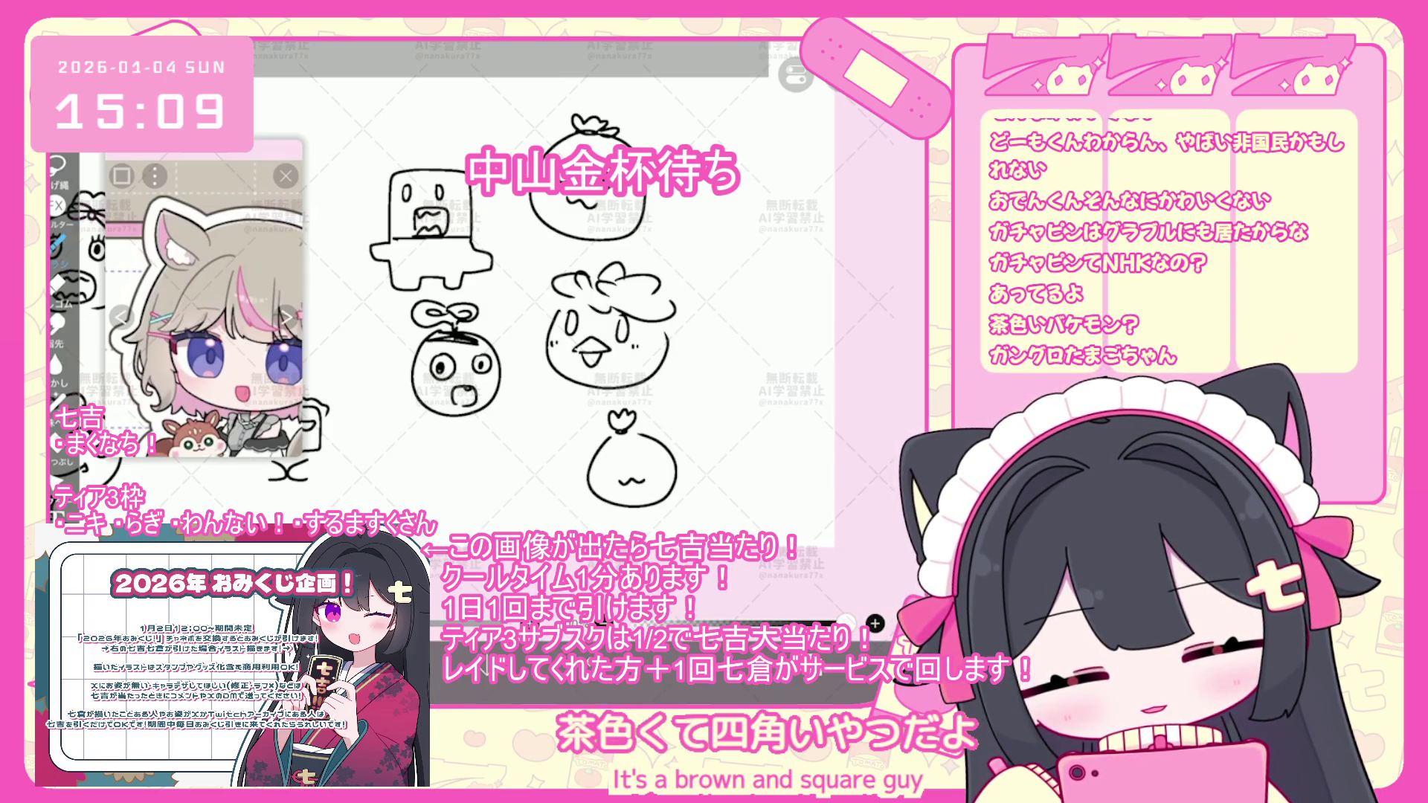
# - Add eyes, a detail stroke and a small beak to the egg doodle
pyautogui.moveTo(621, 451)
pyautogui.mouseDown()
pyautogui.moveTo(642, 461)
pyautogui.moveTo(648, 447)
pyautogui.mouseUp()
pyautogui.moveTo(727, 359)
pyautogui.mouseDown()
pyautogui.moveTo(740, 363)
pyautogui.moveTo(735, 393)
pyautogui.moveTo(701, 403)
pyautogui.mouseUp()
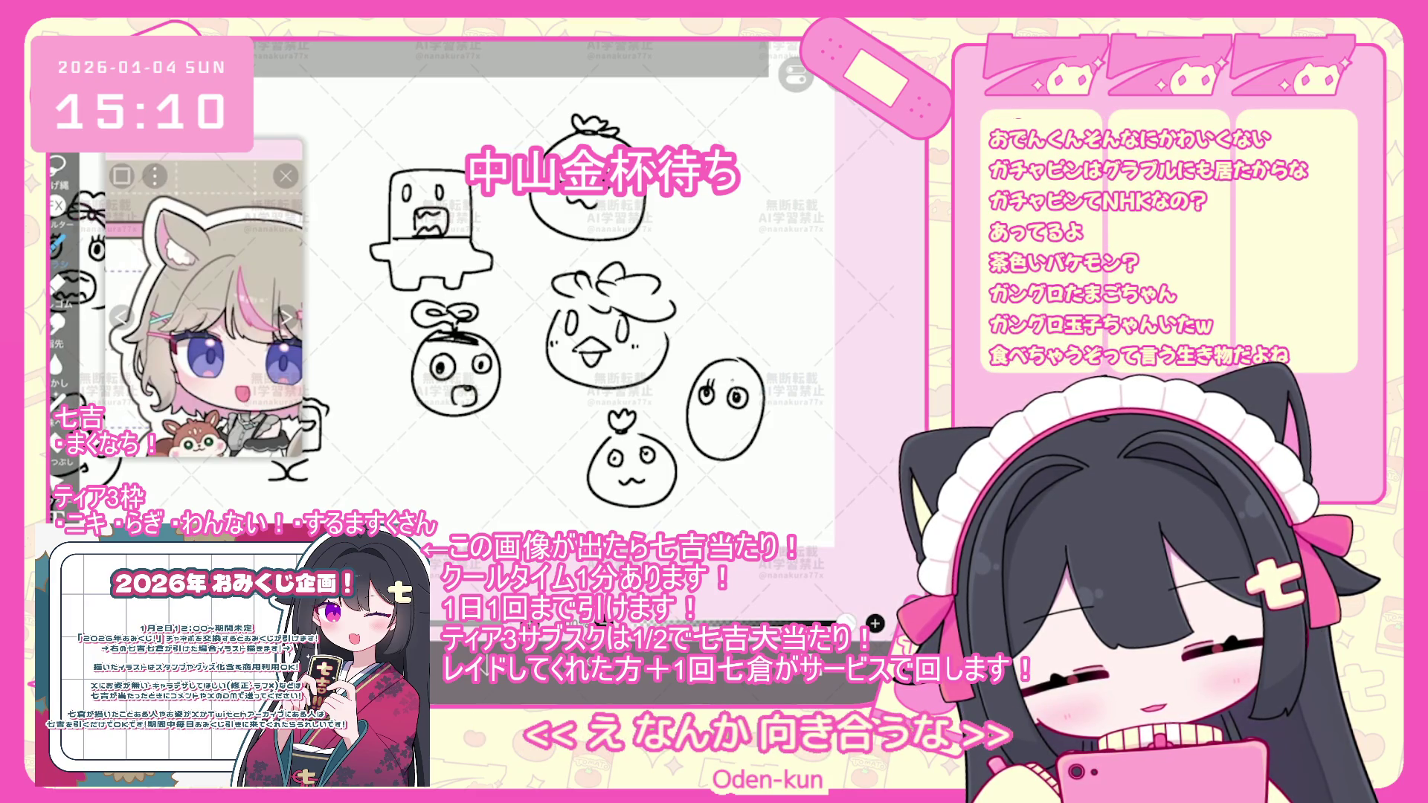
pyautogui.moveTo(727, 410)
pyautogui.mouseDown()
pyautogui.moveTo(707, 418)
pyautogui.moveTo(722, 430)
pyautogui.mouseUp()
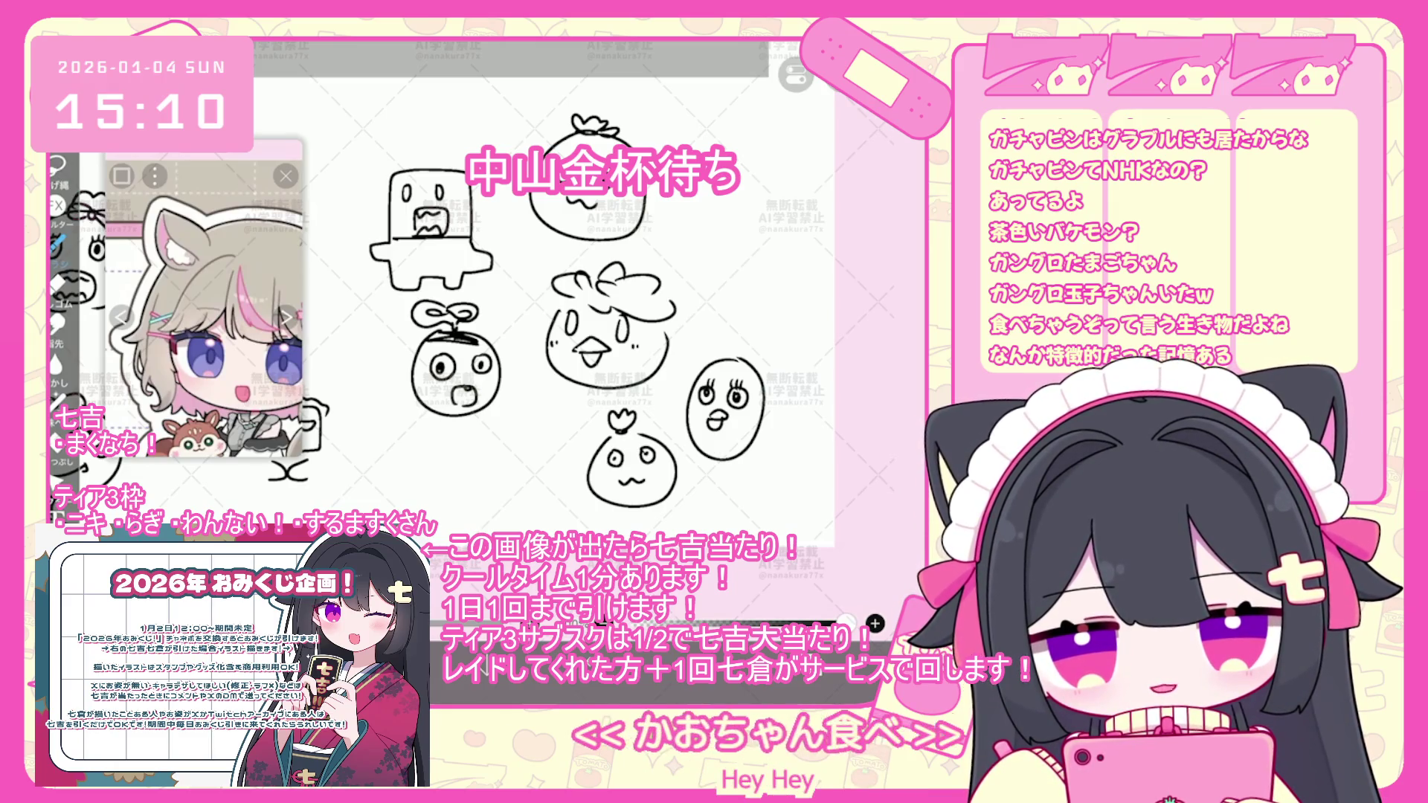
pyautogui.scroll(1, 603, 335)
pyautogui.scroll(-3, 602, 335)
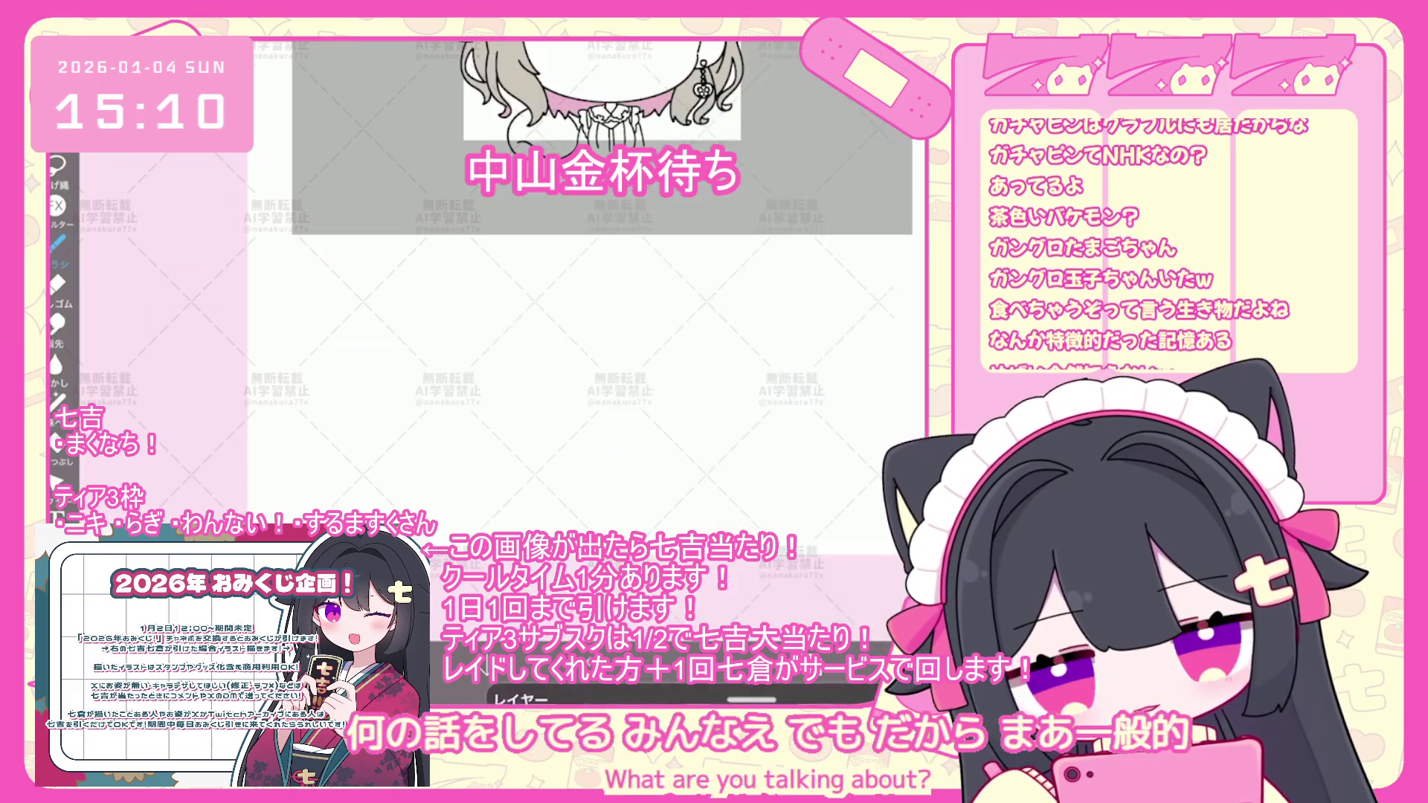
# - Switch to Lasso Fill, try a skin fill on the girl's face, then undo it
pyautogui.scroll(3, 528, 350)
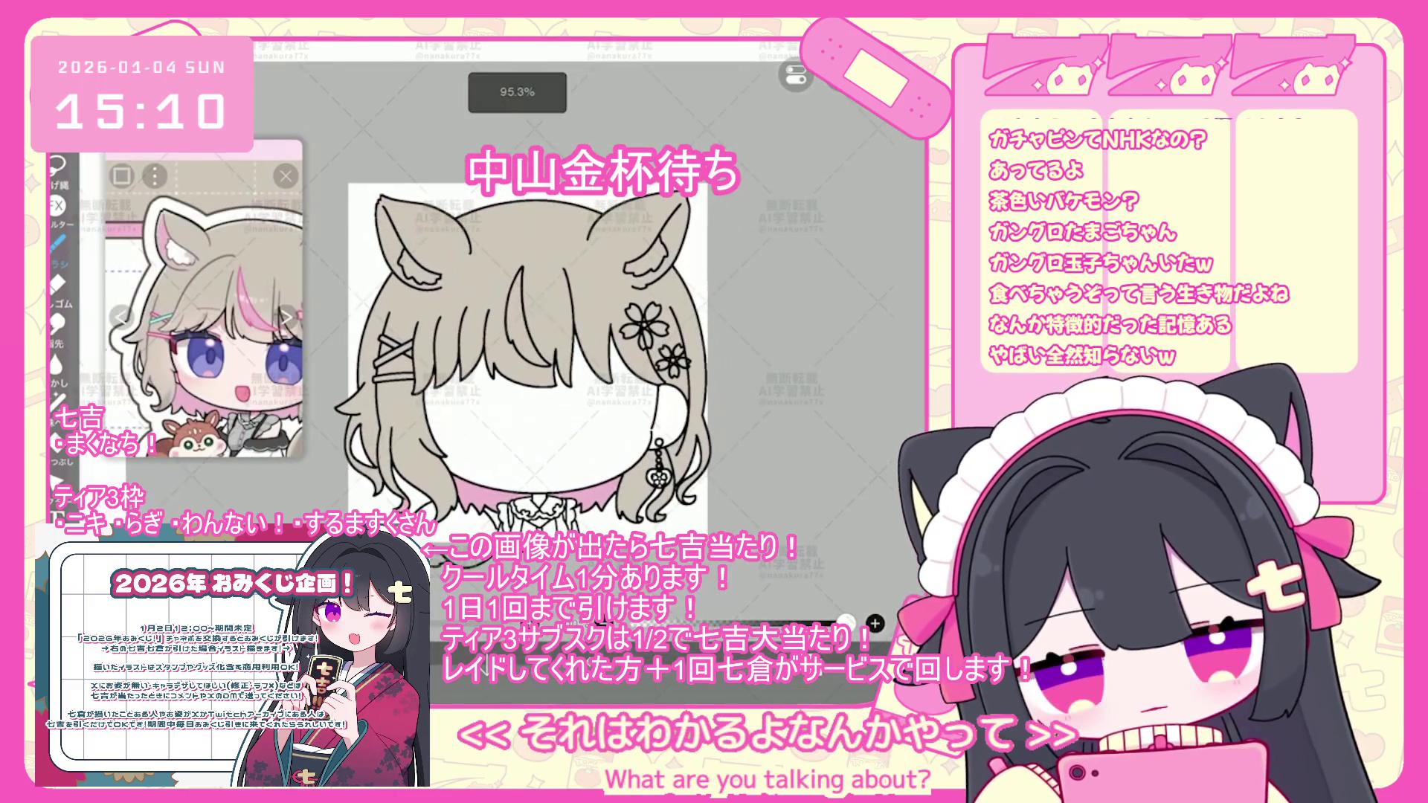
pyautogui.click(58, 443)
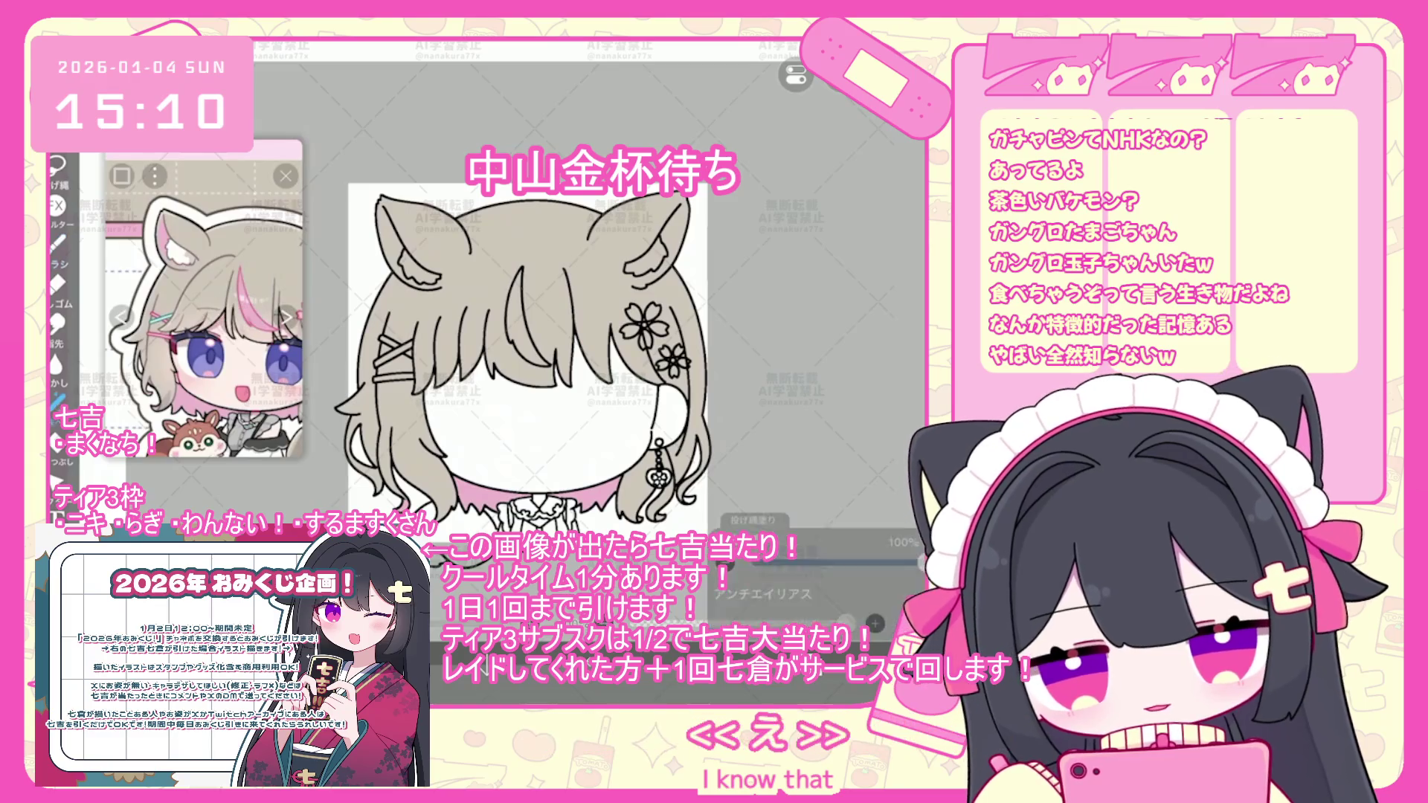
pyautogui.moveTo(439, 364); pyautogui.dragTo(446, 372)
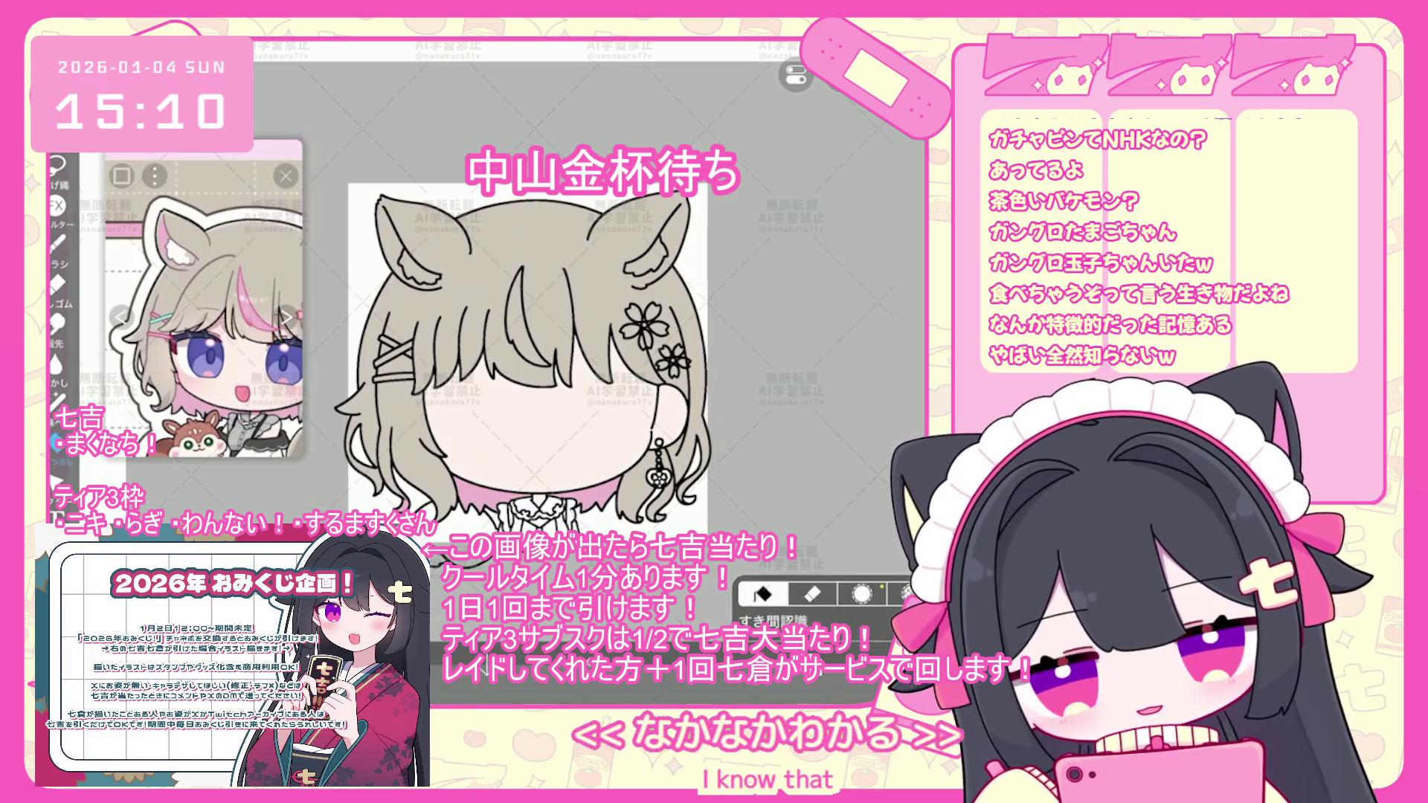
pyautogui.hotkey('ctrl', 'z')
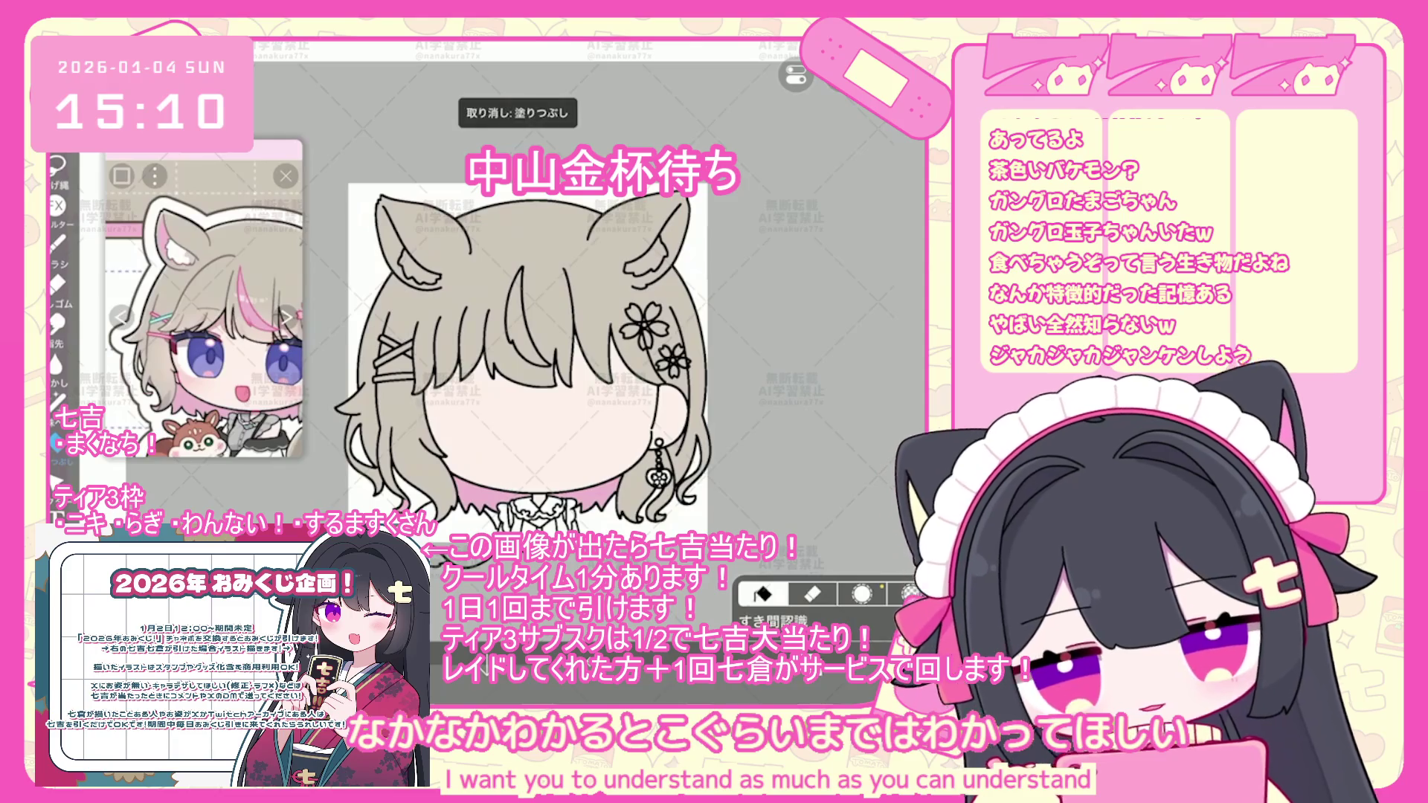
# - Lasso-fill the face area under the bangs with a pale skin tone
pyautogui.scroll(3, 543, 291)
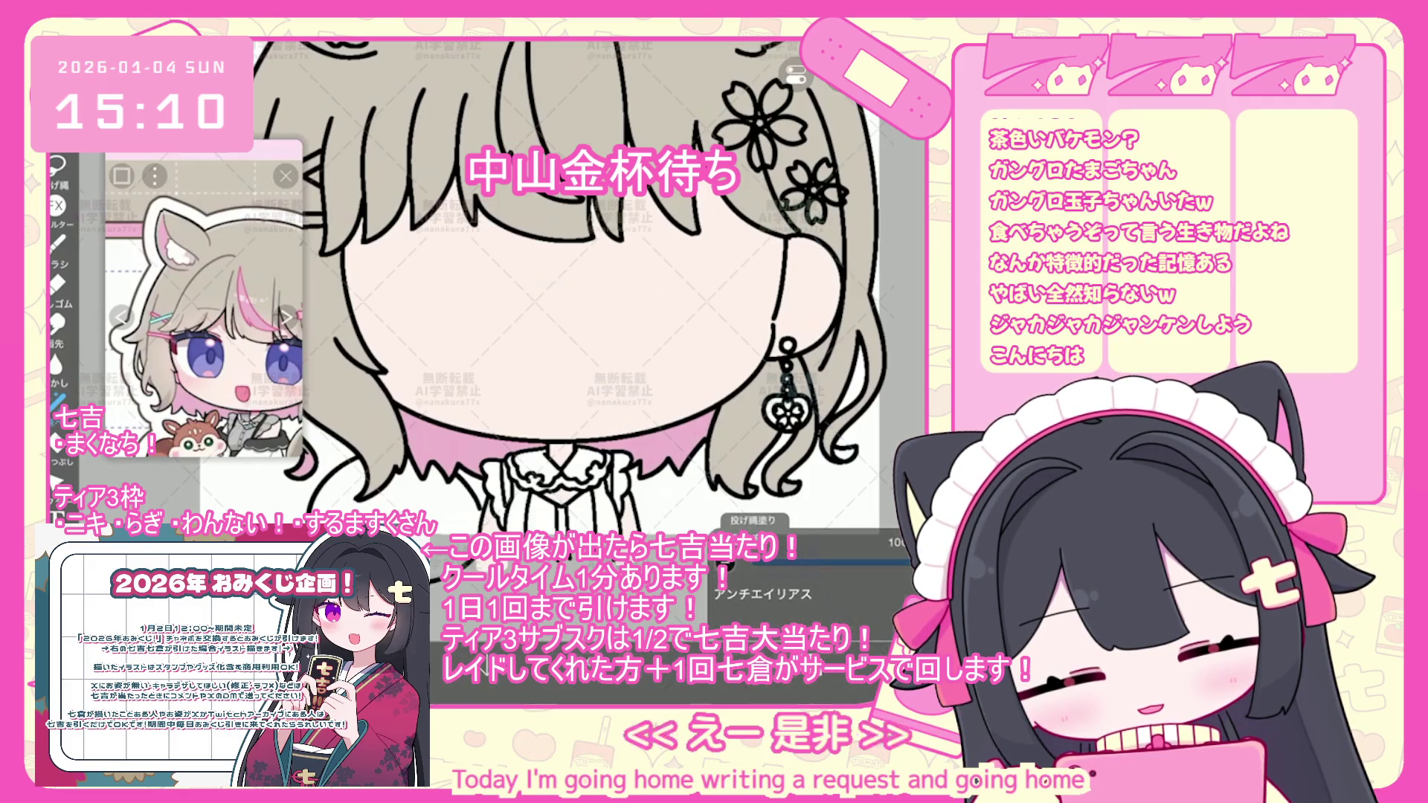
pyautogui.scroll(-3, 521, 312)
pyautogui.moveTo(692, 376)
pyautogui.mouseDown()
pyautogui.moveTo(491, 272)
pyautogui.moveTo(365, 376)
pyautogui.mouseUp()
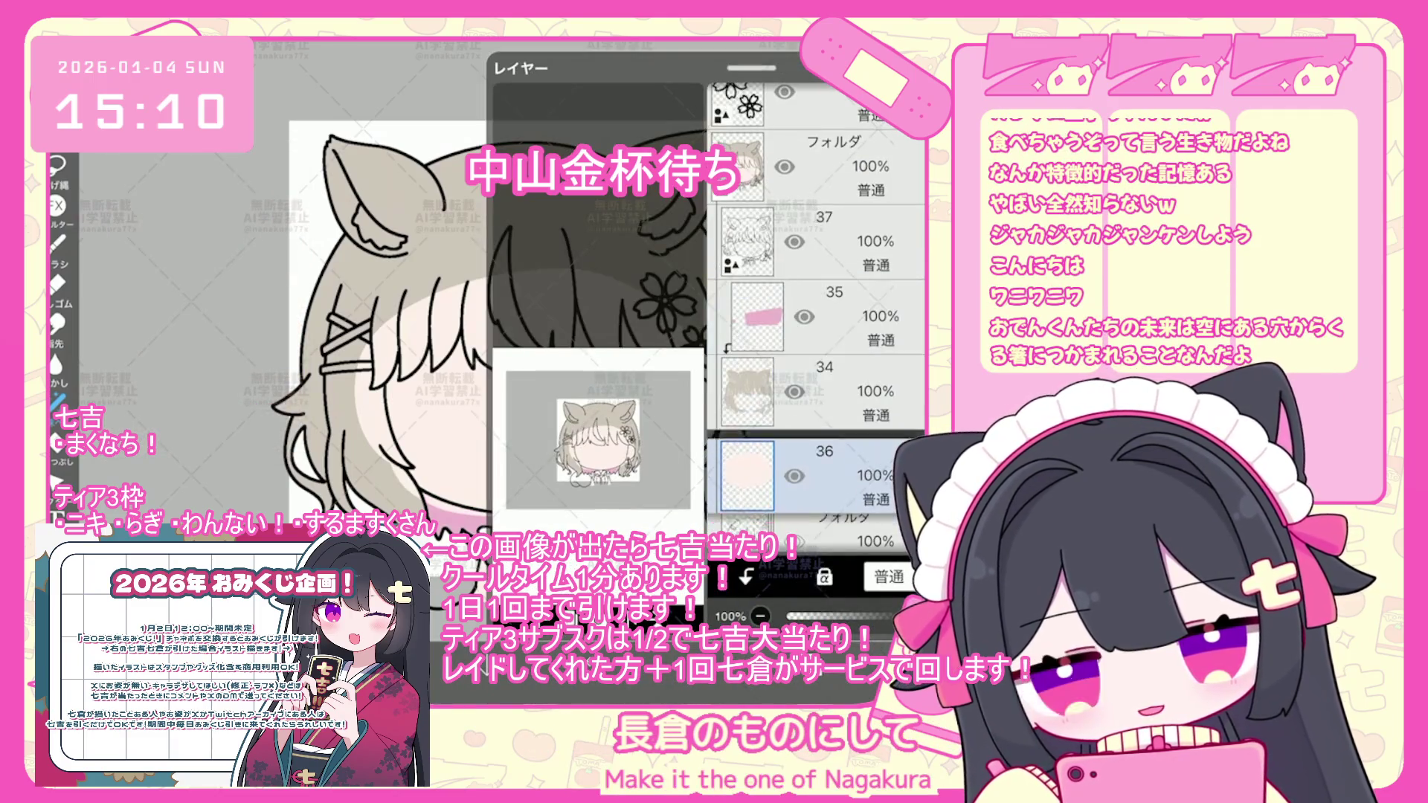
# - Move the skin layer beneath the hair layer
pyautogui.moveTo(818, 476); pyautogui.dragTo(818, 467)
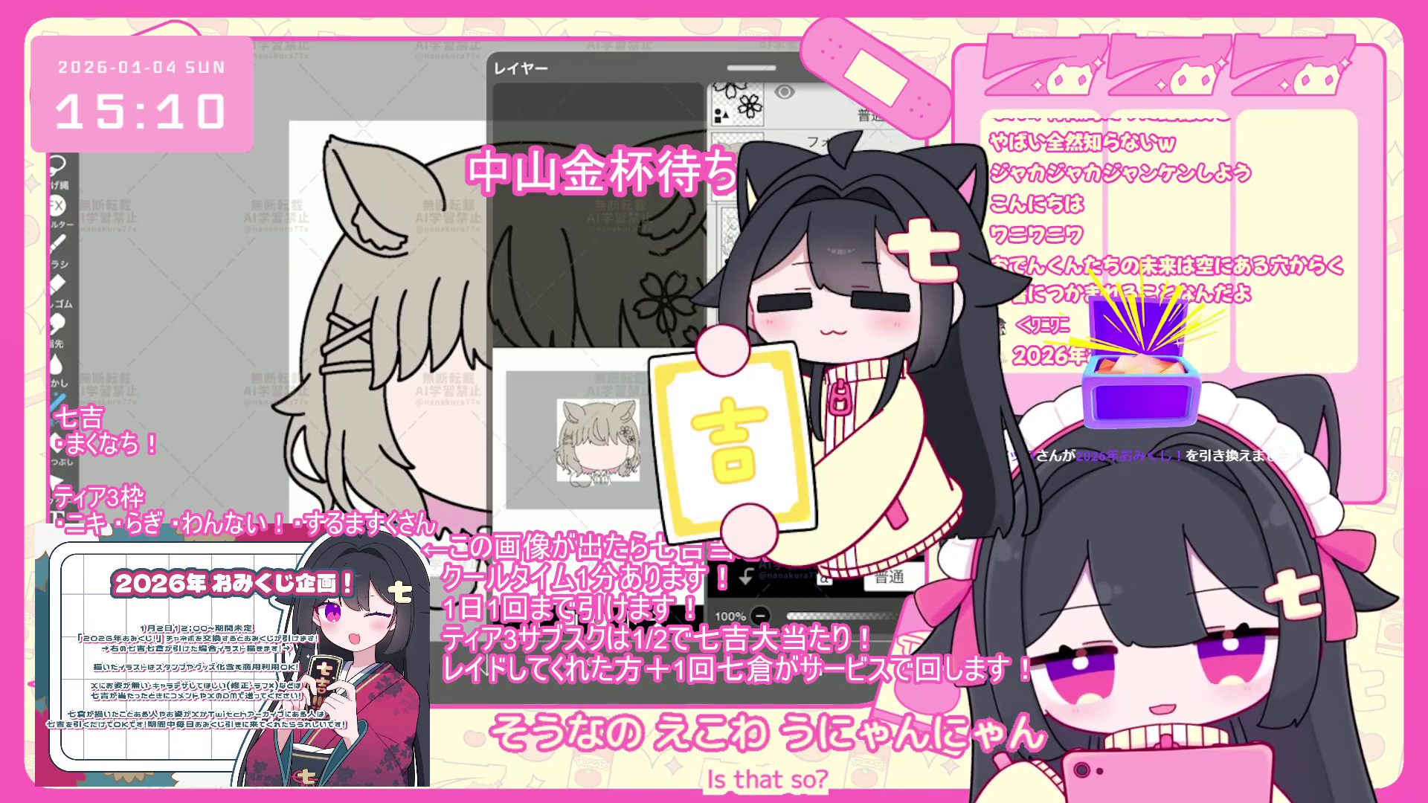
pyautogui.click(220, 275)
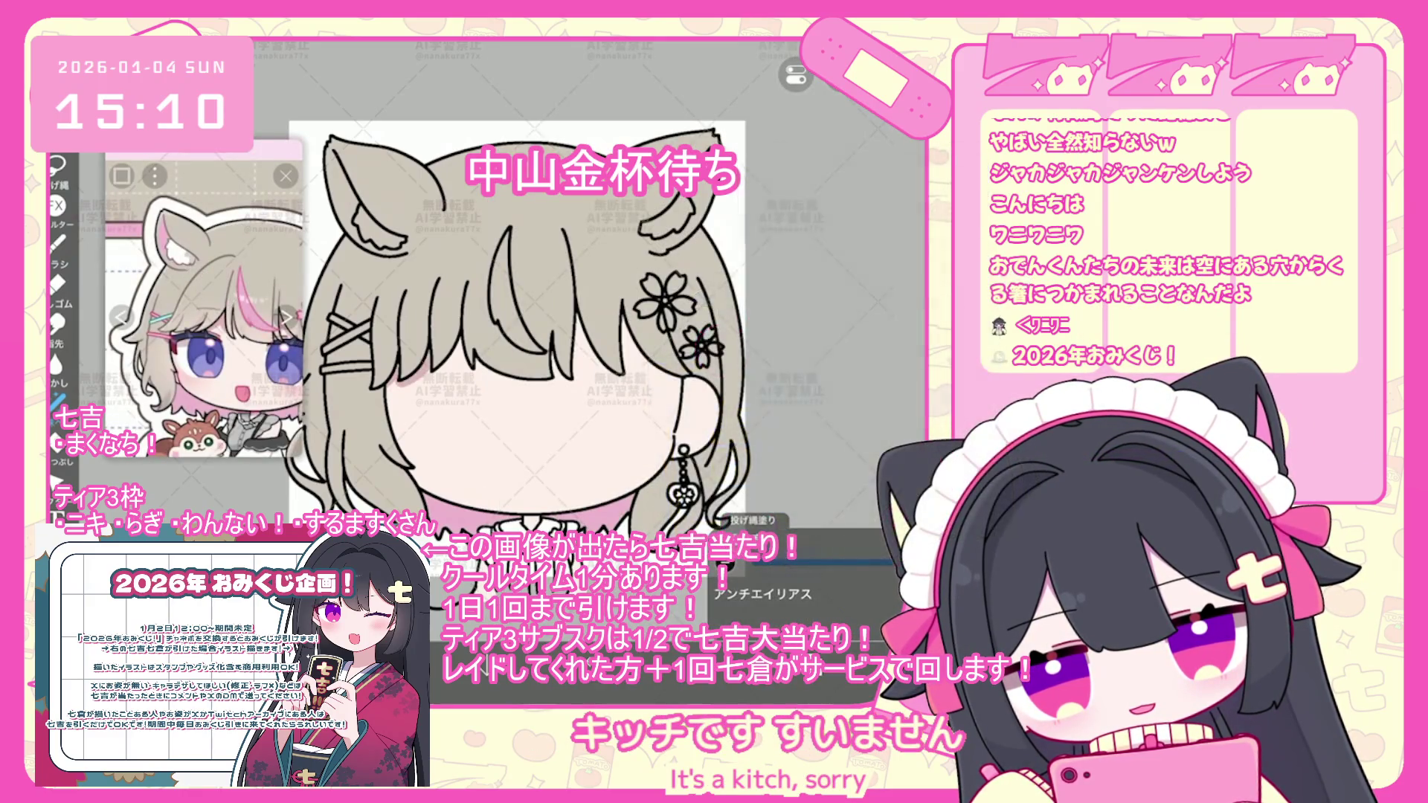
pyautogui.scroll(2, 513, 313)
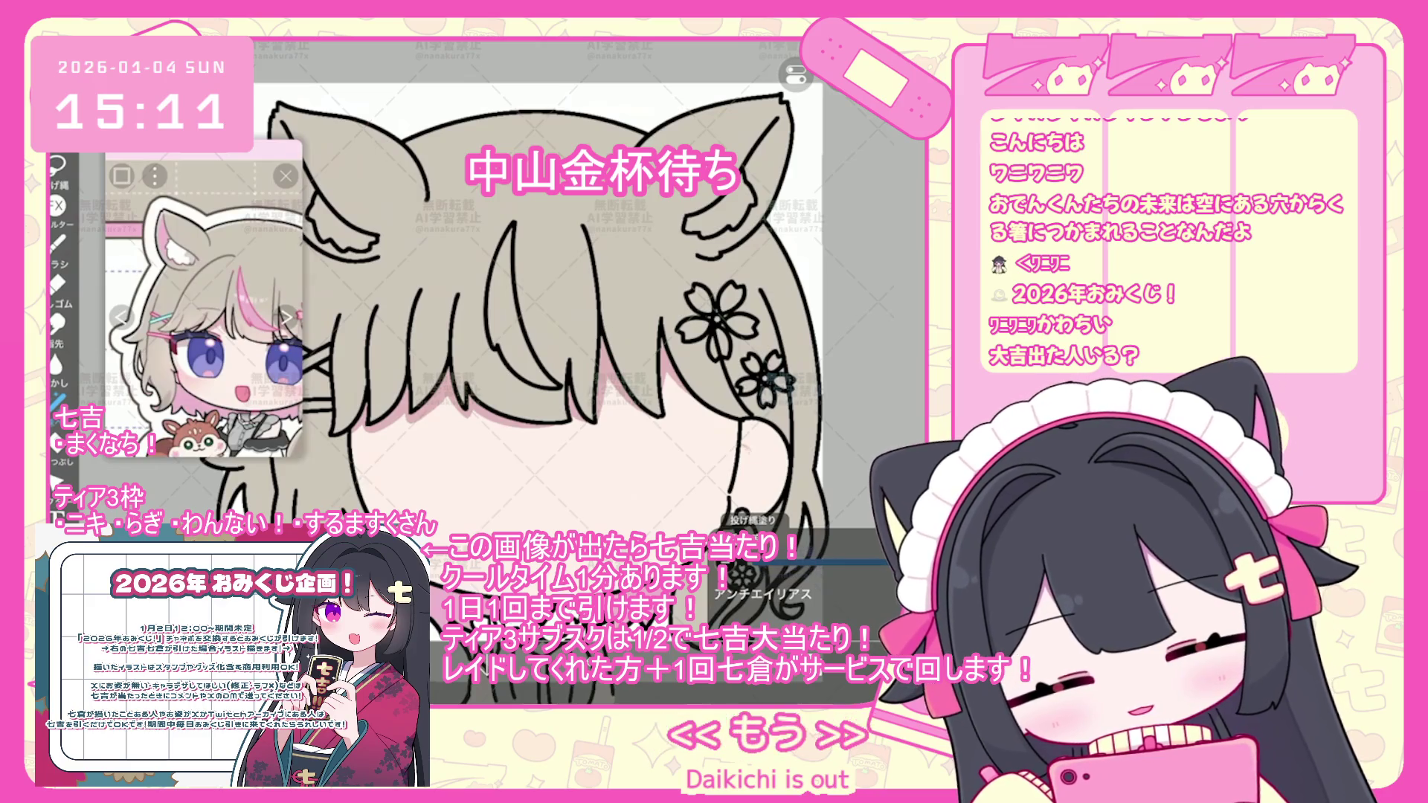
# - Undo three unwanted lasso fills around the cheek
pyautogui.hotkey('ctrl', 'z')
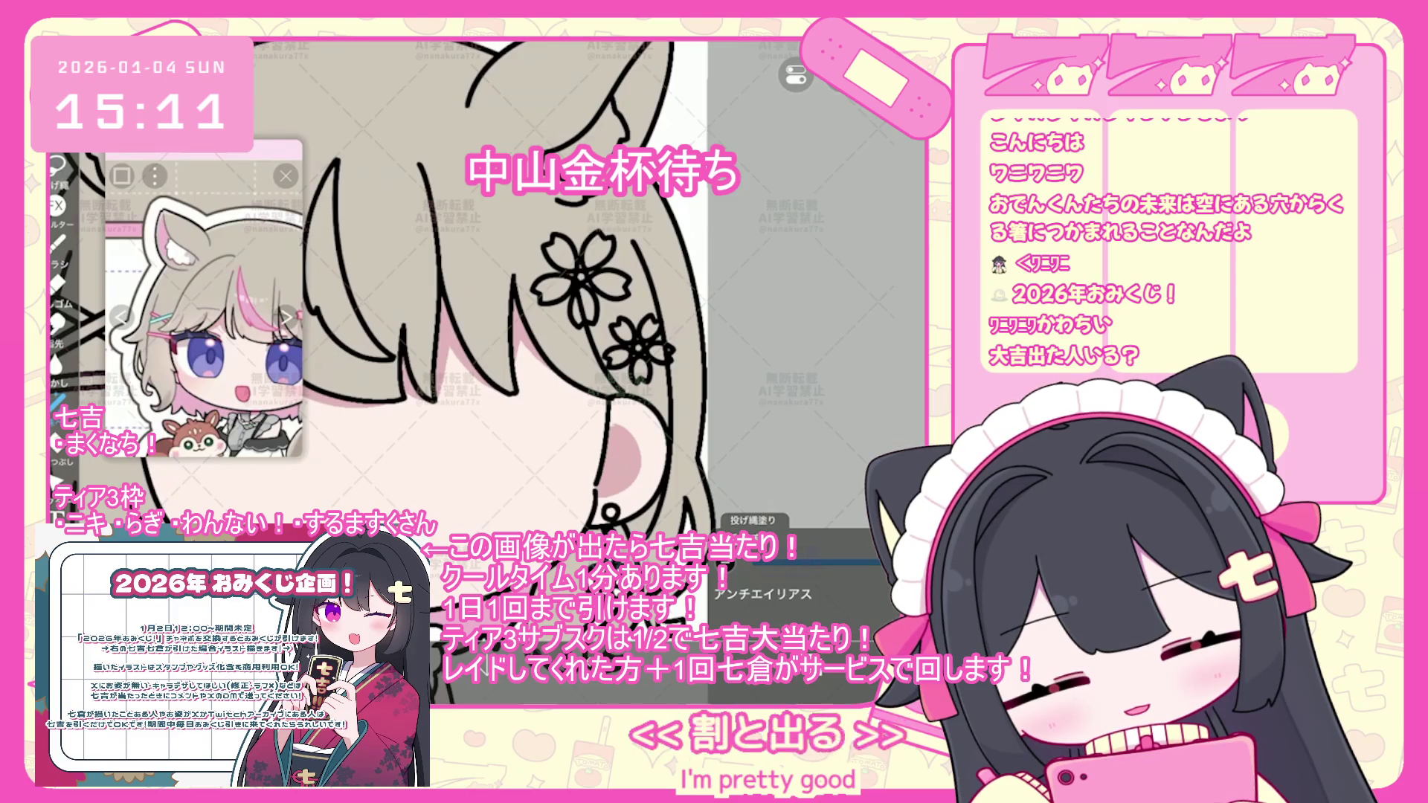
pyautogui.scroll(-2, 509, 349)
pyautogui.scroll(3, 714, 387)
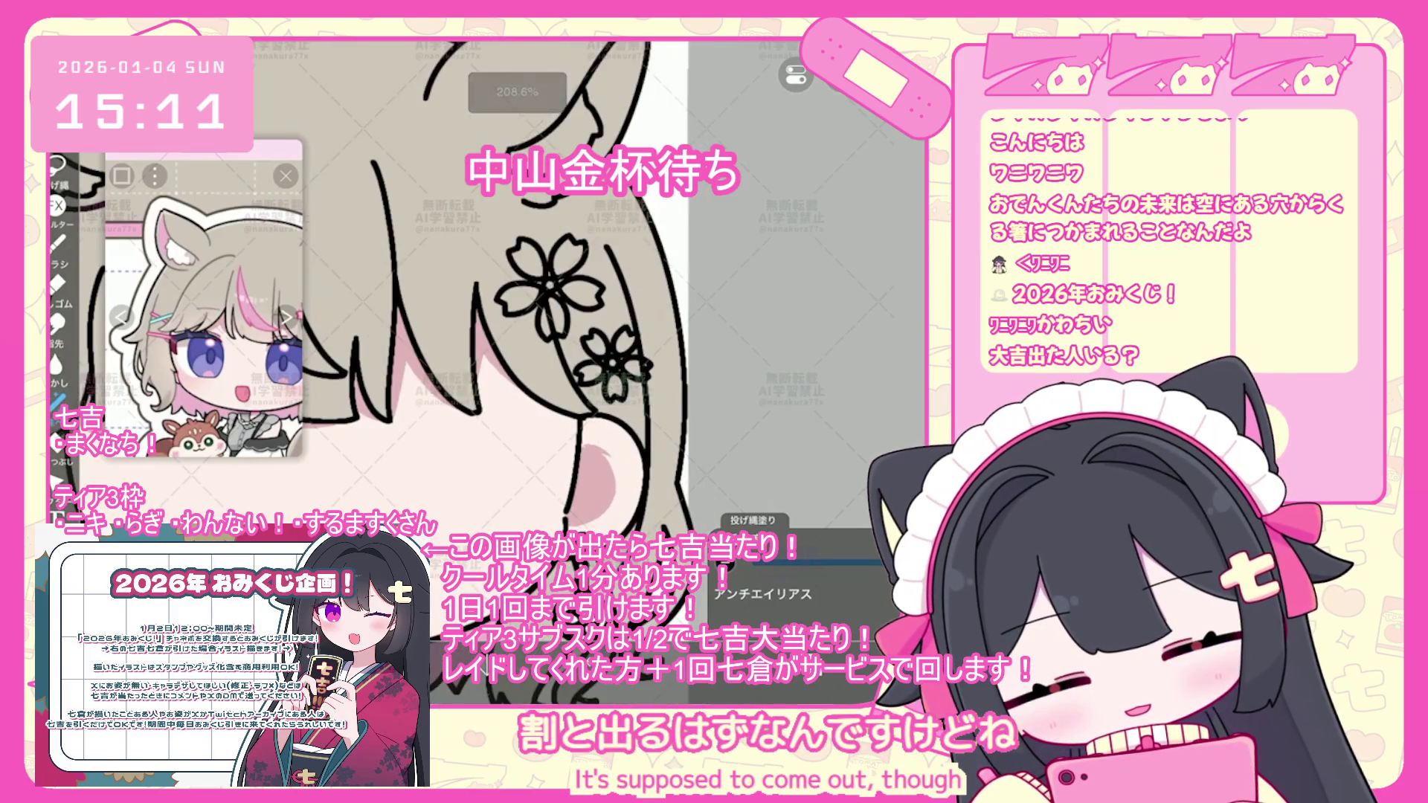
pyautogui.hotkey('ctrl', 'z')
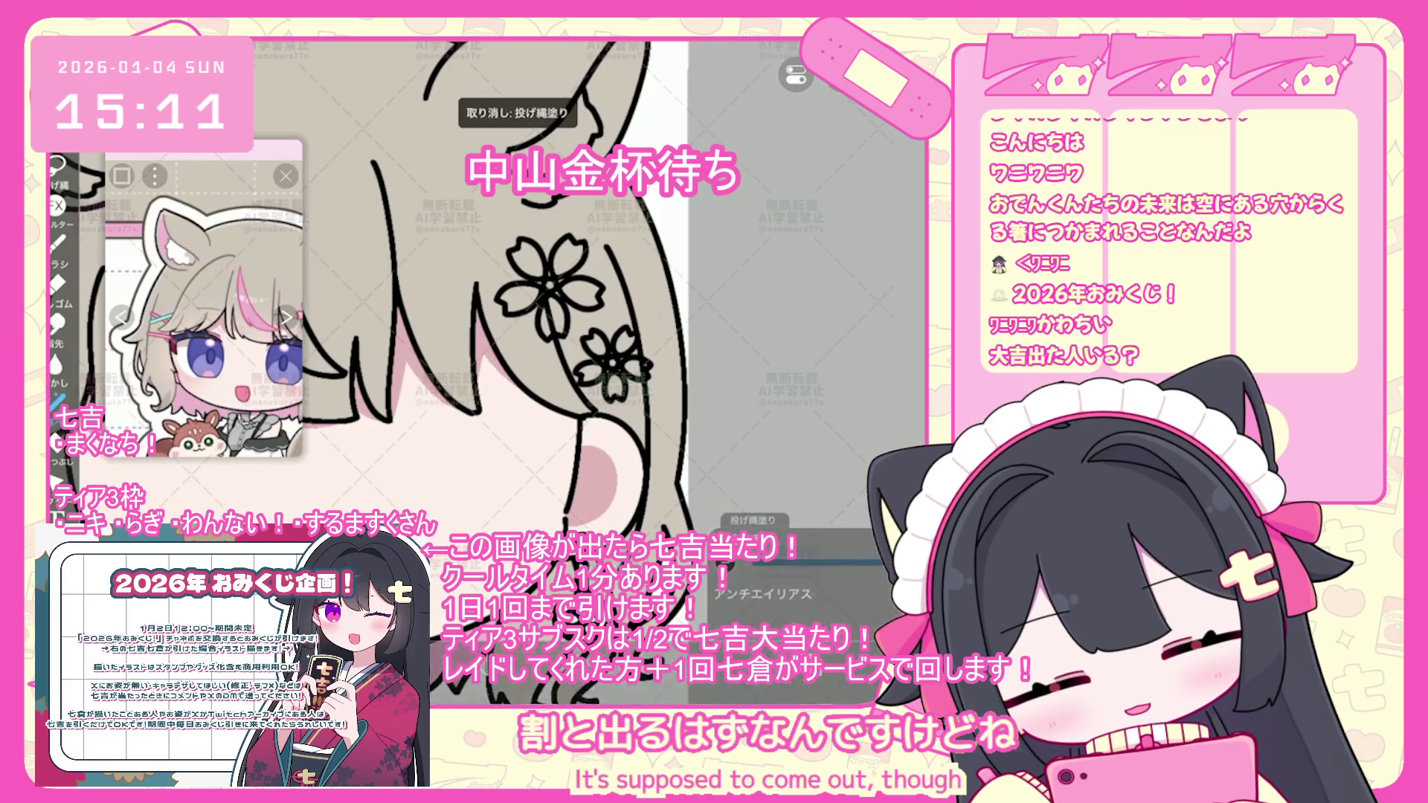
pyautogui.scroll(1, 476, 290)
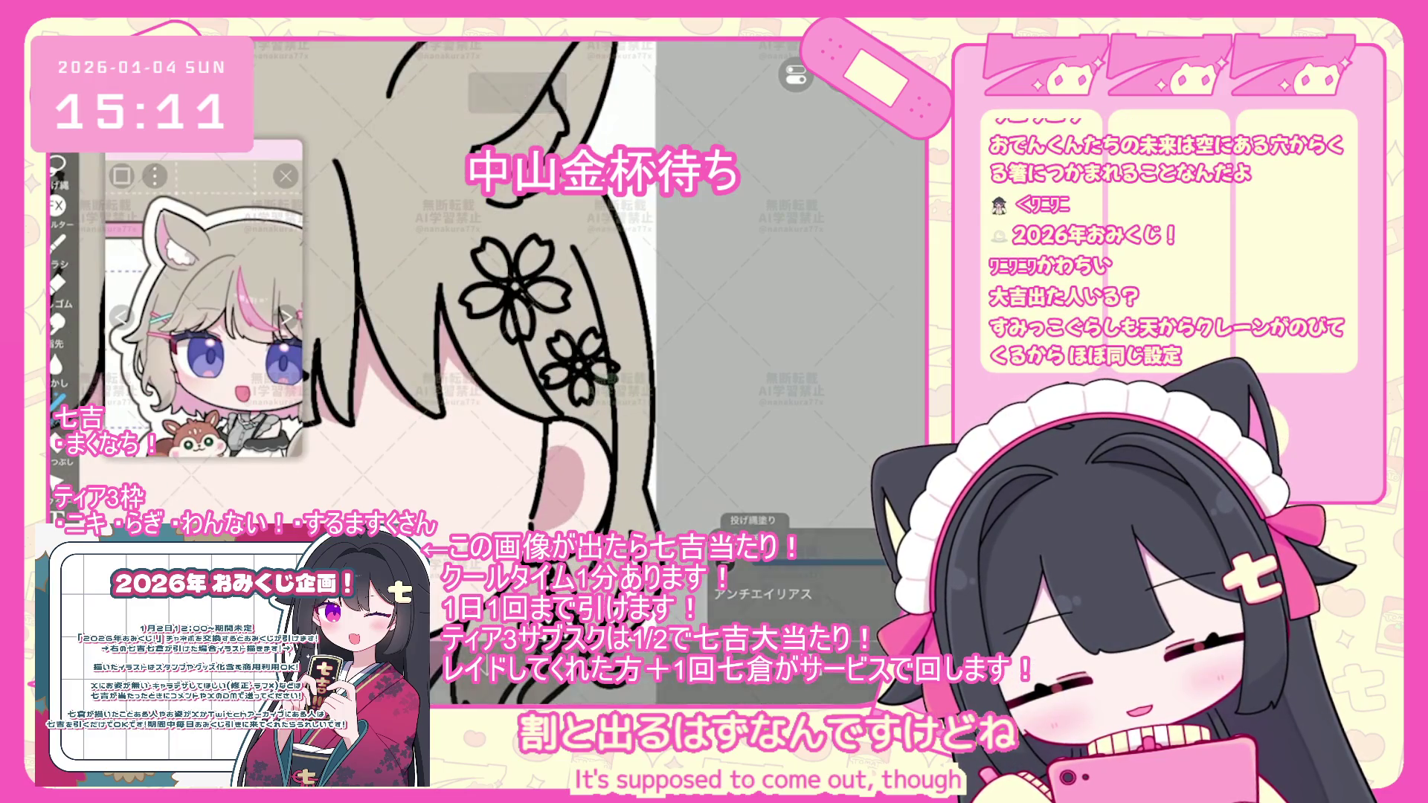
pyautogui.hotkey('ctrl', 'z')
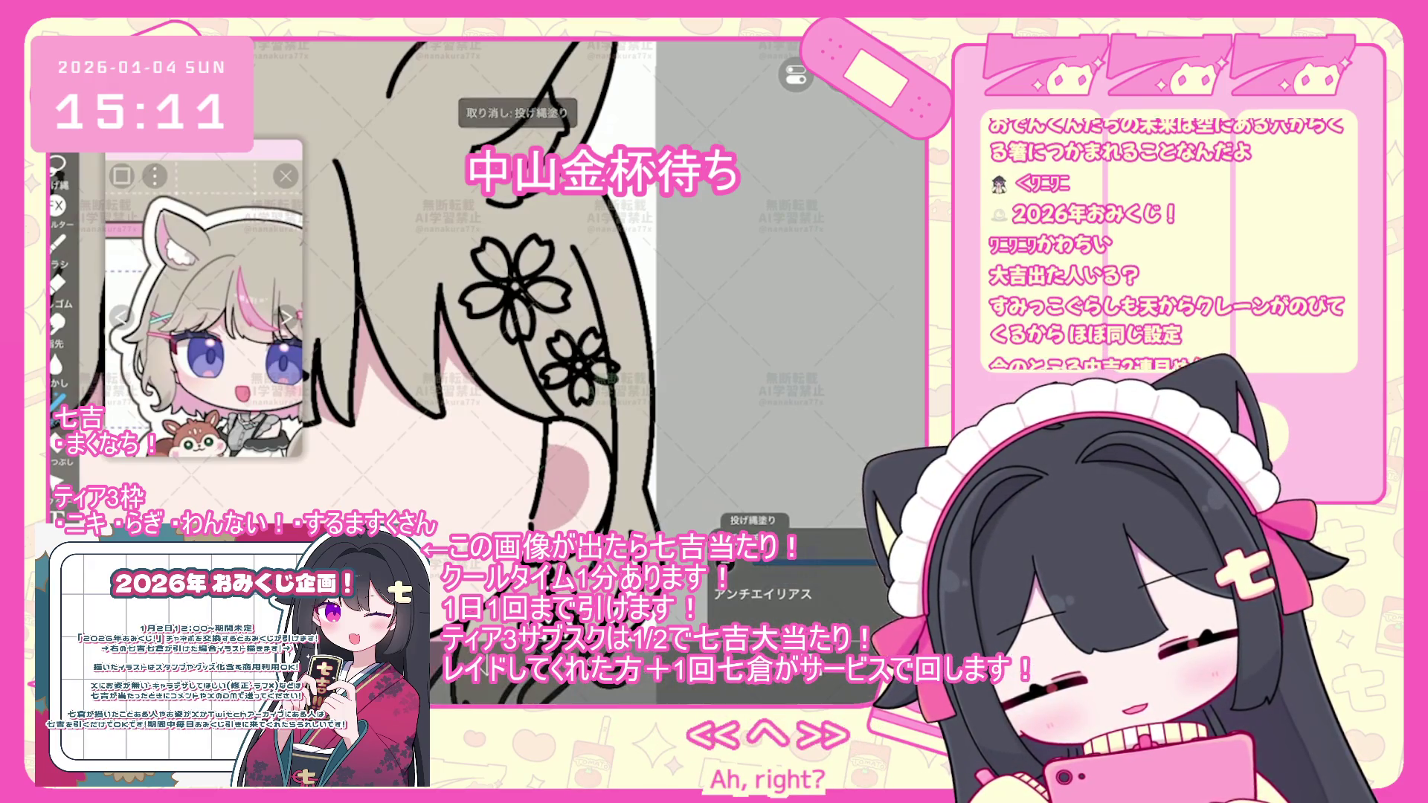
pyautogui.scroll(-3, 460, 291)
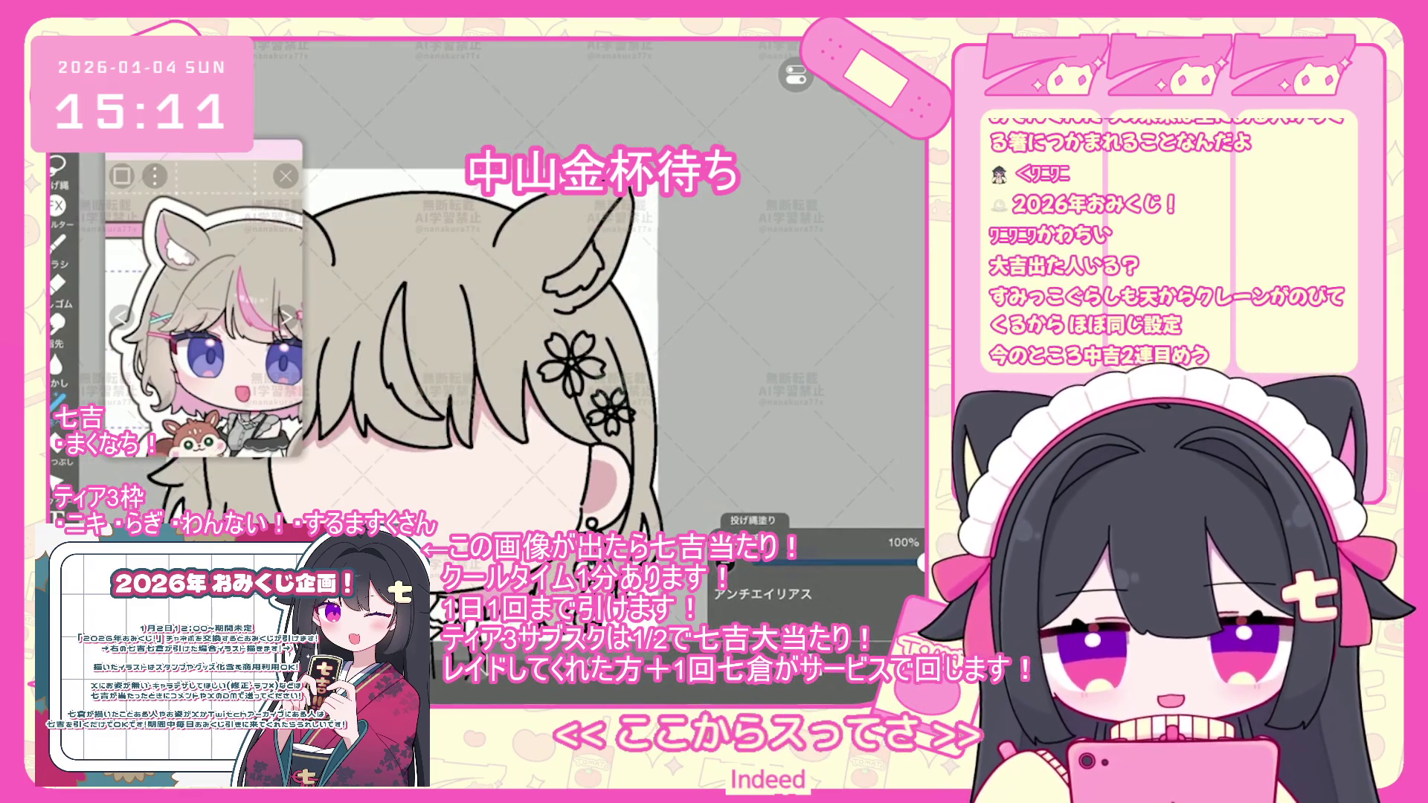
pyautogui.scroll(-3, 458, 357)
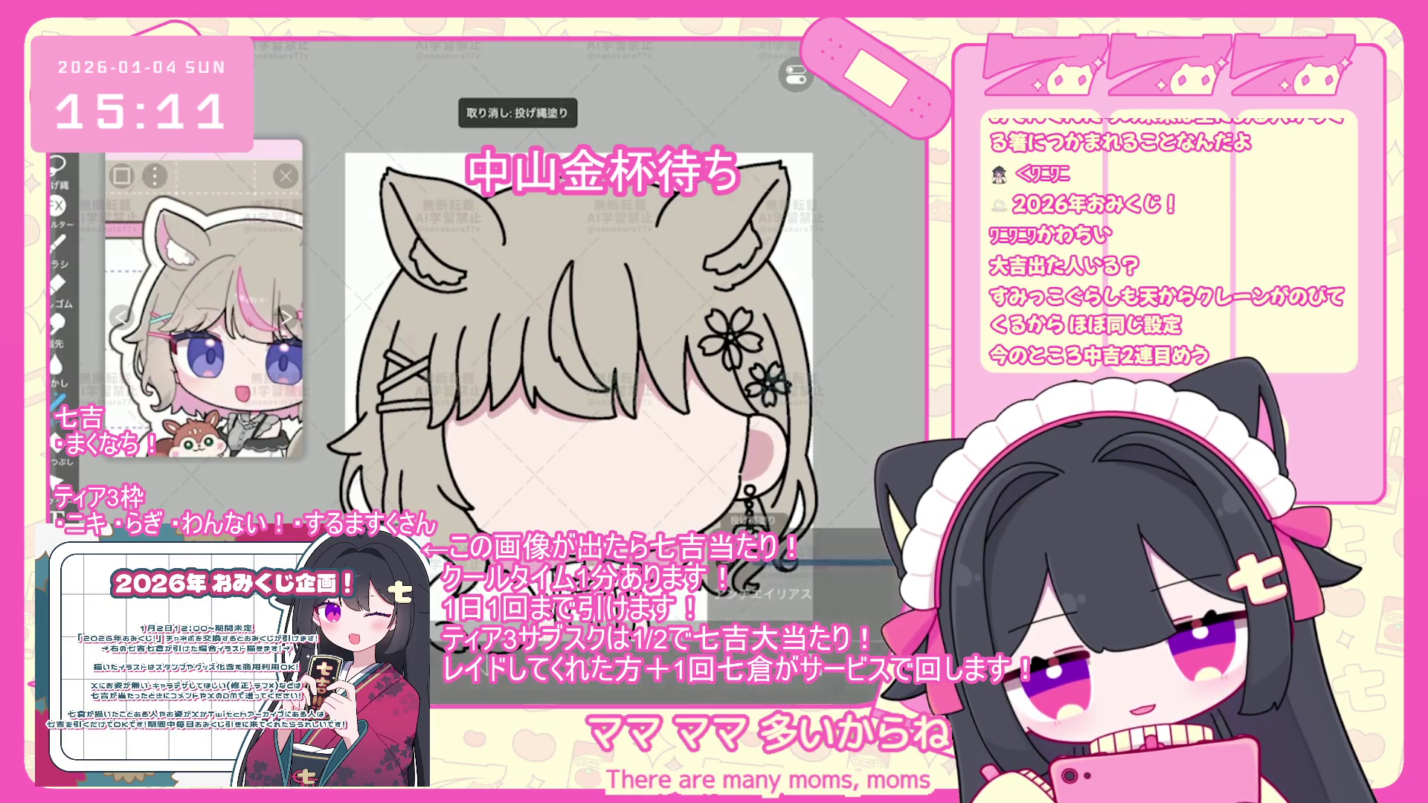
pyautogui.scroll(-2, 536, 365)
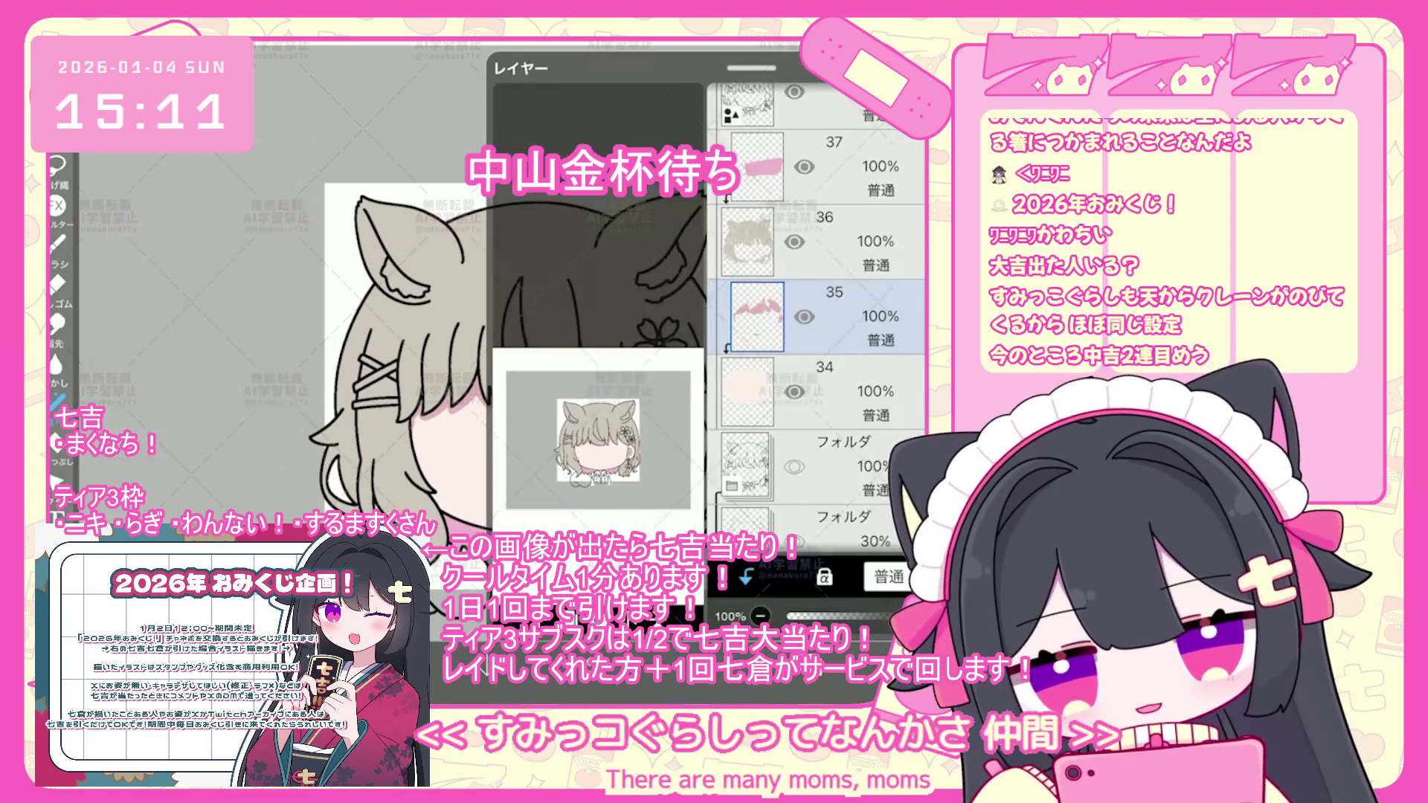
# - Clip the new layer to the layer below it
pyautogui.click(747, 576)
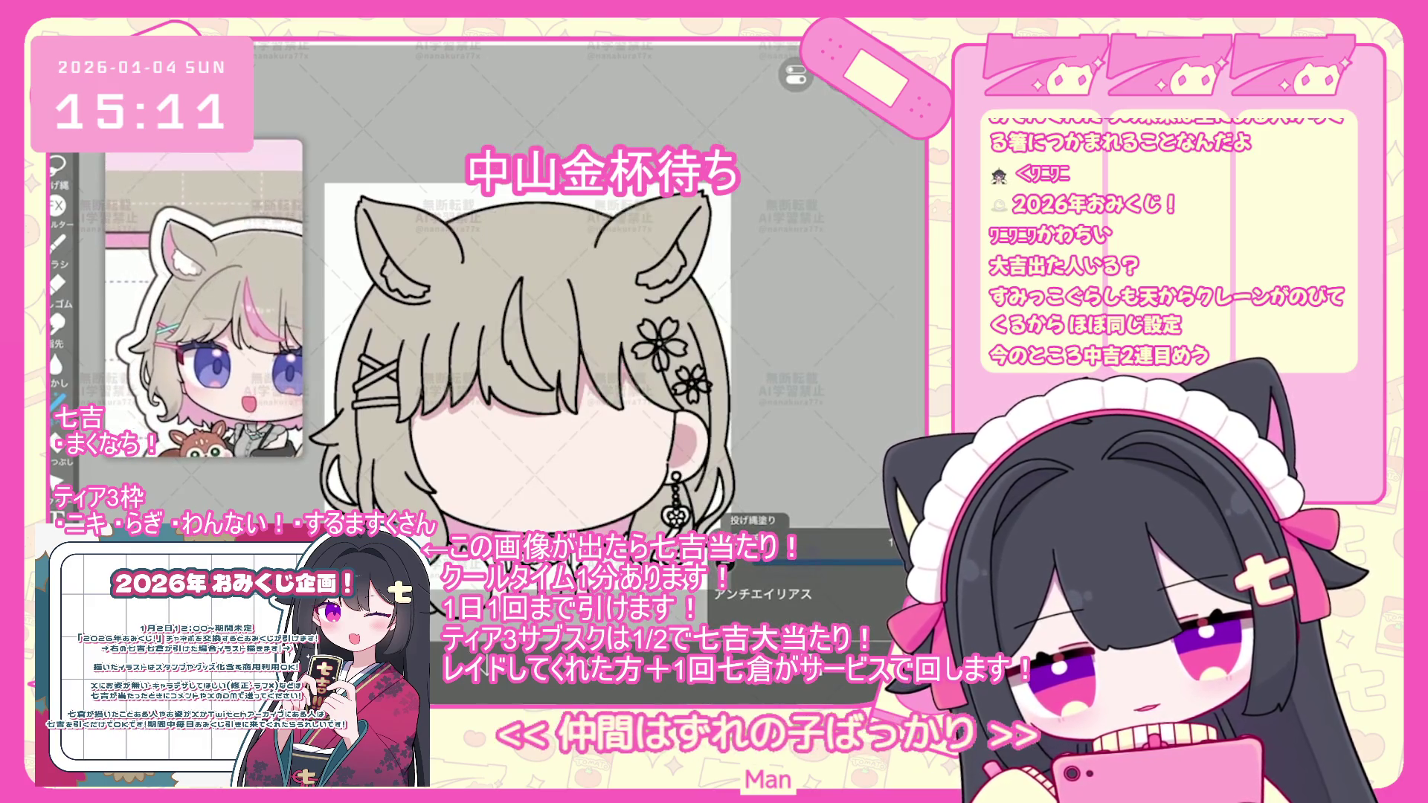
pyautogui.scroll(3, 513, 350)
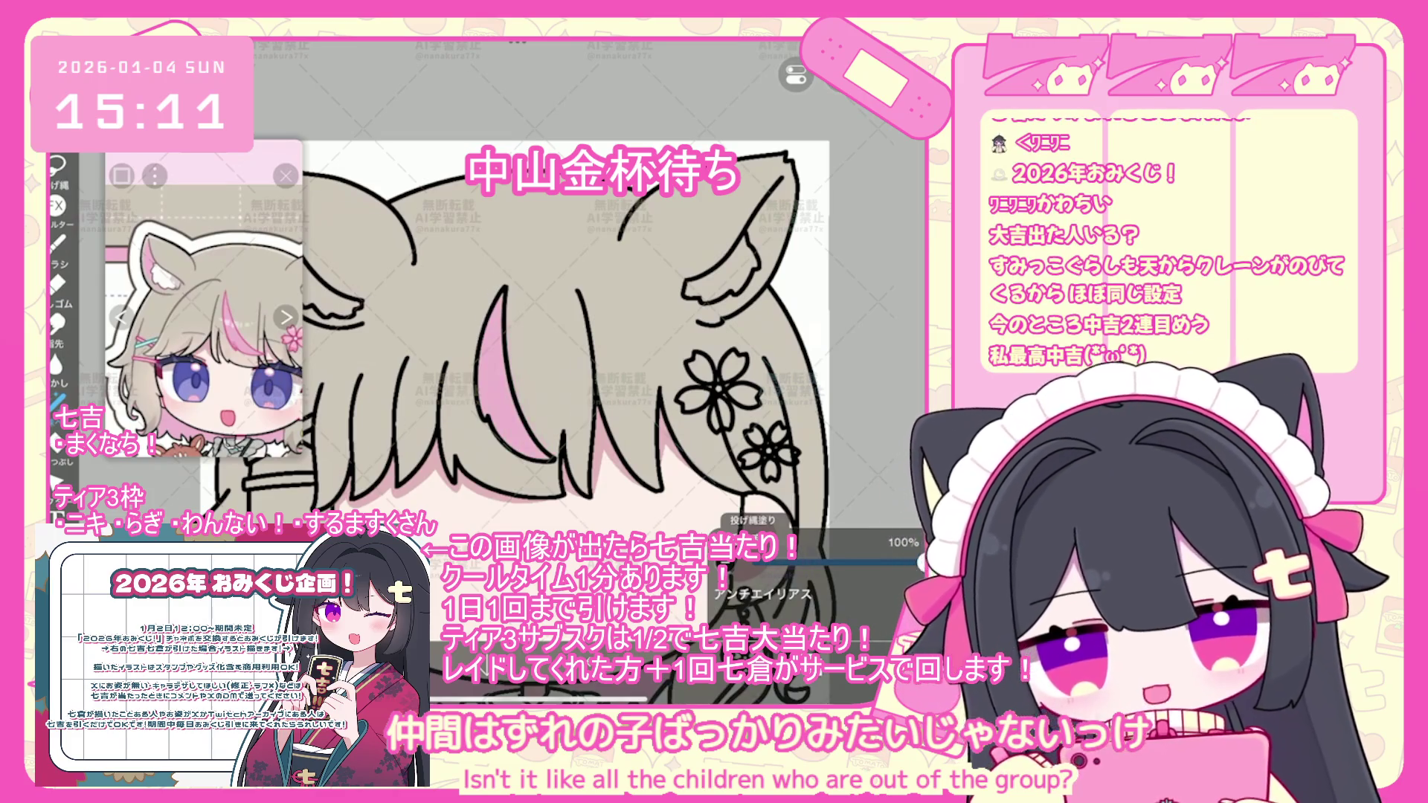
pyautogui.scroll(-2, 565, 349)
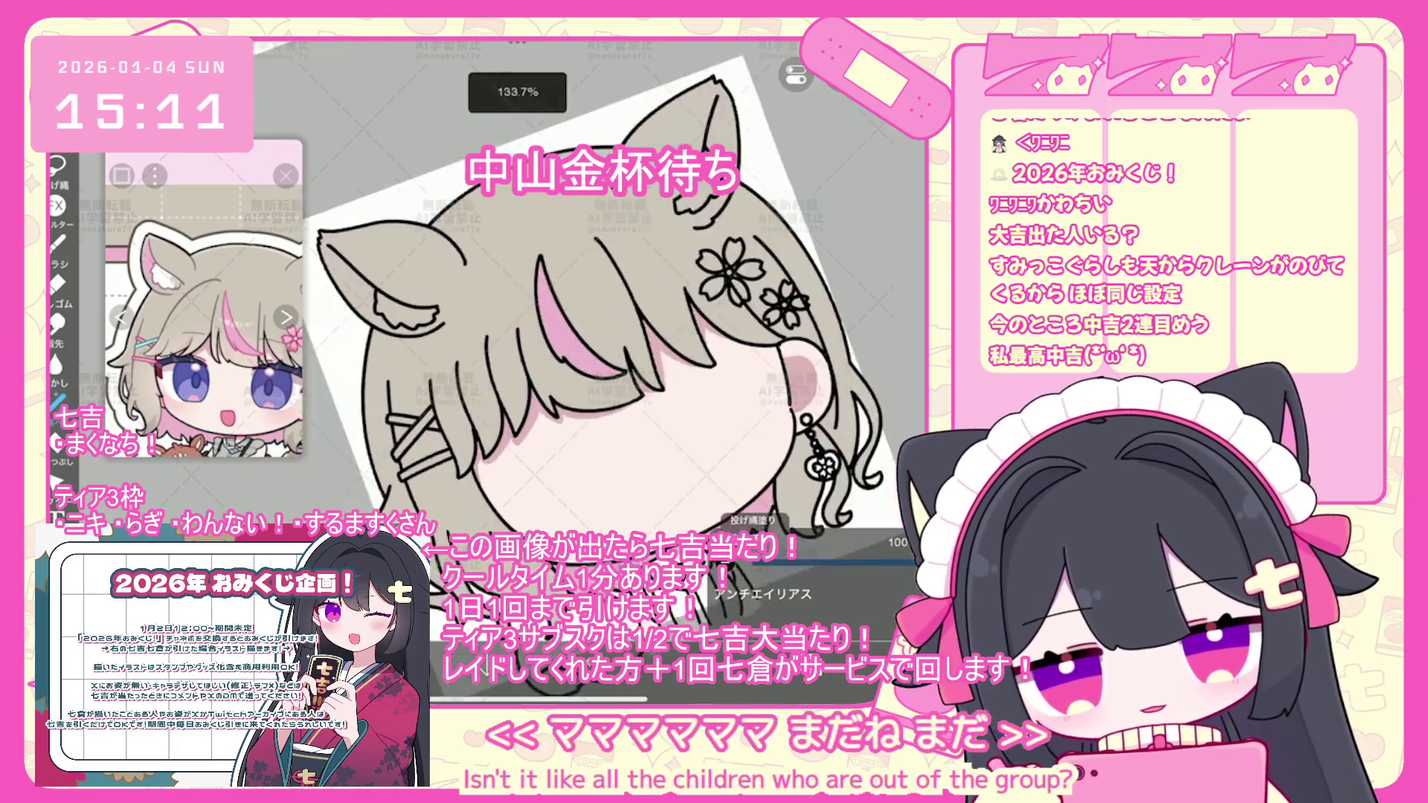
pyautogui.scroll(5, 588, 297)
pyautogui.scroll(3, 204, 297)
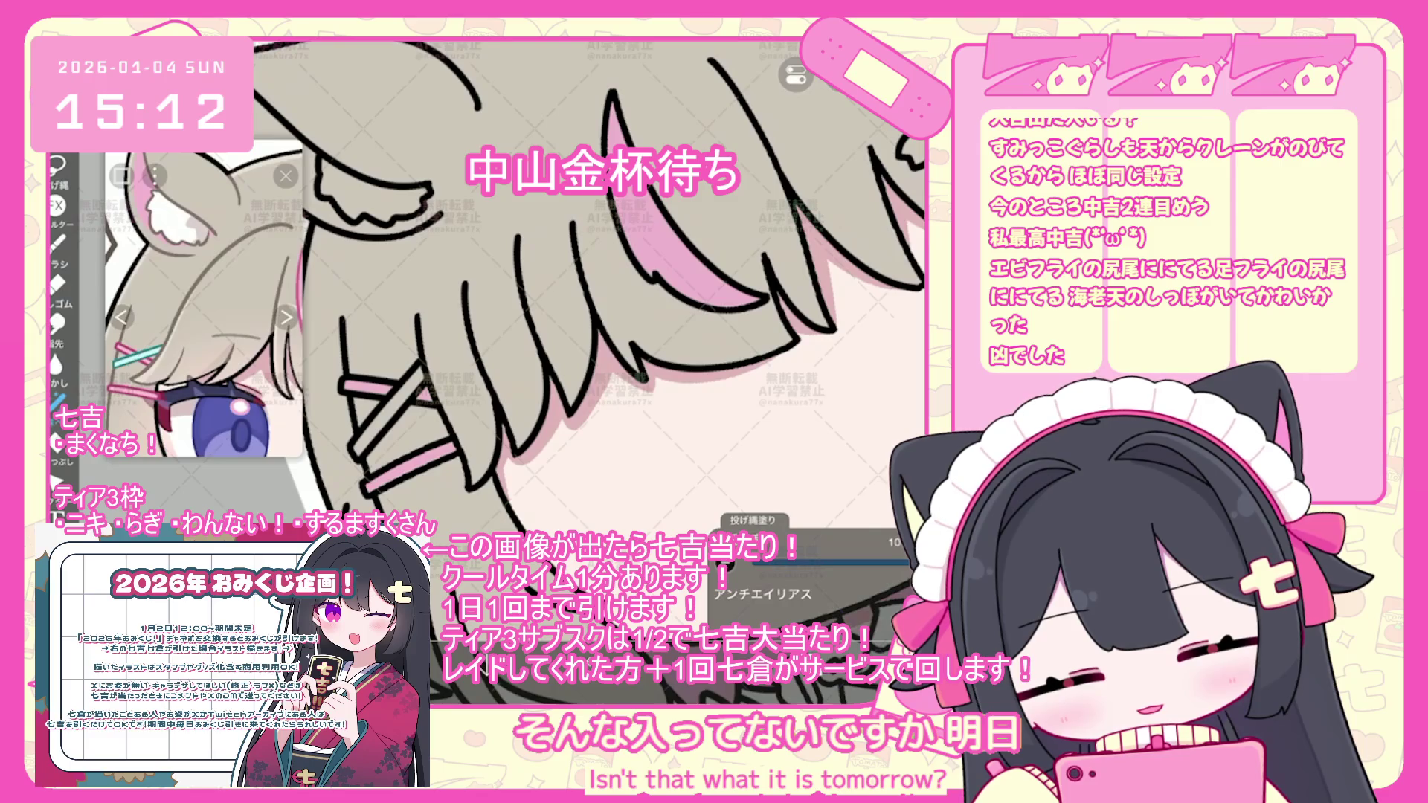
pyautogui.scroll(-5, 587, 298)
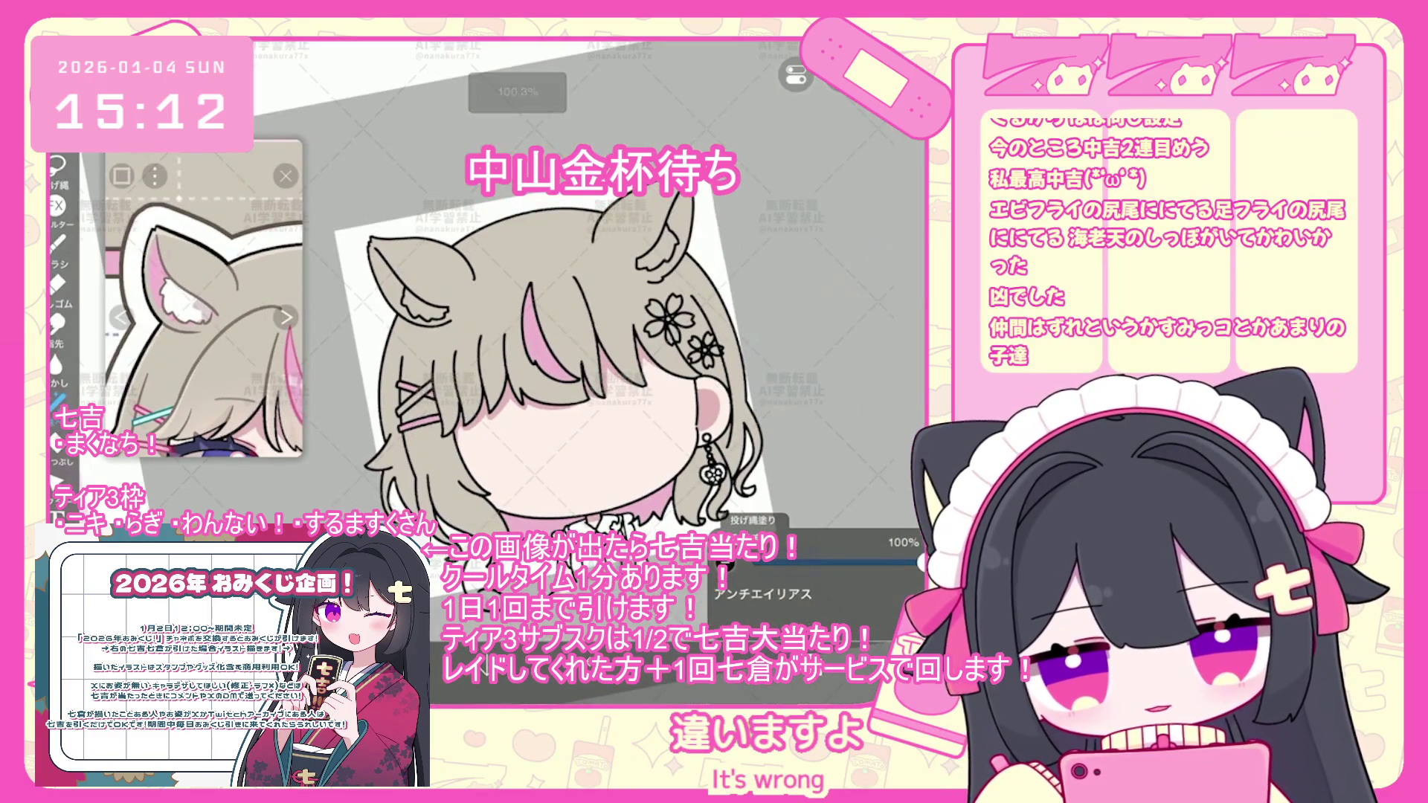
pyautogui.scroll(5, 632, 372)
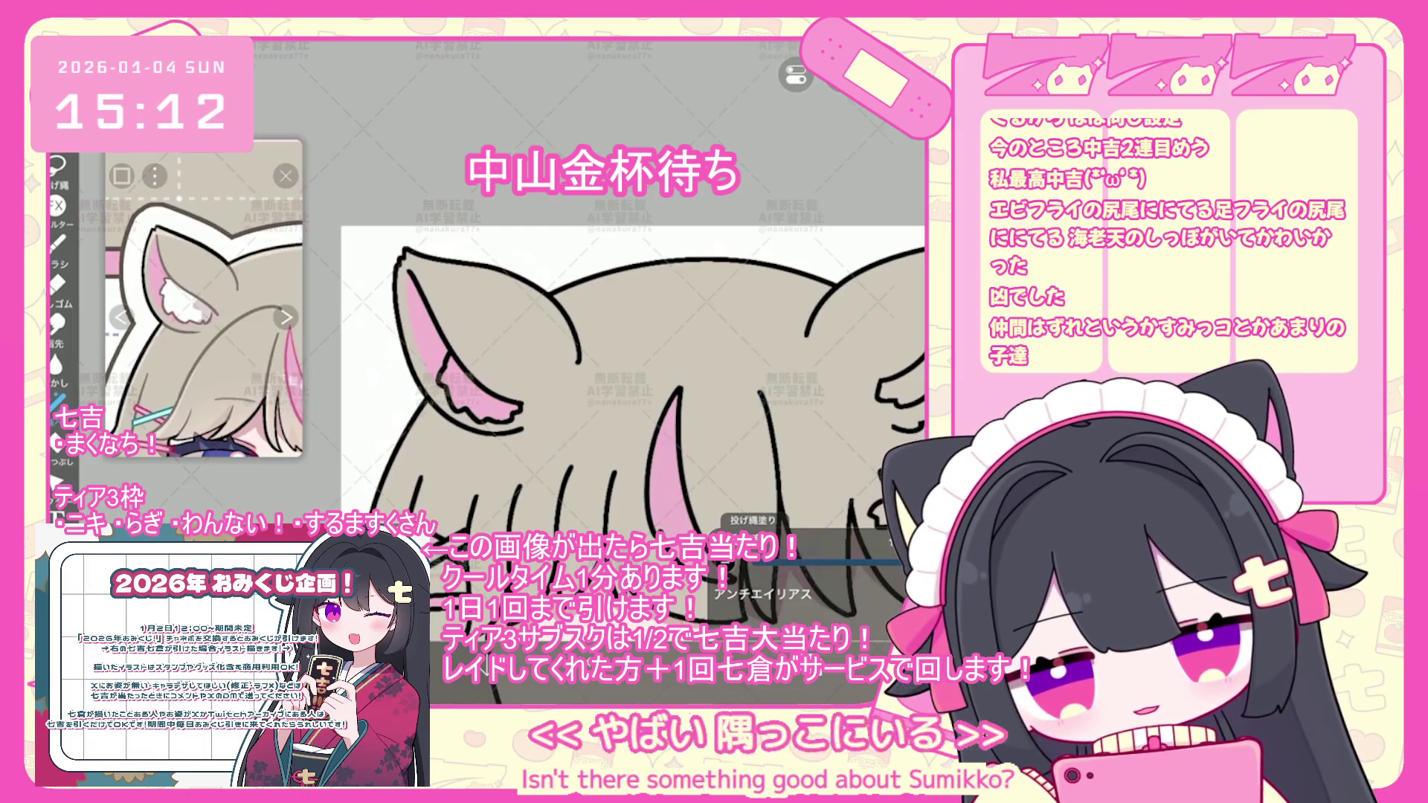
pyautogui.scroll(2, 610, 372)
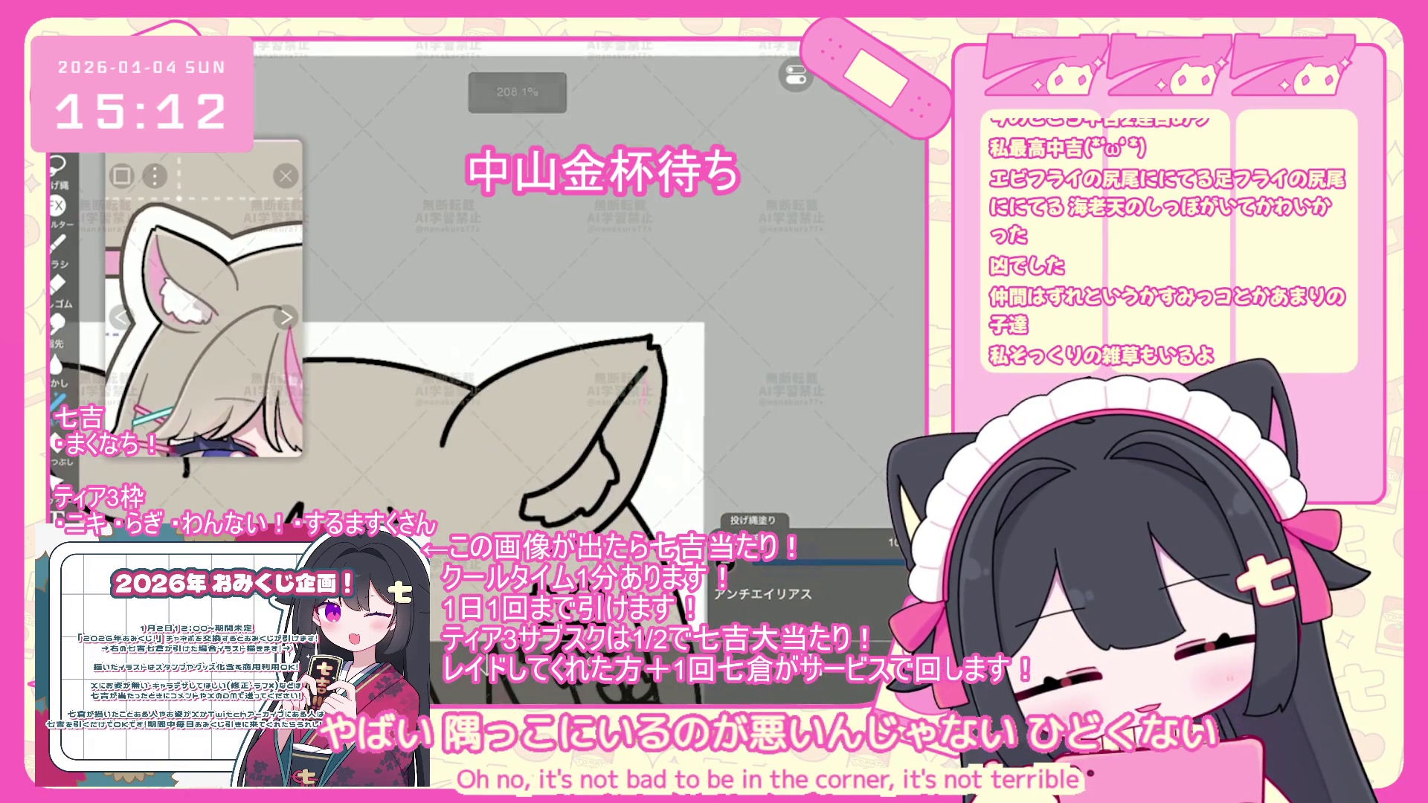
# - Lasso-fill the inner cat ears with pink
pyautogui.moveTo(621, 357); pyautogui.dragTo(532, 514)
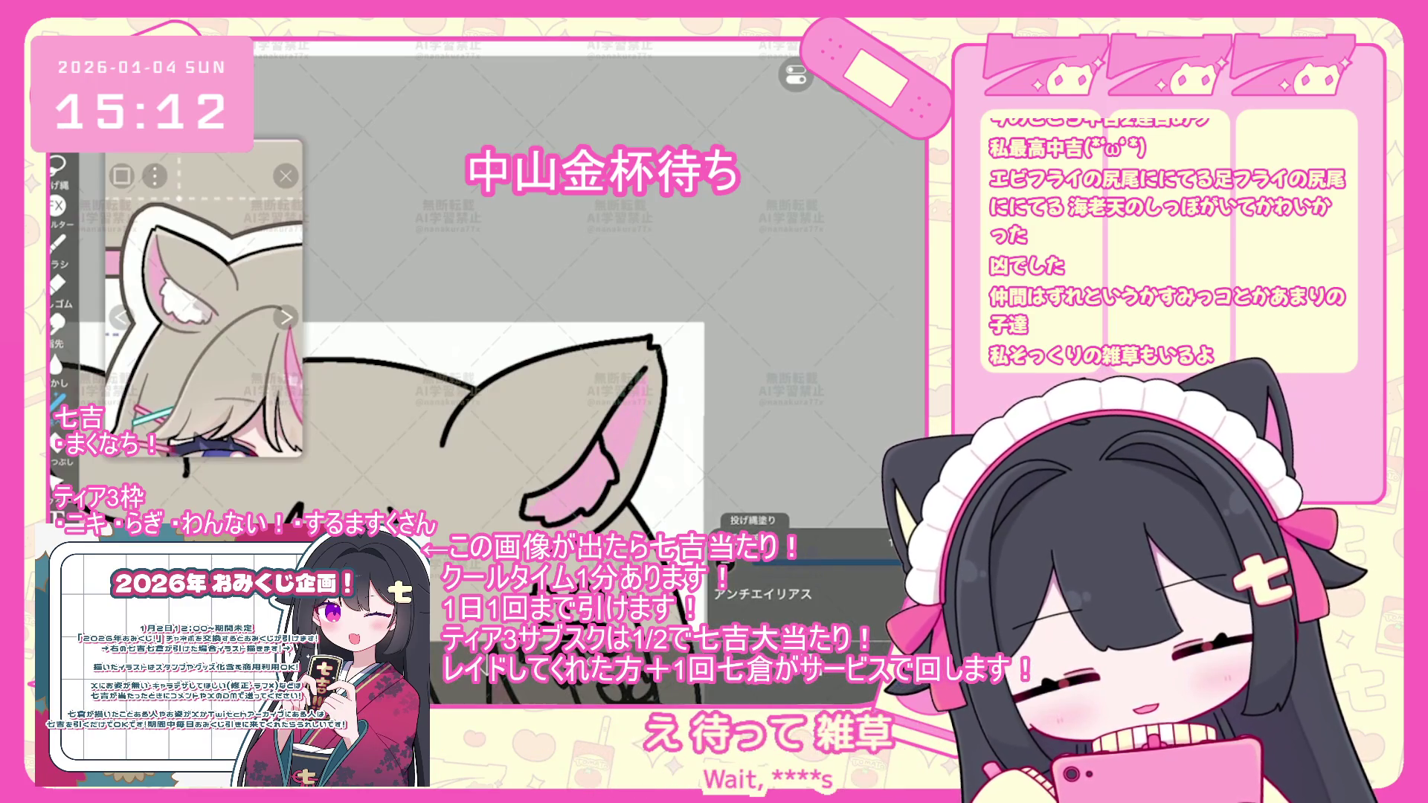
pyautogui.scroll(-1, 506, 416)
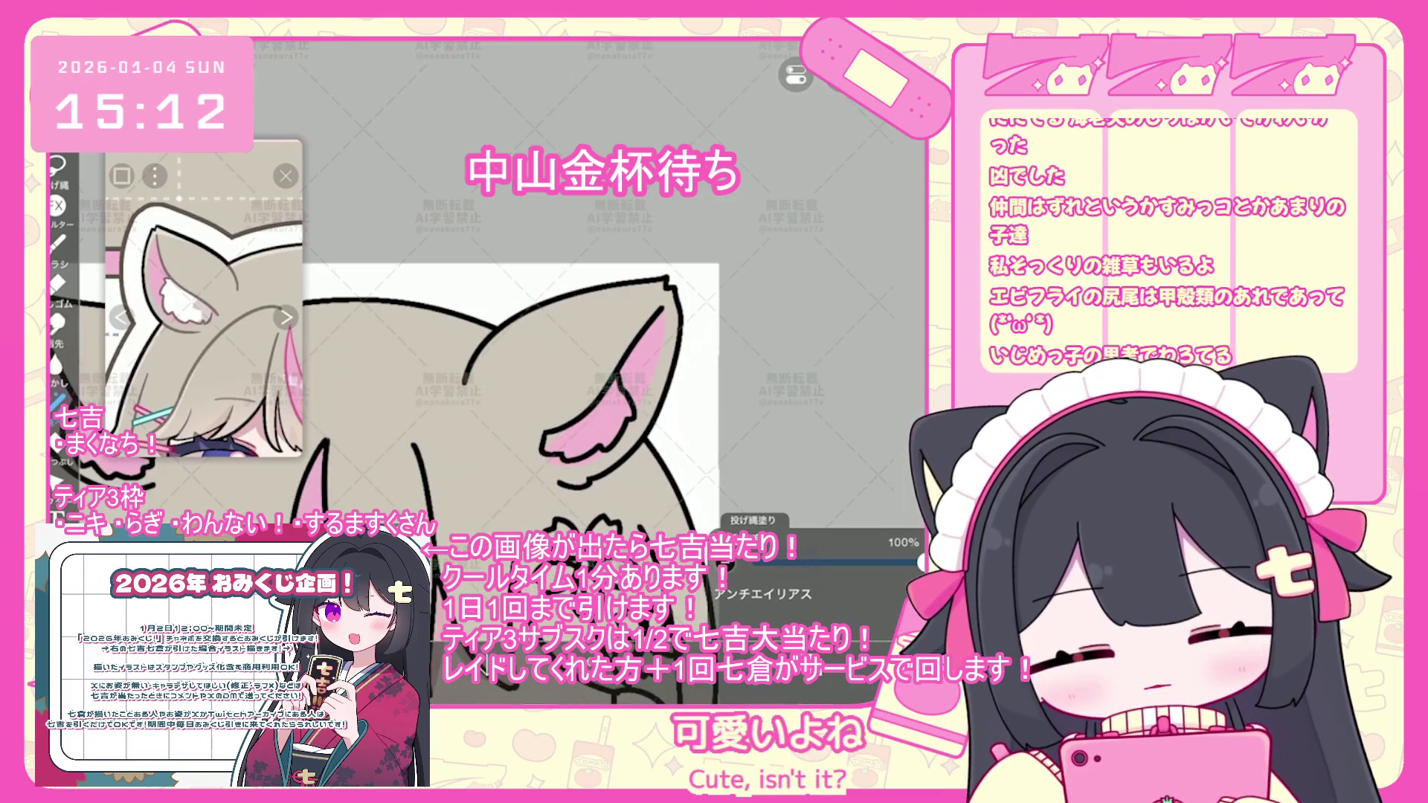
pyautogui.scroll(-3, 520, 416)
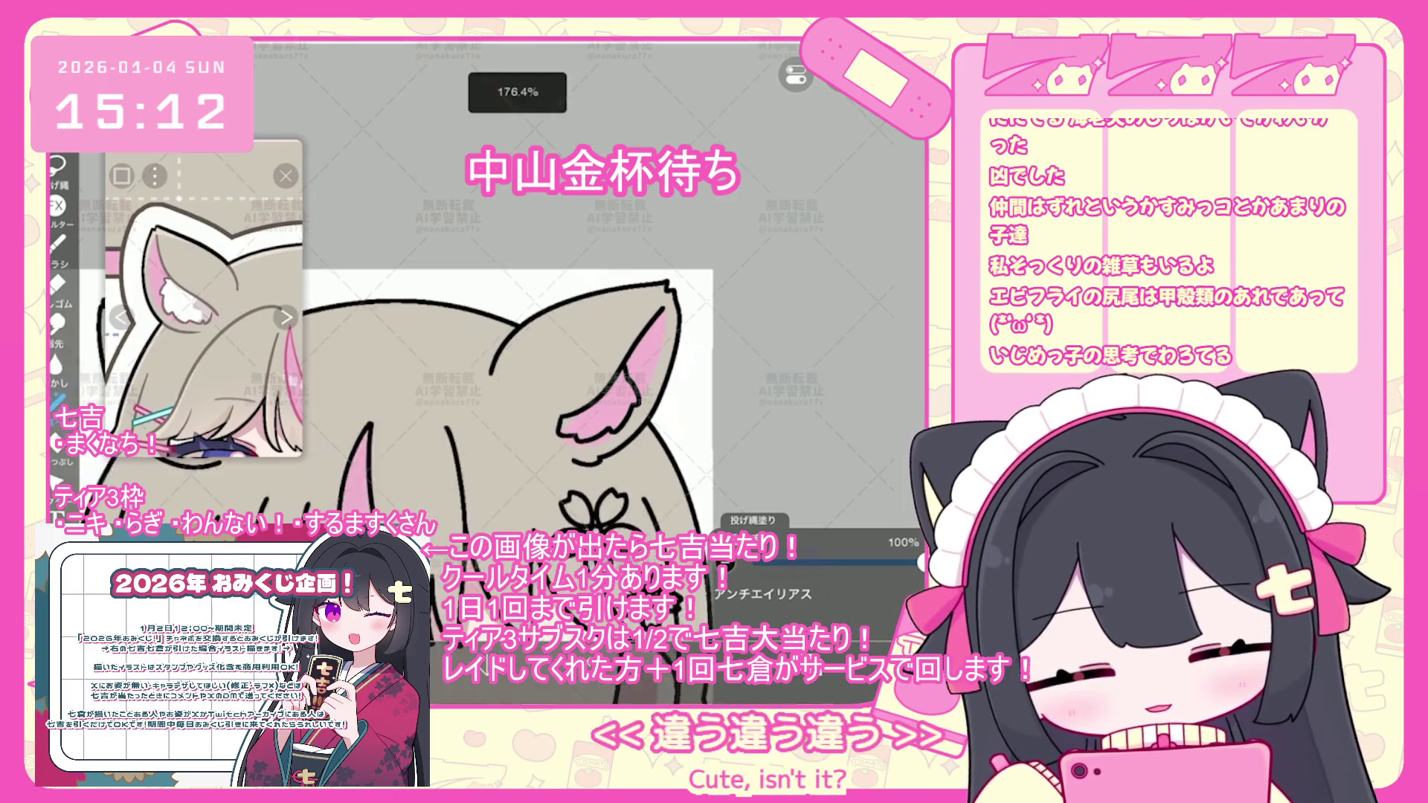
pyautogui.scroll(2, 513, 335)
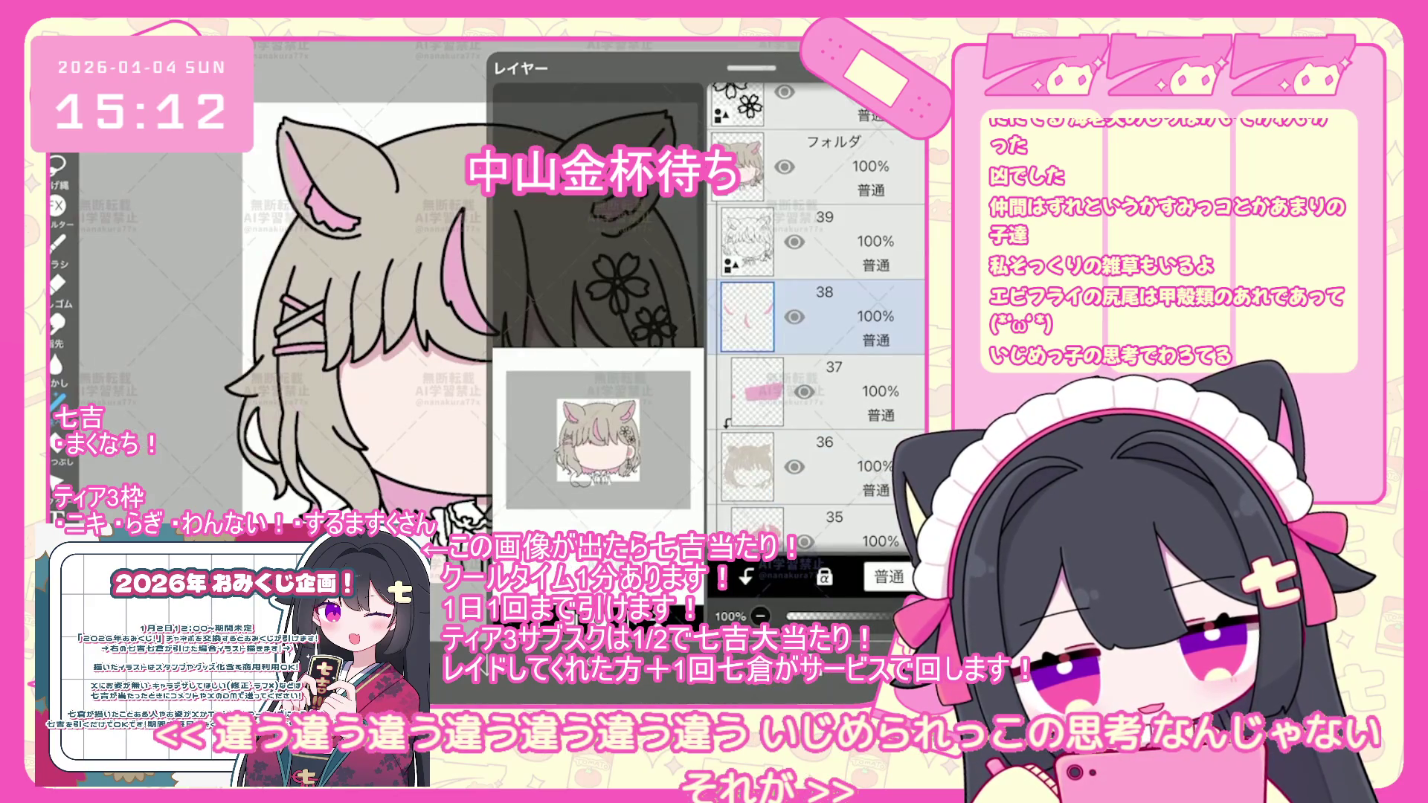
# - Add a new empty layer above layer 37 and select layer 37
pyautogui.click(826, 391)
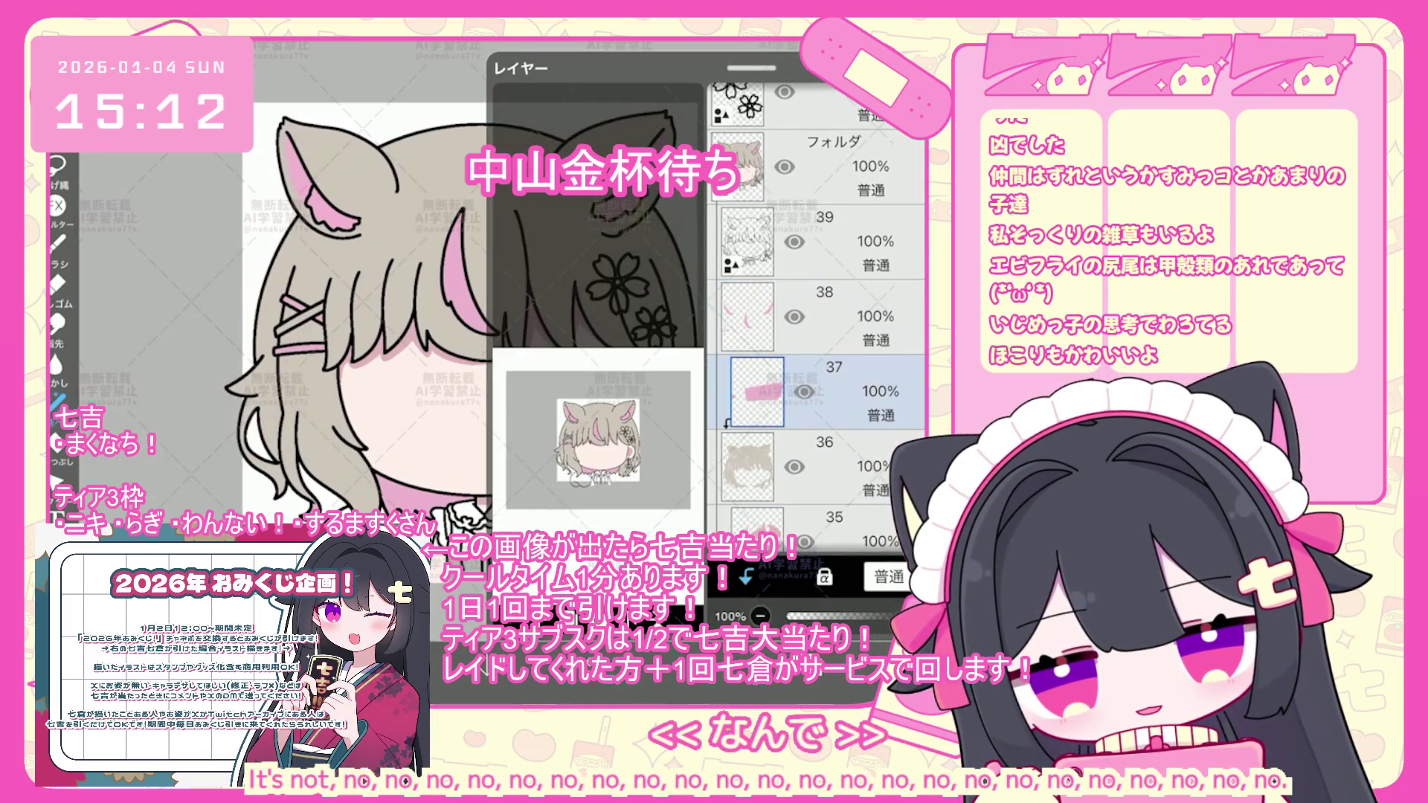
pyautogui.click(818, 316)
pyautogui.click(818, 466)
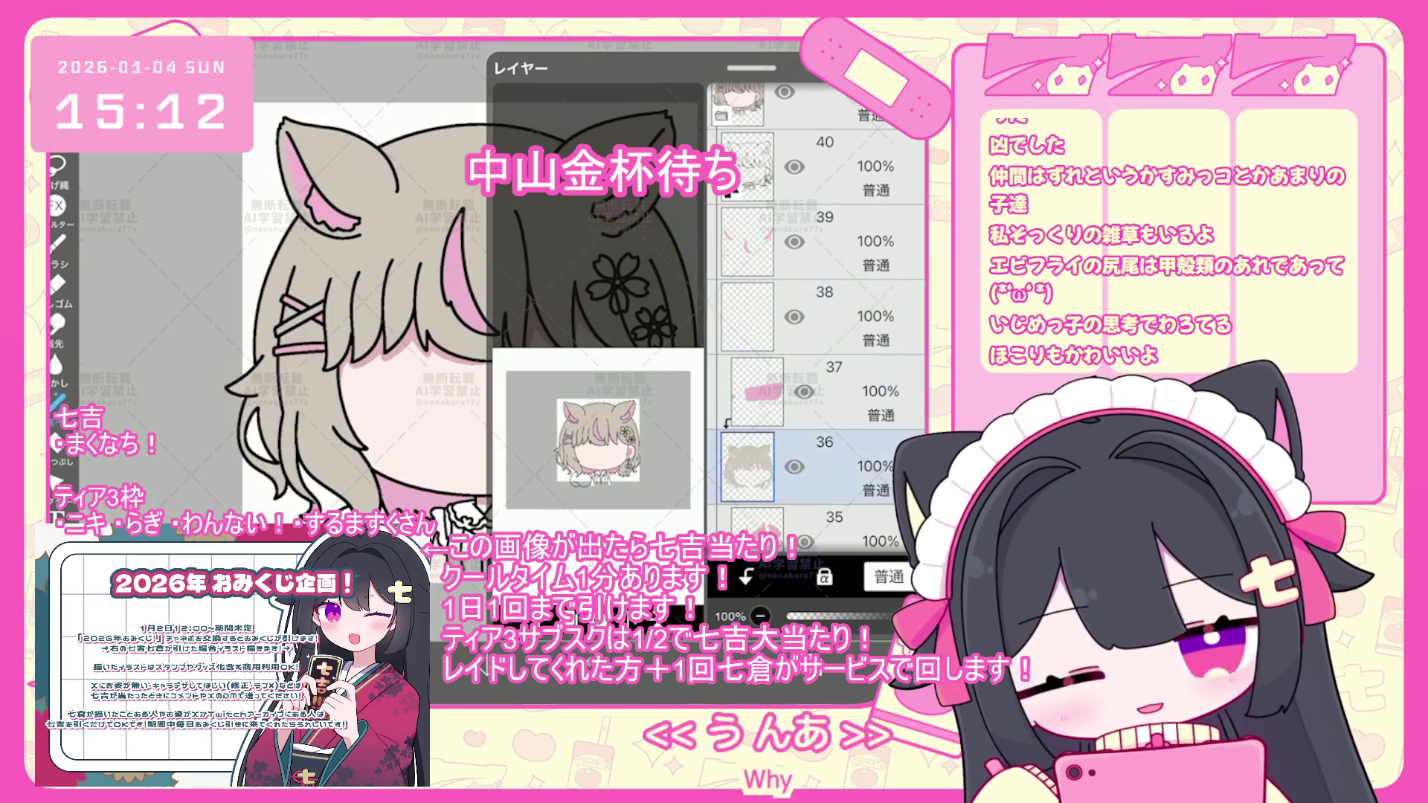
pyautogui.scroll(5, 484, 297)
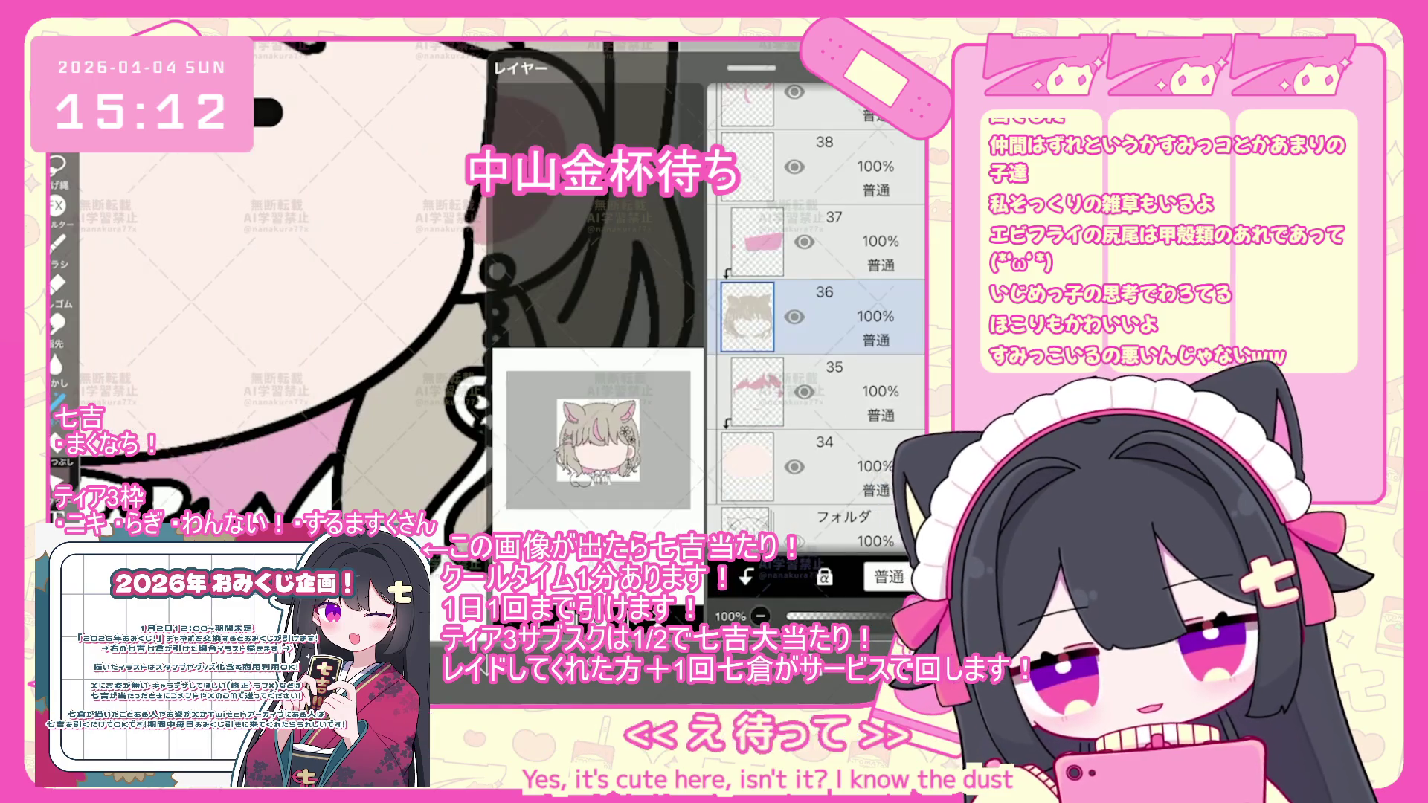
pyautogui.click(818, 244)
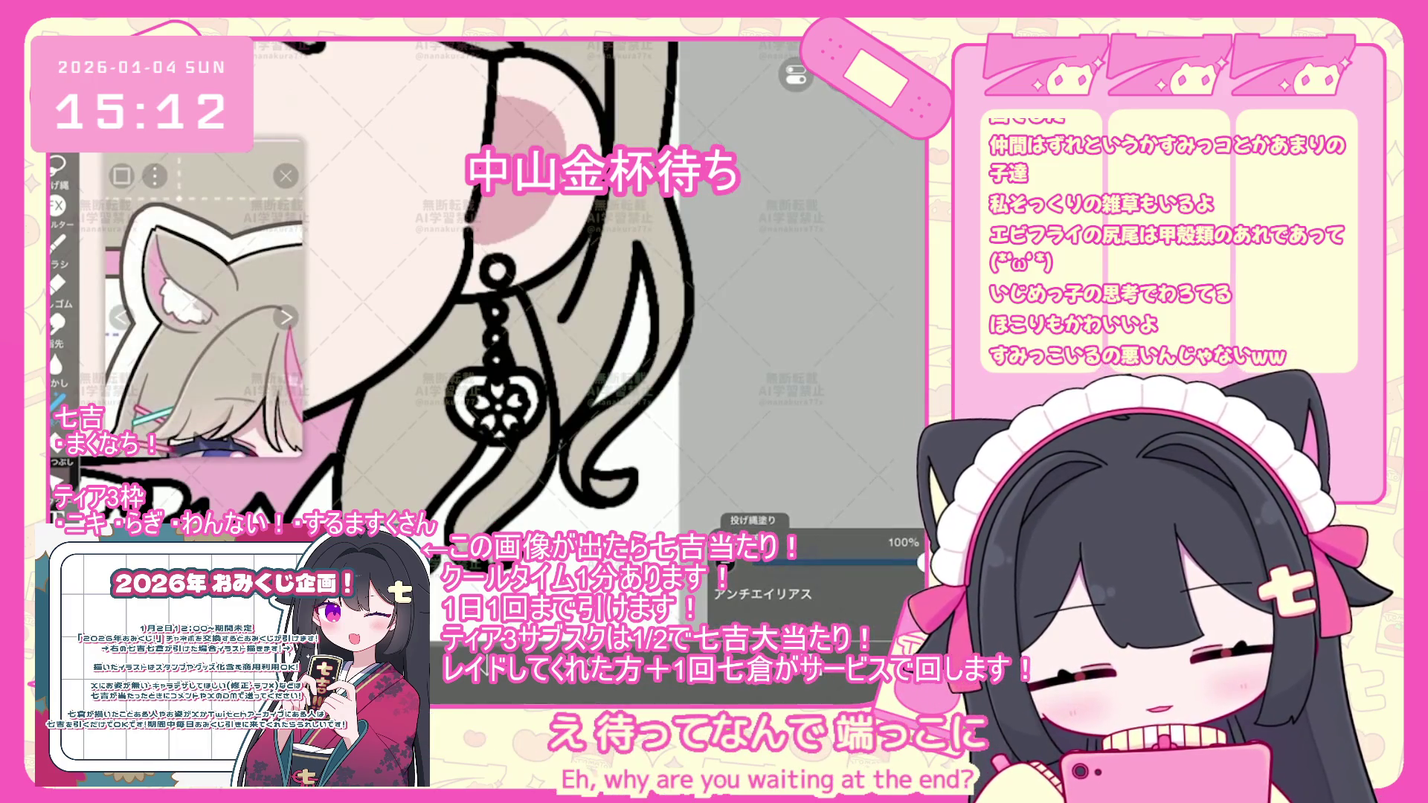
# - Set the drawing colour to black (#000000)
pyautogui.scroll(-3, 205, 298)
pyautogui.scroll(2, 204, 313)
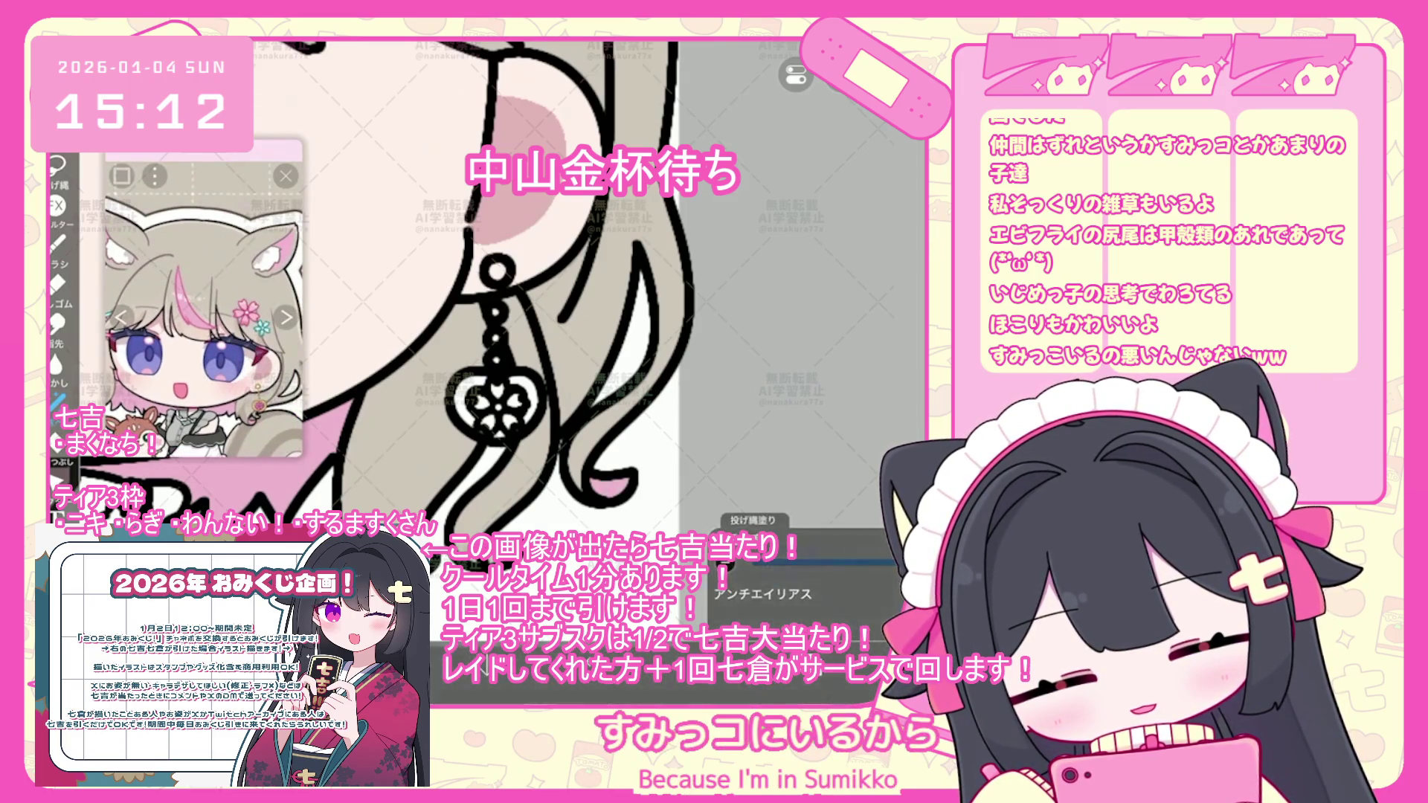
pyautogui.scroll(-3, 506, 297)
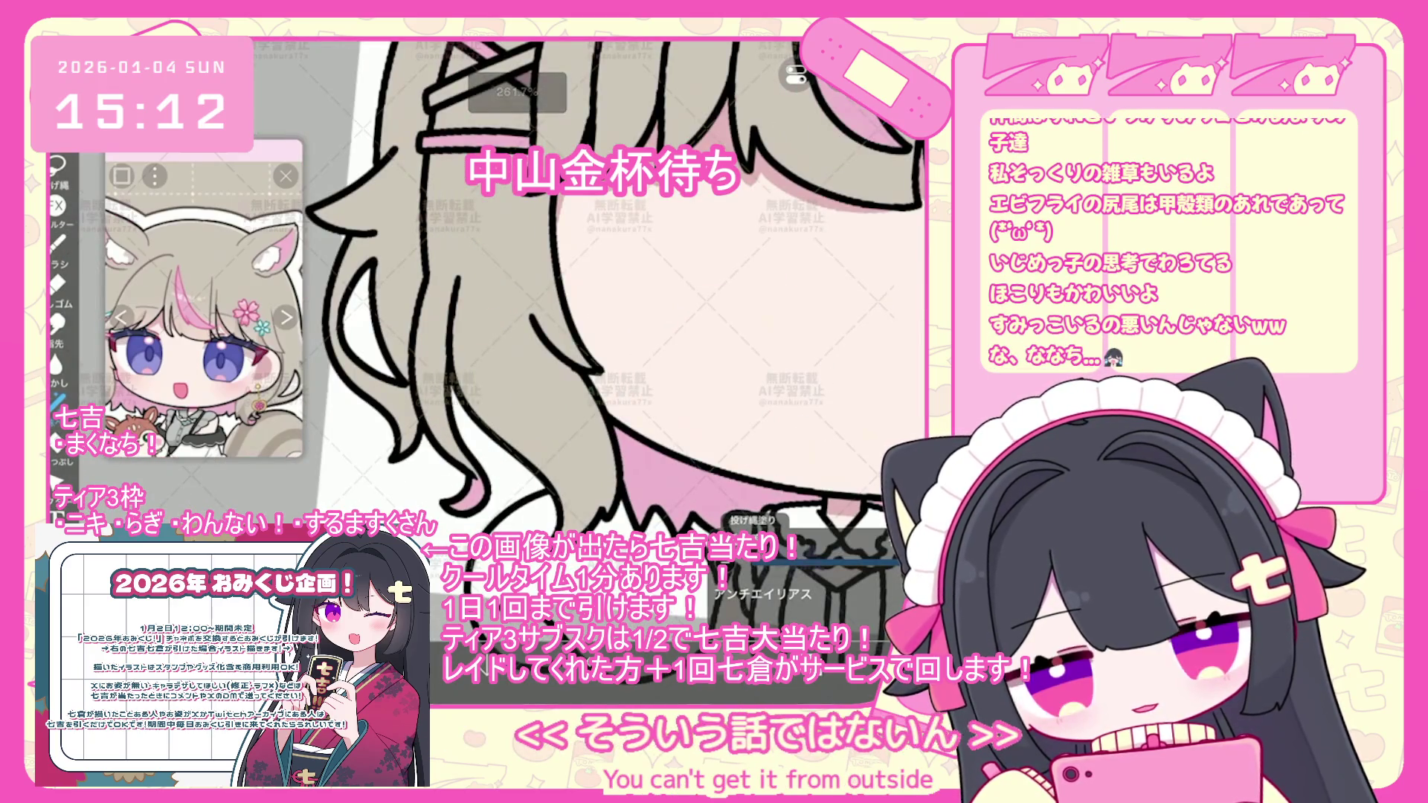
pyautogui.scroll(-2, 595, 297)
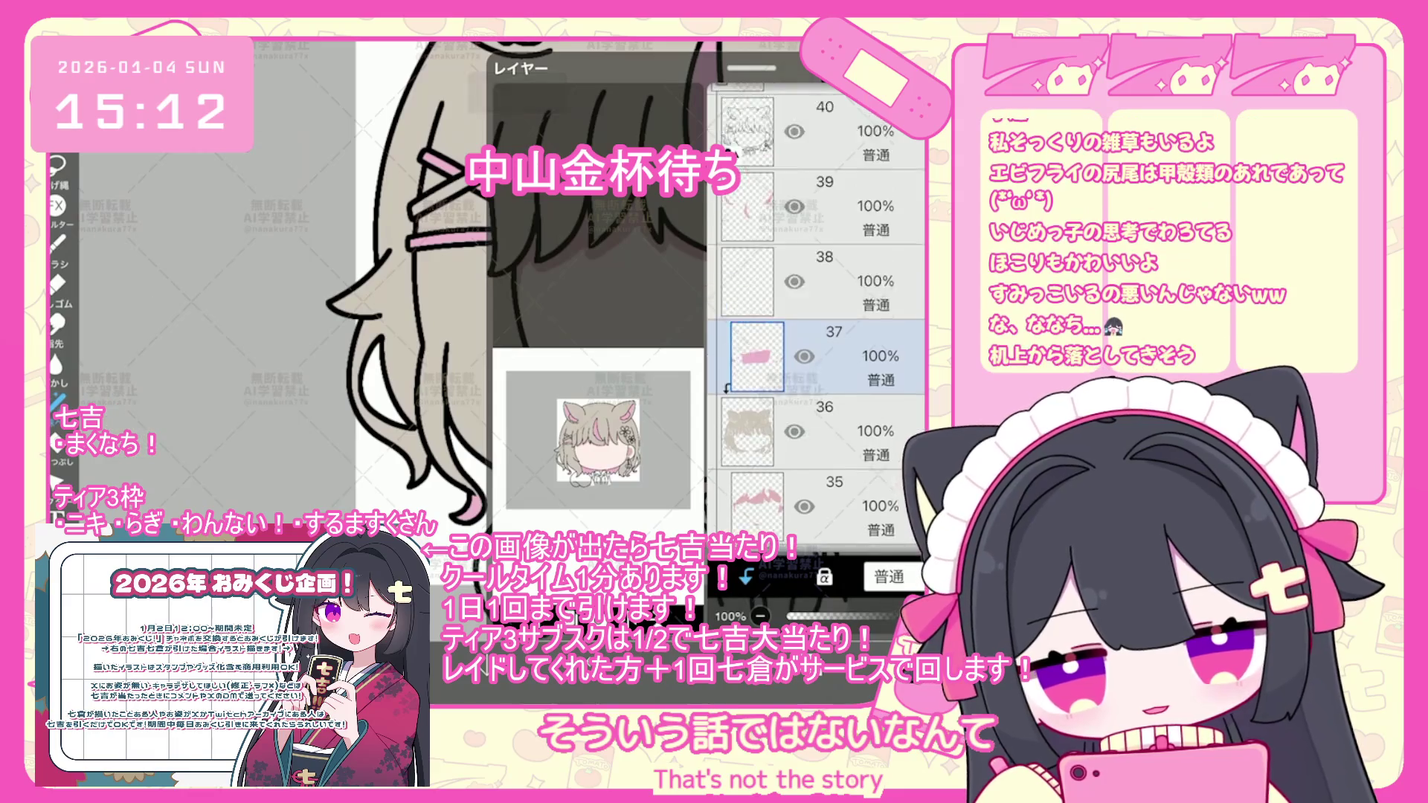
pyautogui.scroll(2, 817, 334)
pyautogui.click(521, 349)
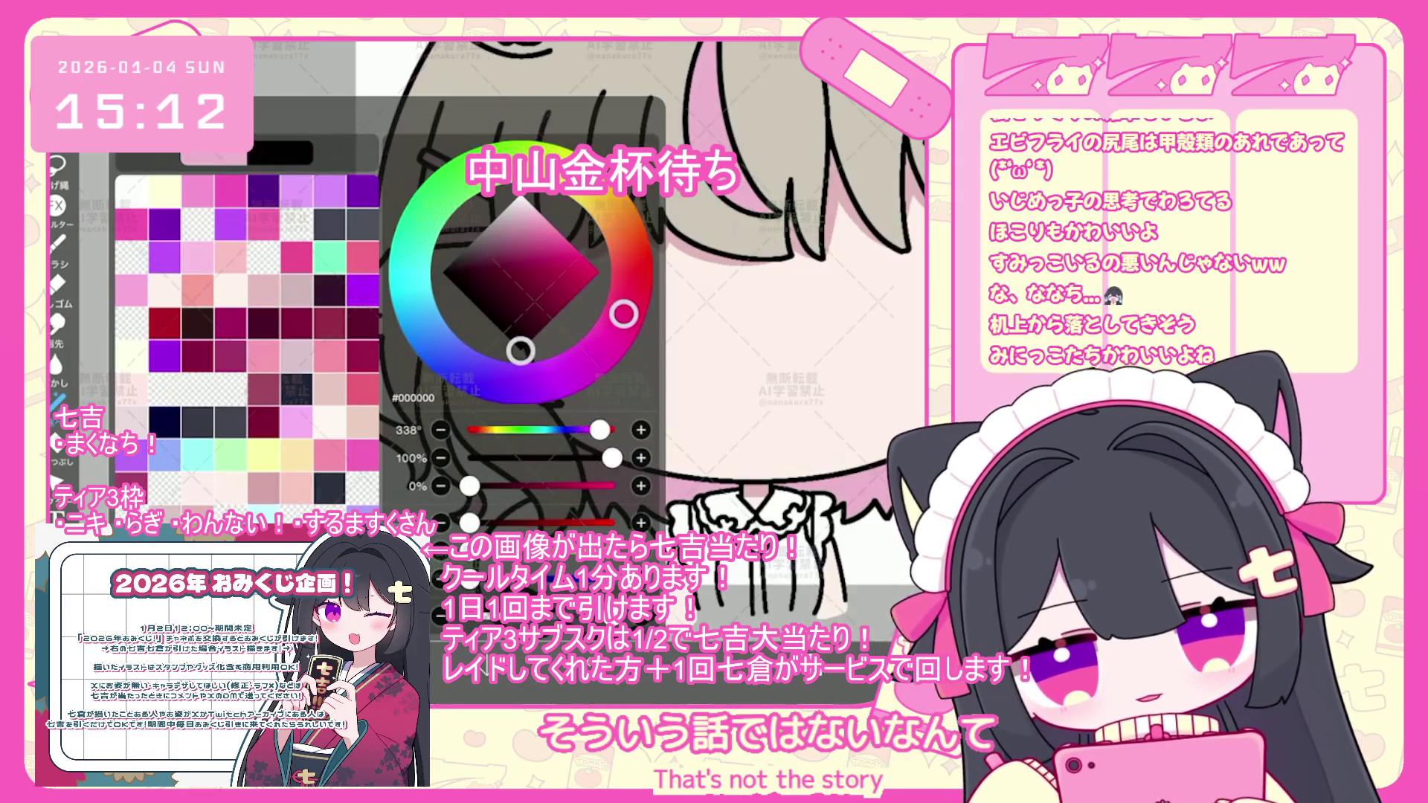
# - Undo the three stray brush shapes
pyautogui.scroll(3, 595, 335)
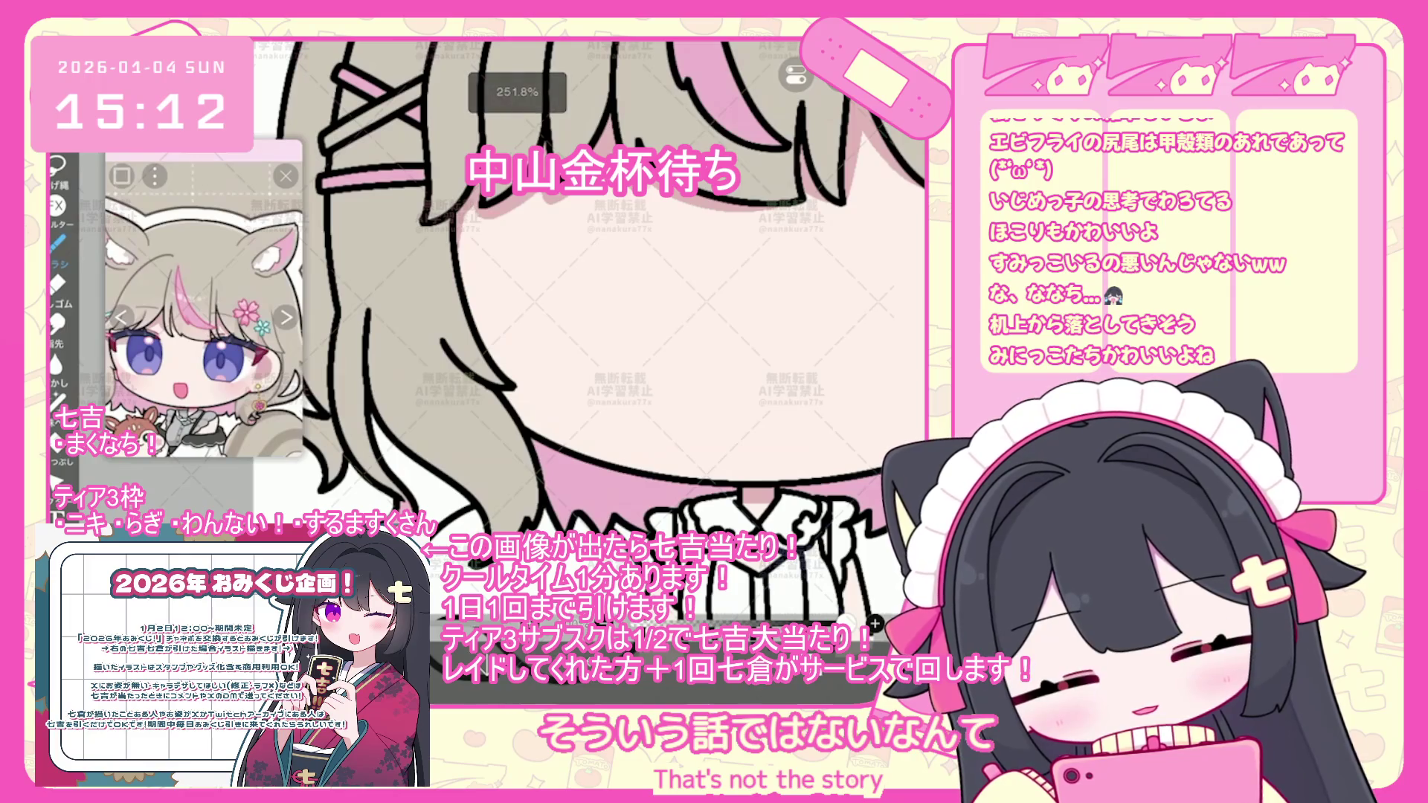
pyautogui.hotkey('ctrl', 'z')
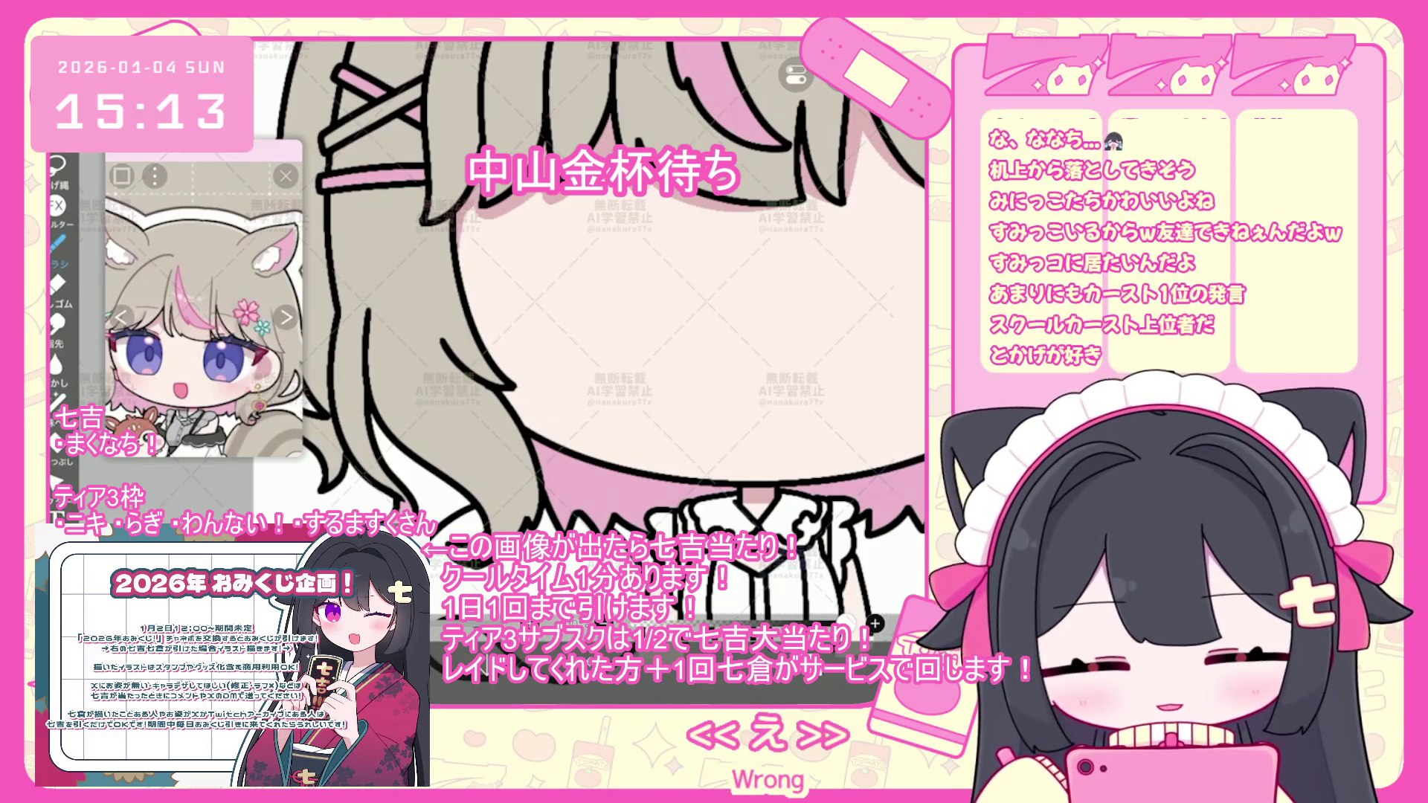
pyautogui.hotkey('ctrl', 'z')
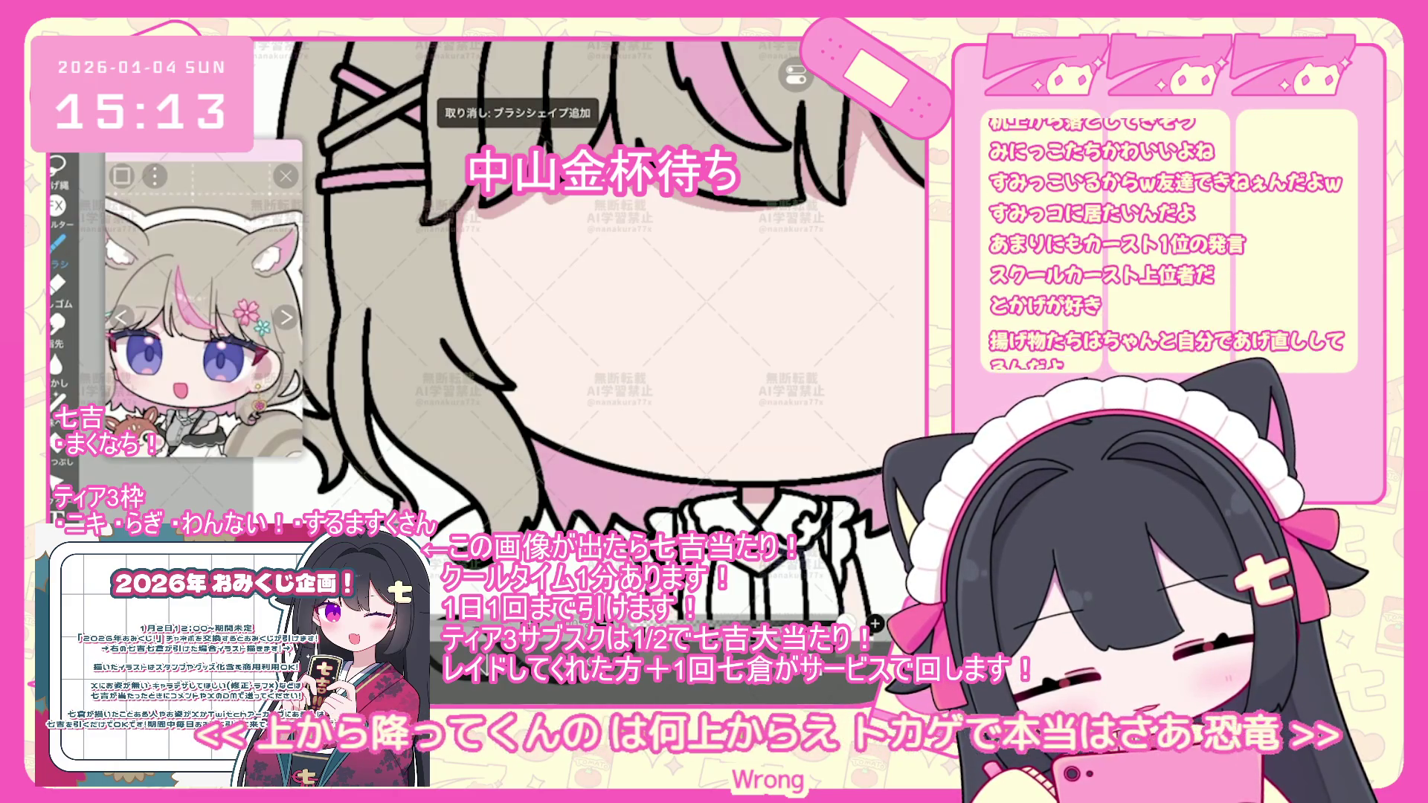
pyautogui.hotkey('ctrl', 'z')
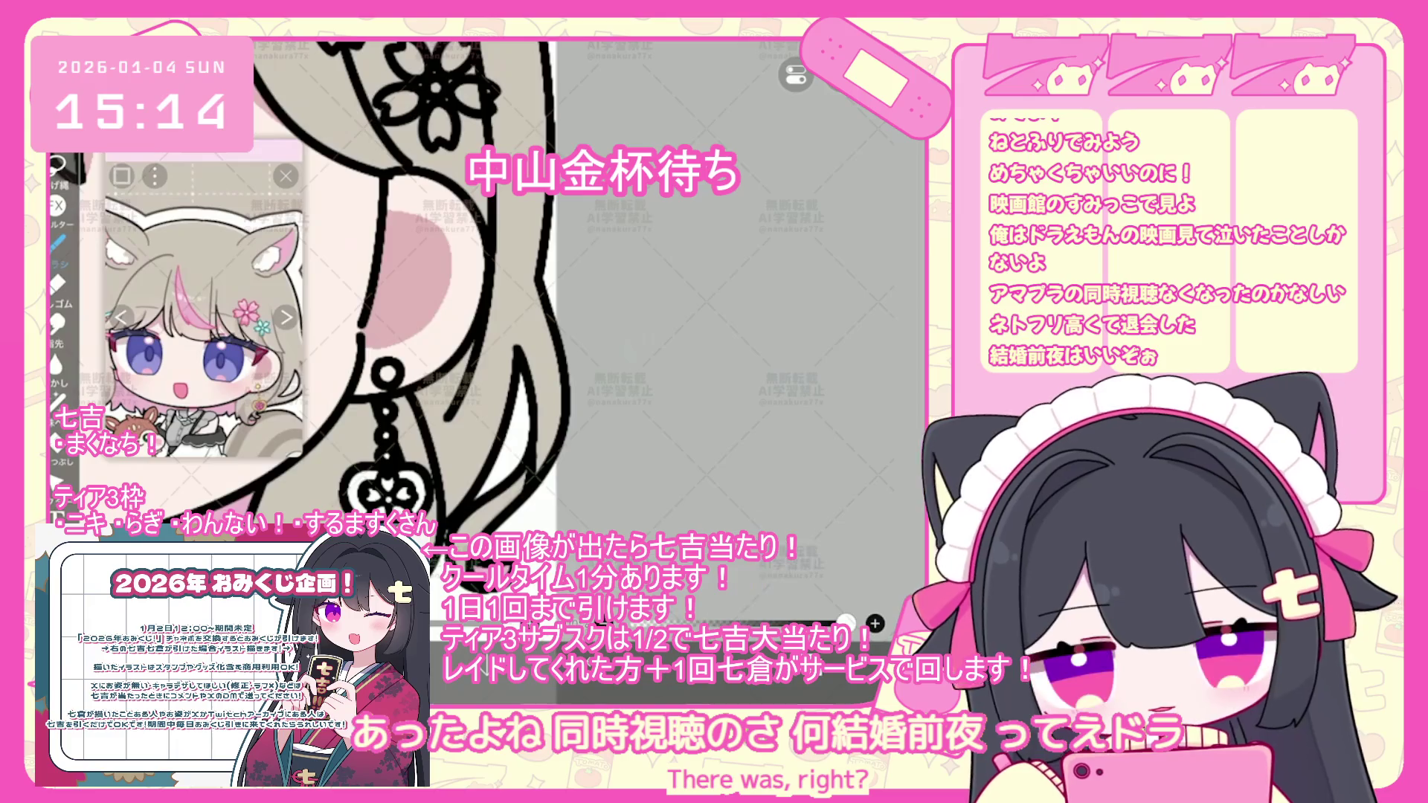
# - Check the layer list twice, then switch to the Lasso Fill tool
pyautogui.scroll(-5, 357, 297)
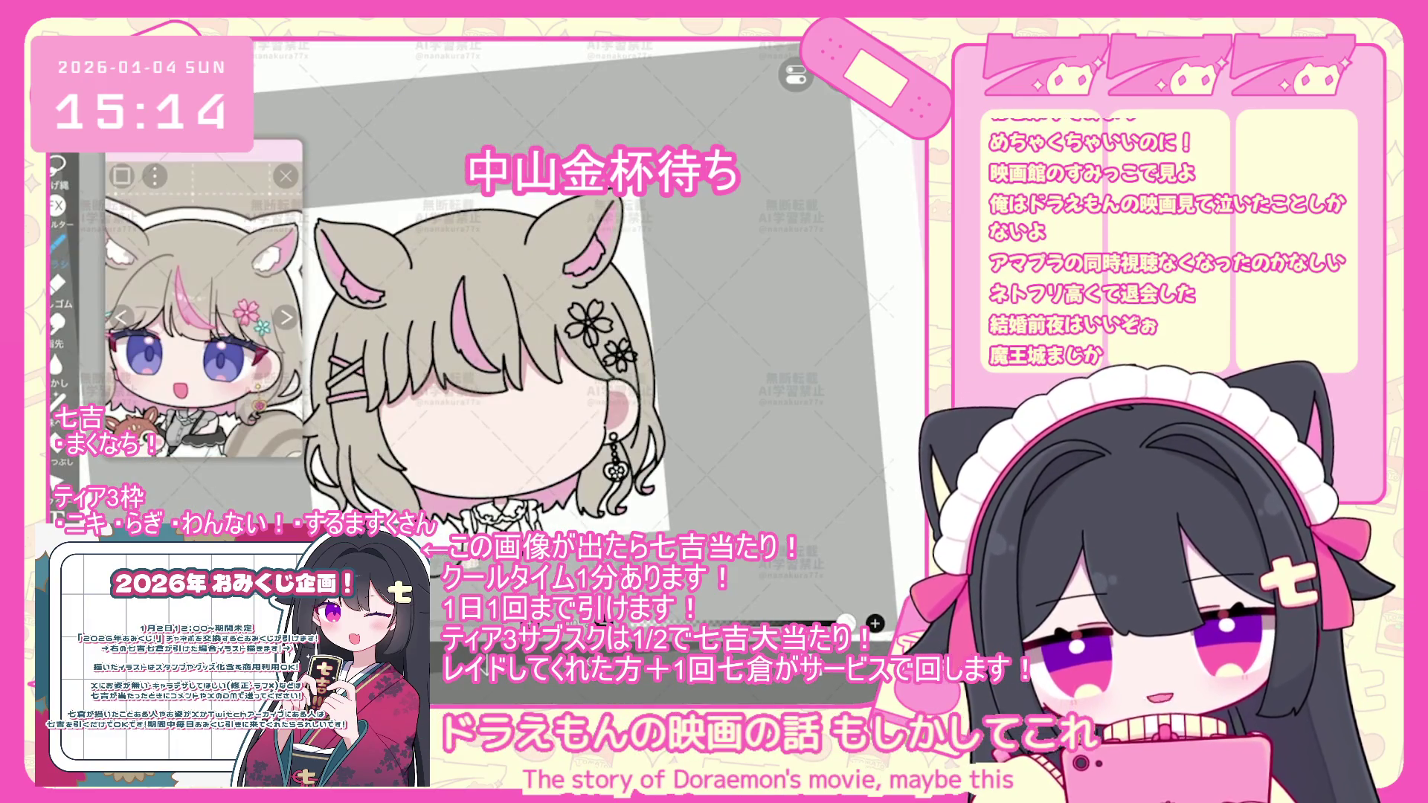
pyautogui.click(846, 621)
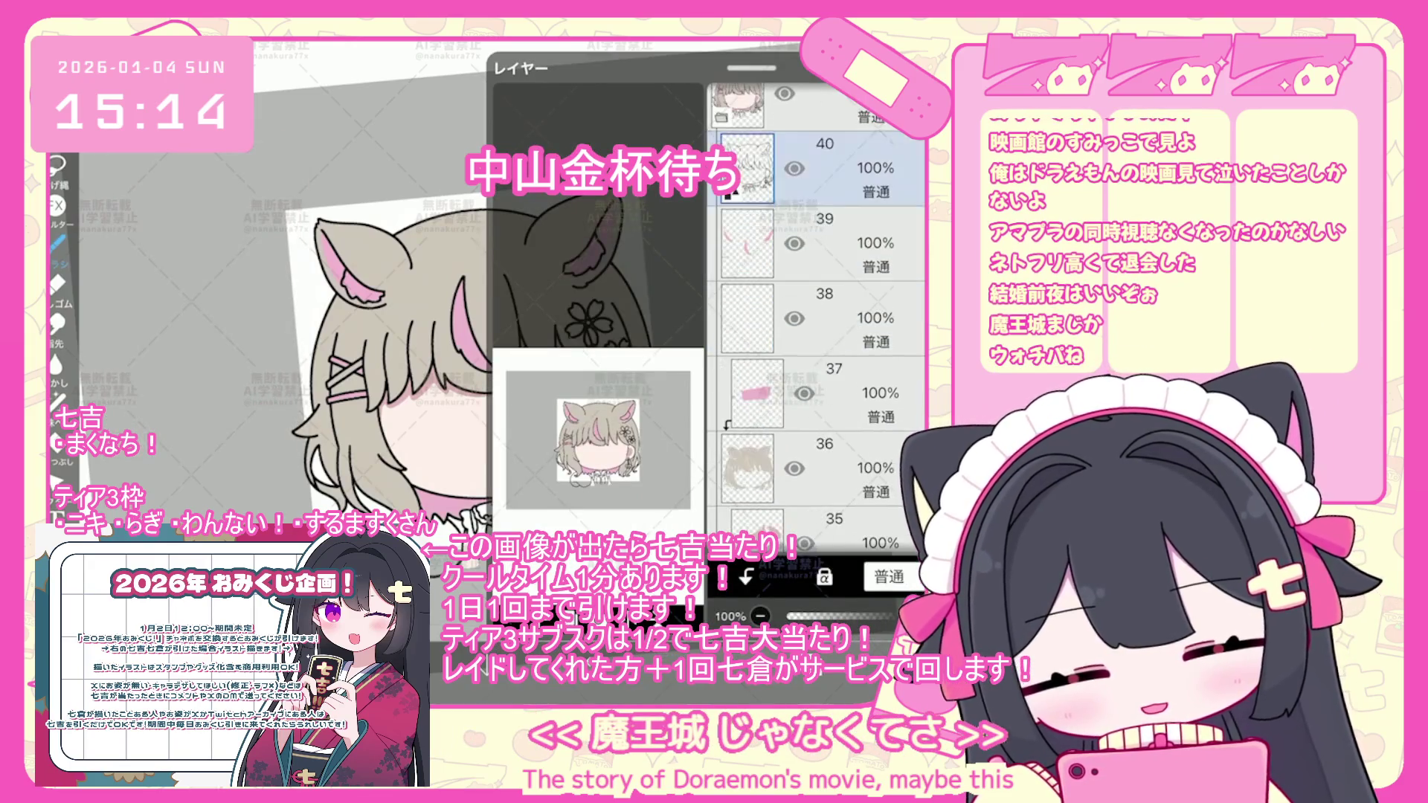
pyautogui.click(846, 621)
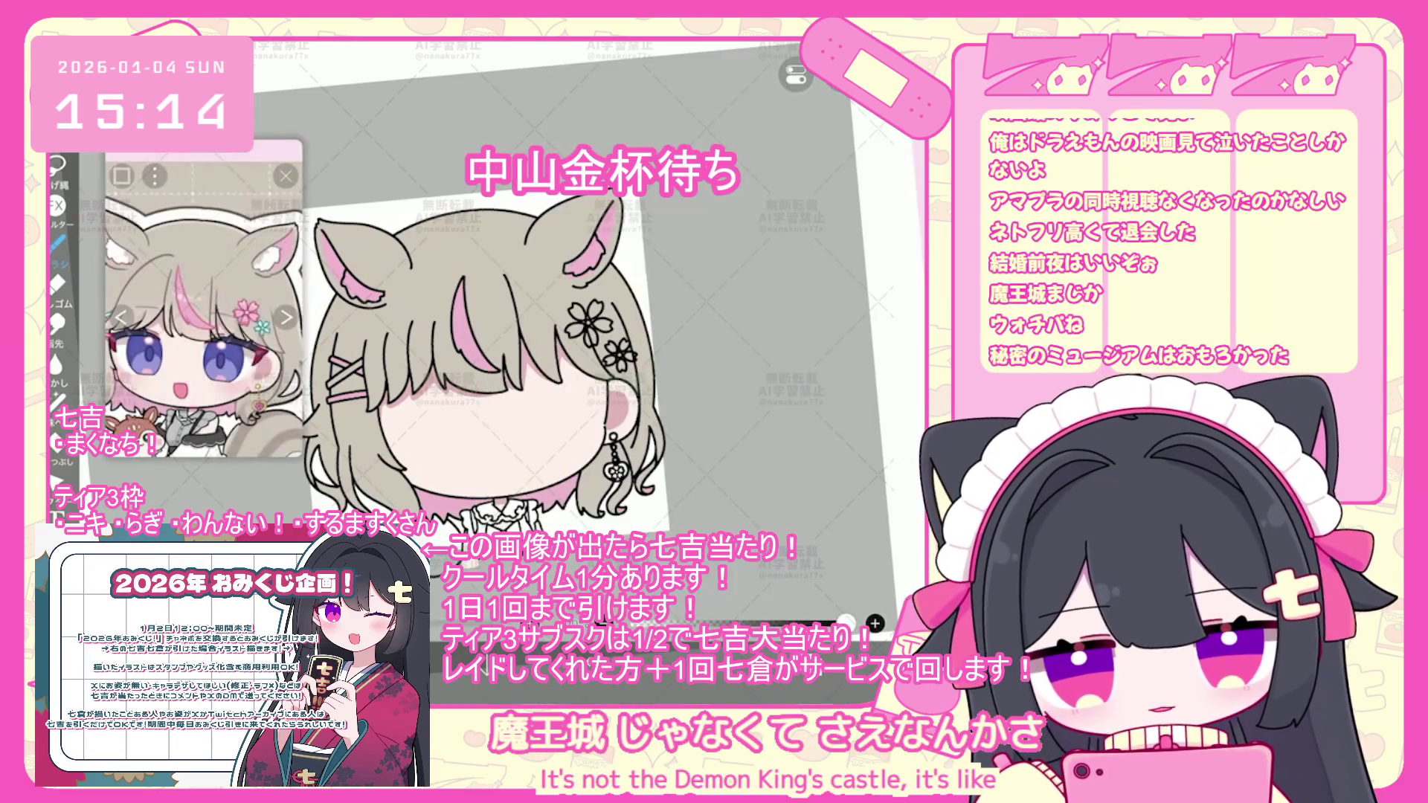
pyautogui.scroll(5, 476, 372)
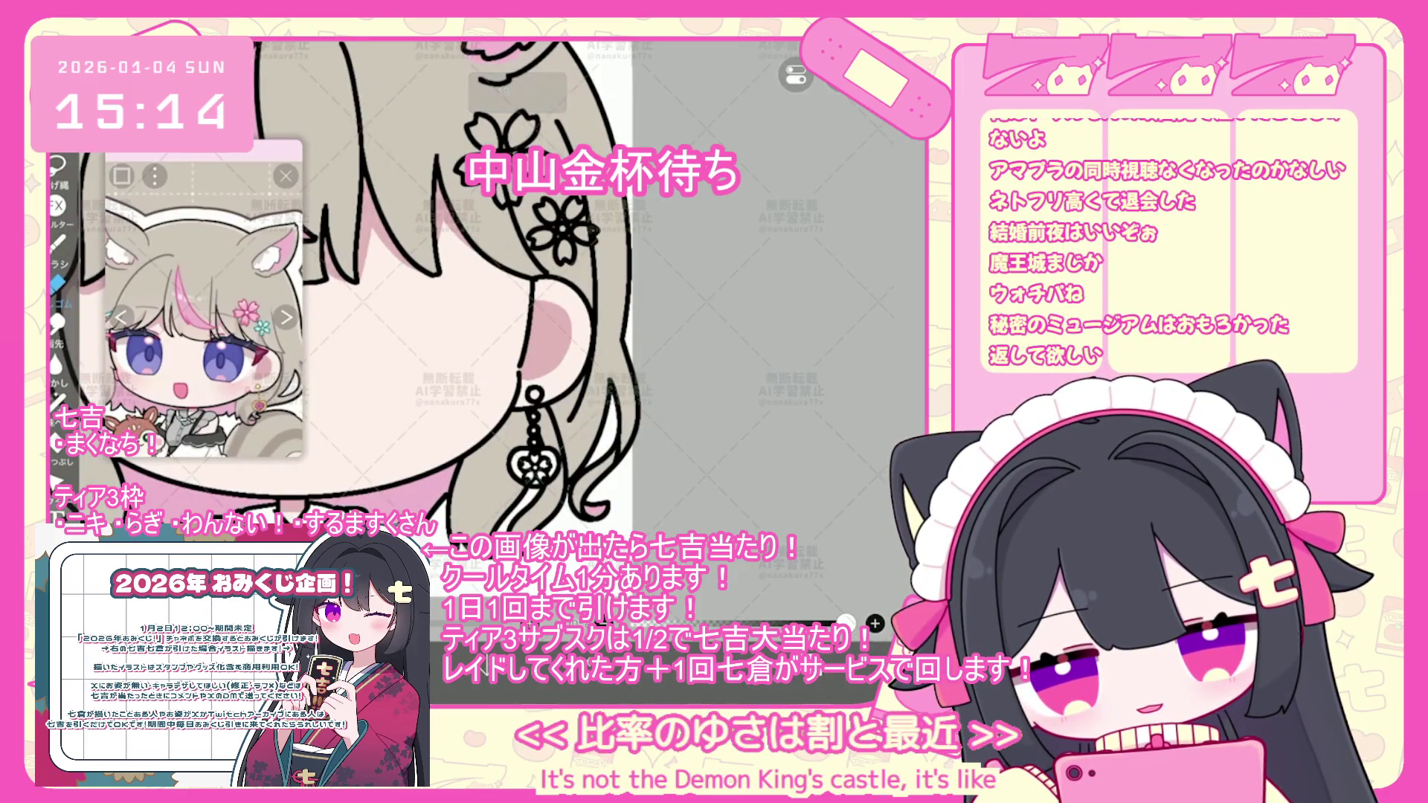
pyautogui.click(846, 621)
pyautogui.click(846, 621)
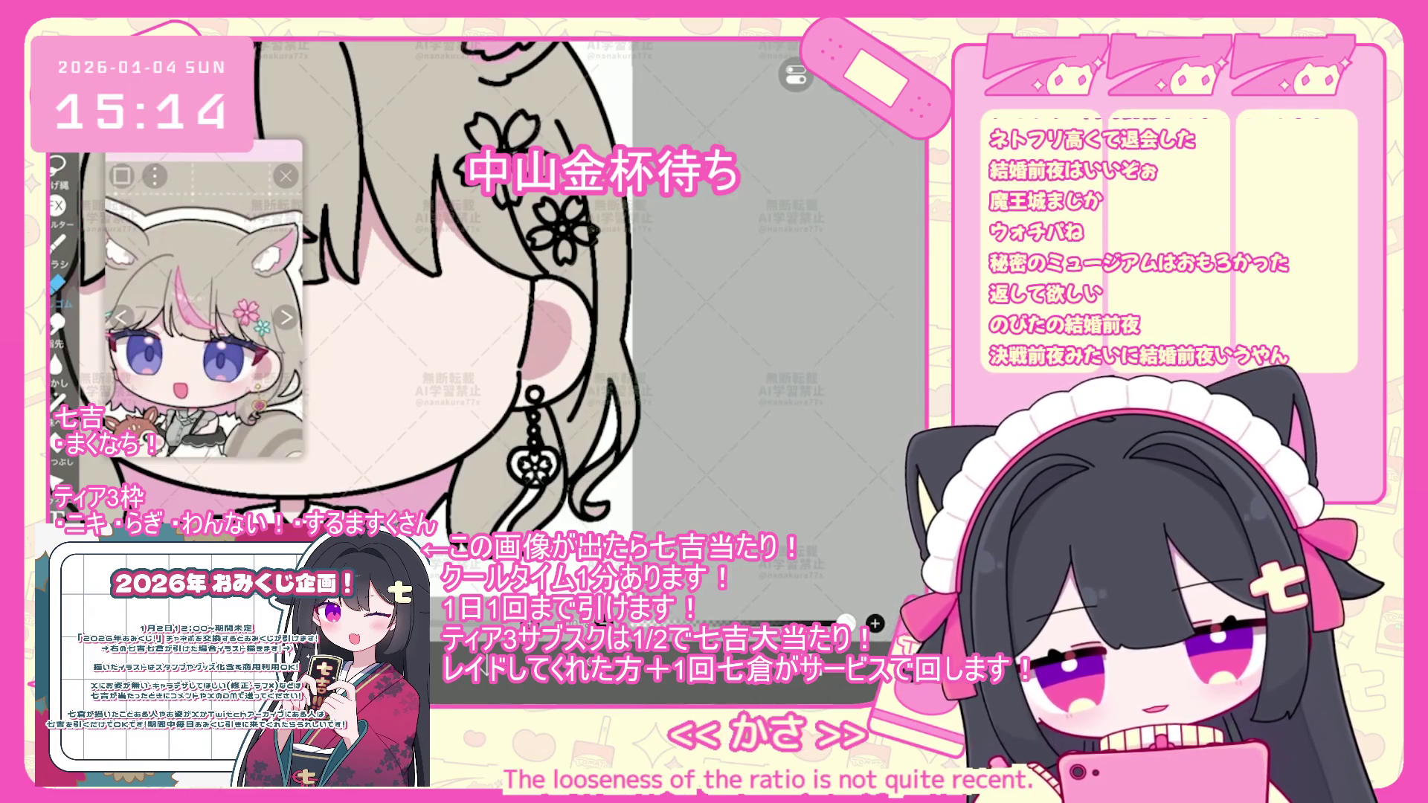
pyautogui.click(57, 402)
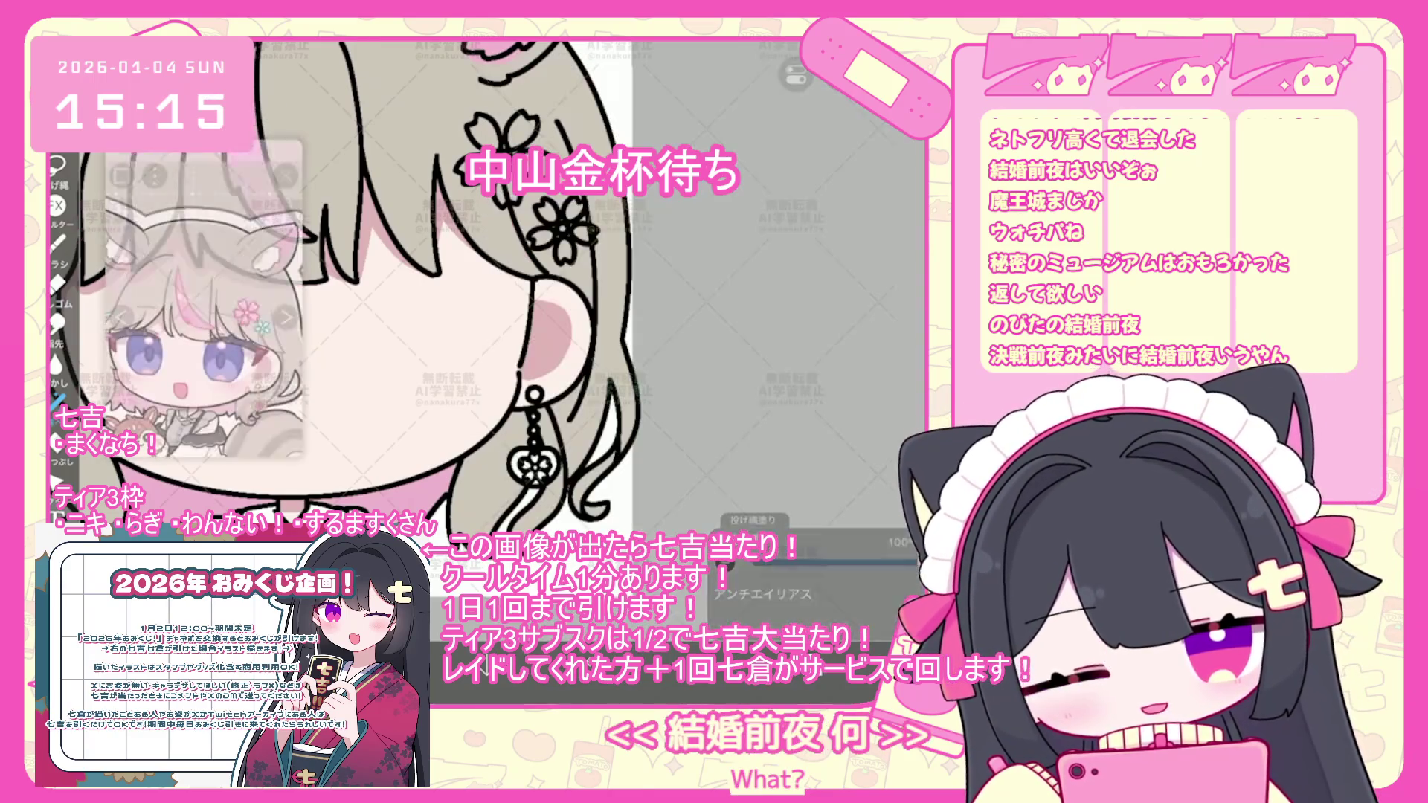
# - Lasso-fill the hair tip beneath the earring pink, then undo the misplaced fill
pyautogui.scroll(3, 484, 297)
pyautogui.moveTo(554, 420); pyautogui.dragTo(547, 521)
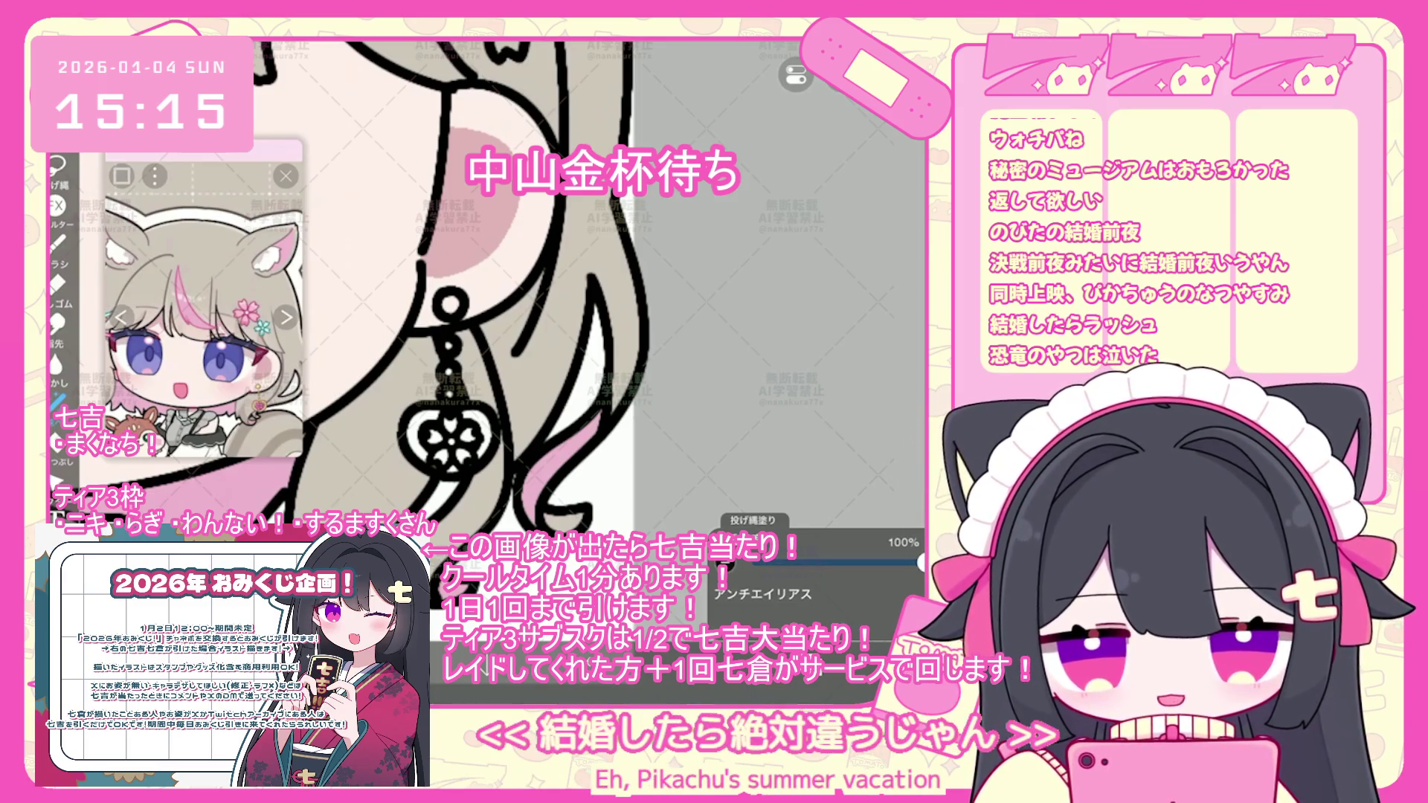
pyautogui.scroll(-3, 491, 297)
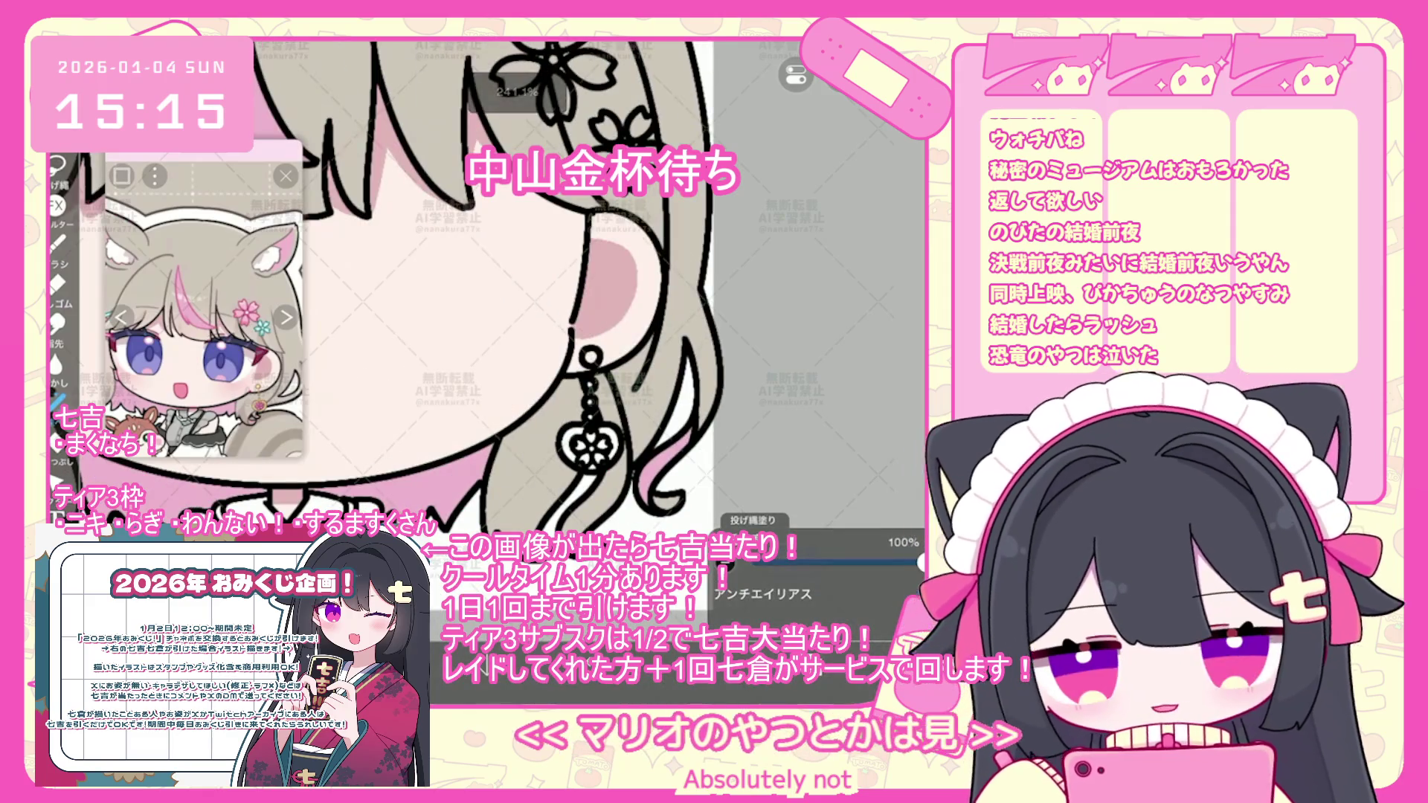
pyautogui.hotkey('ctrl', 'z')
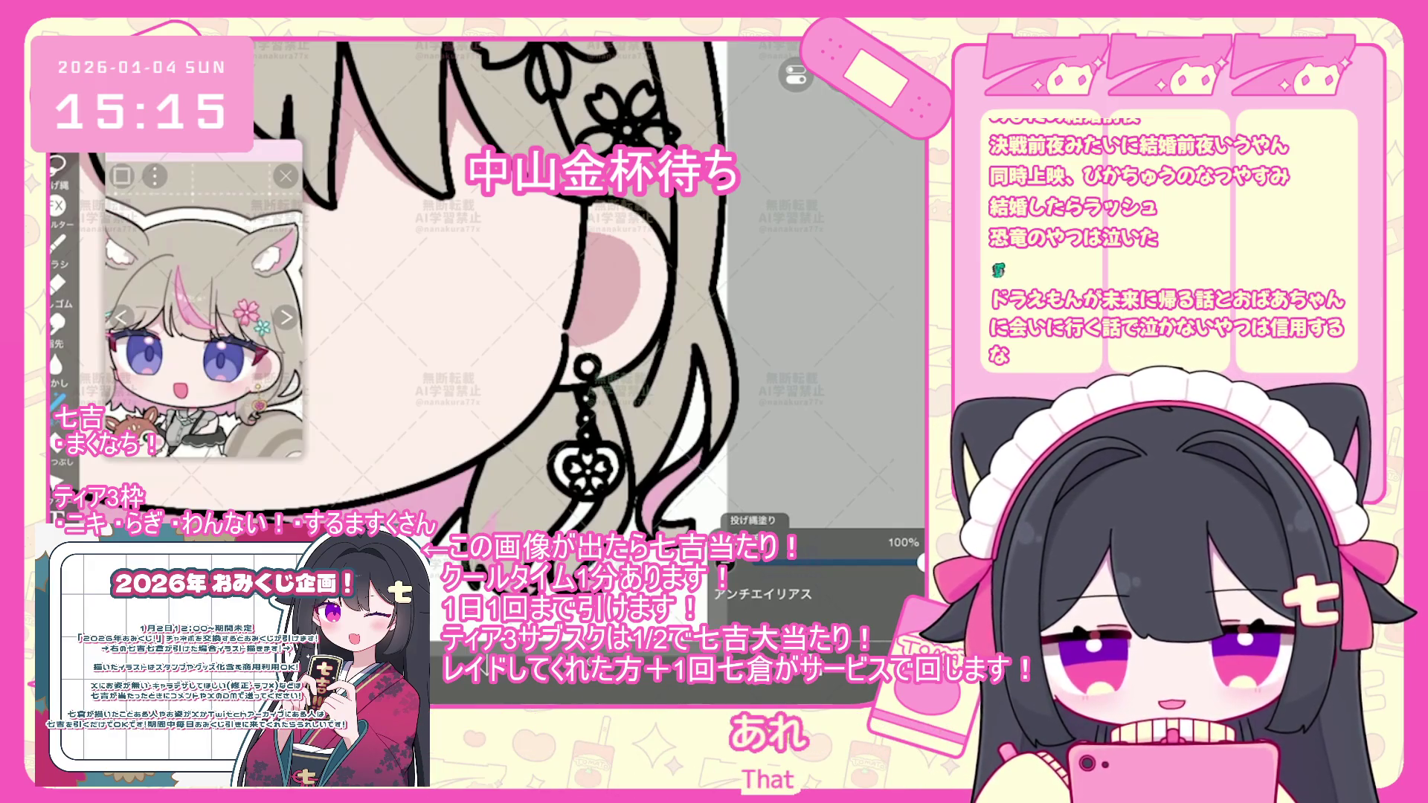
pyautogui.scroll(-5, 543, 297)
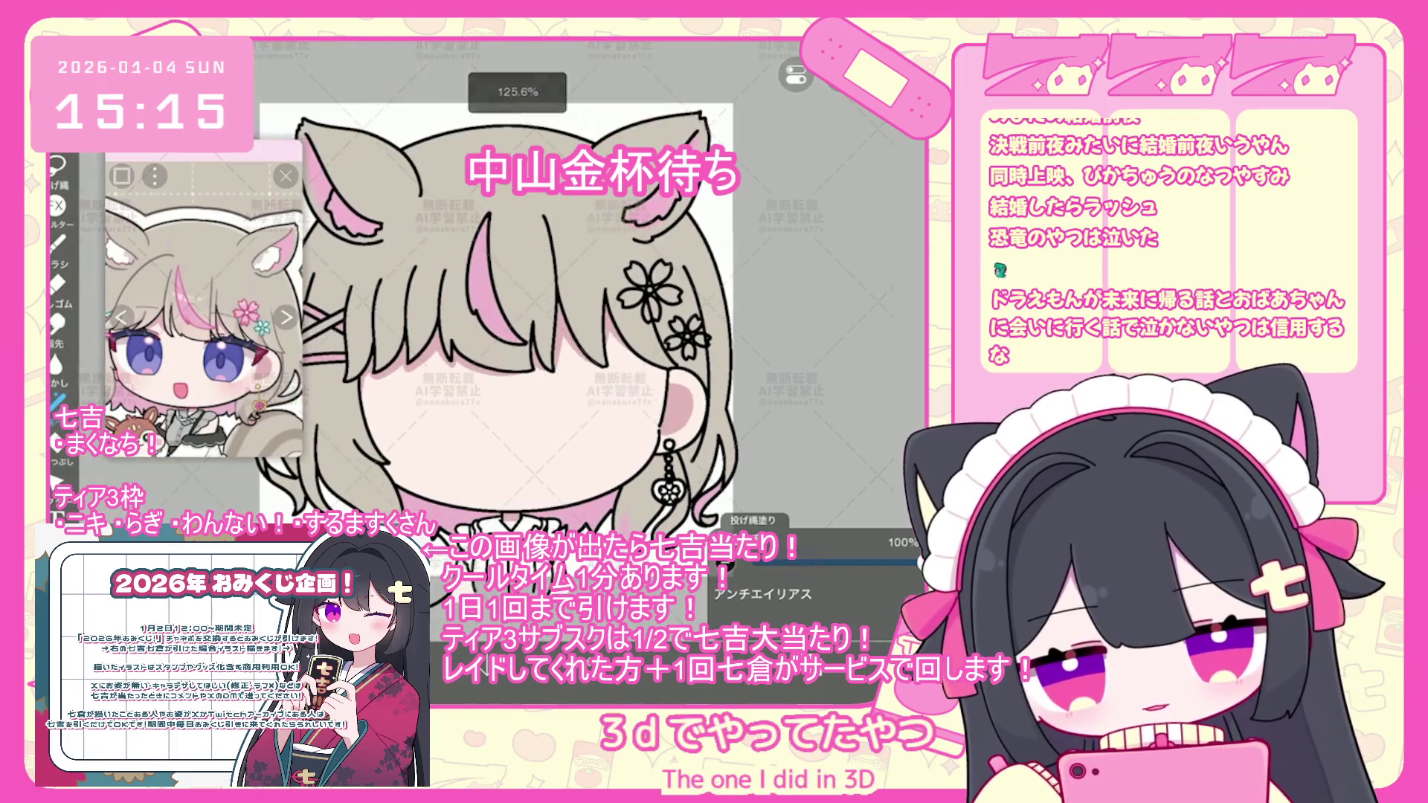
# - Undo the three recent lasso fills around the ear and earring
pyautogui.scroll(5, 353, 472)
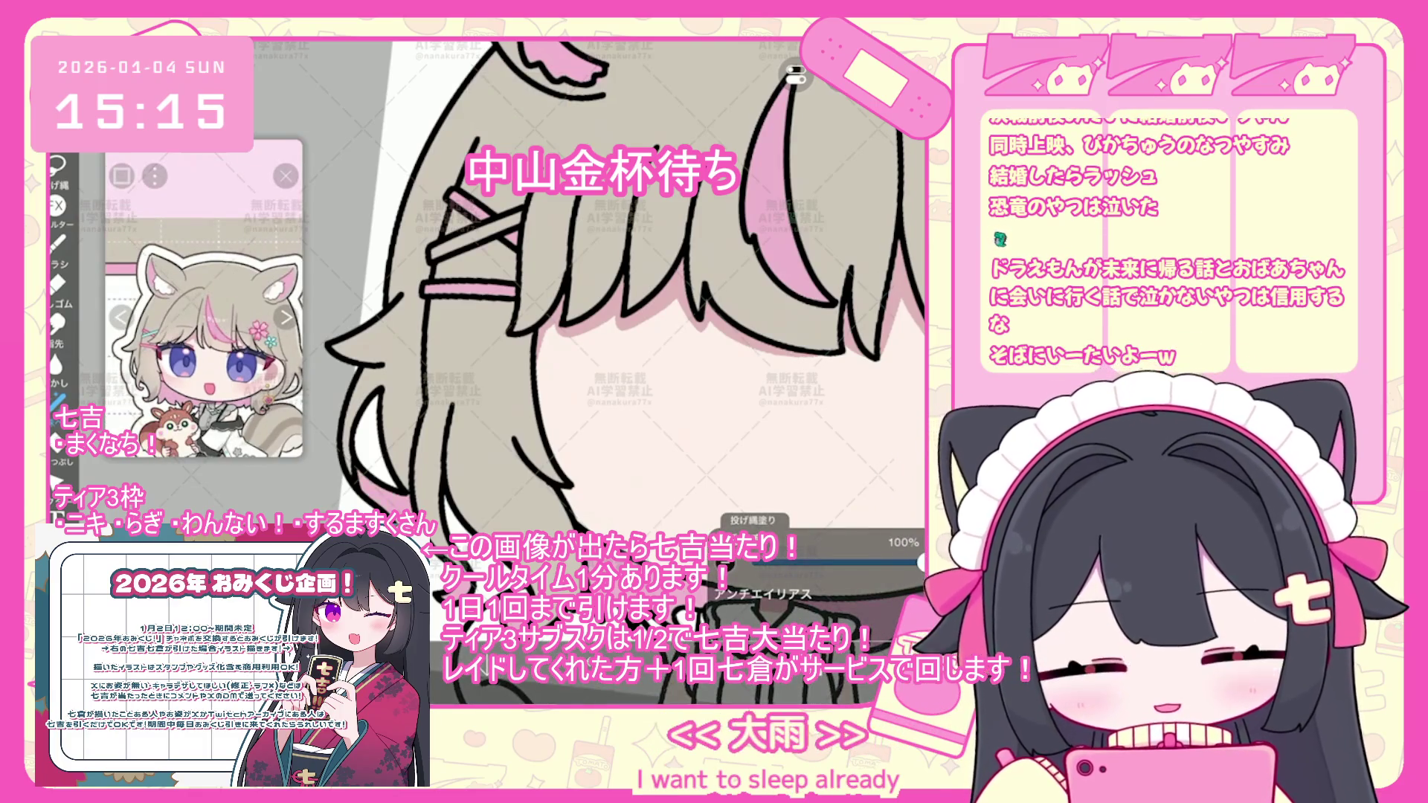
pyautogui.scroll(-3, 624, 298)
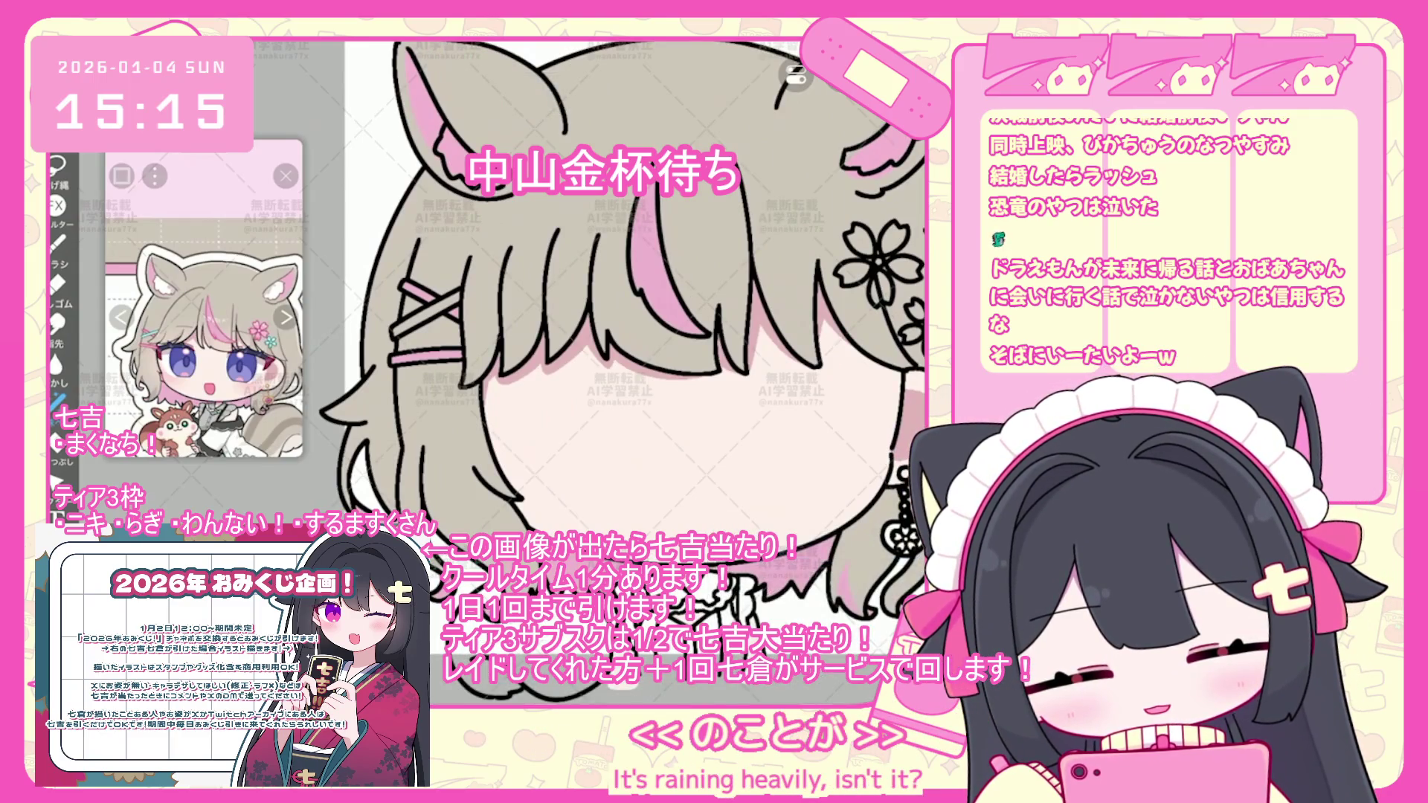
pyautogui.hotkey('ctrl', 'z')
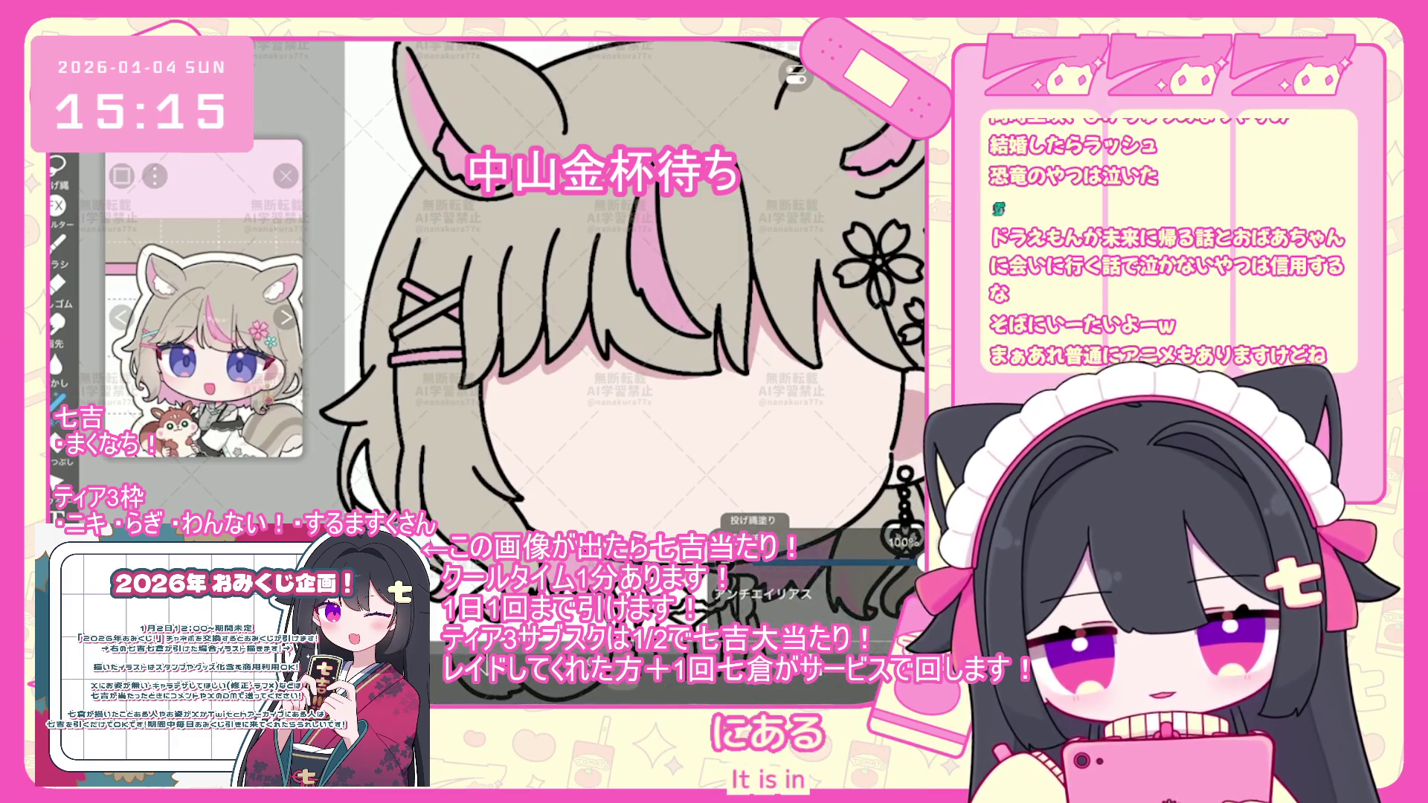
pyautogui.scroll(-5, 588, 357)
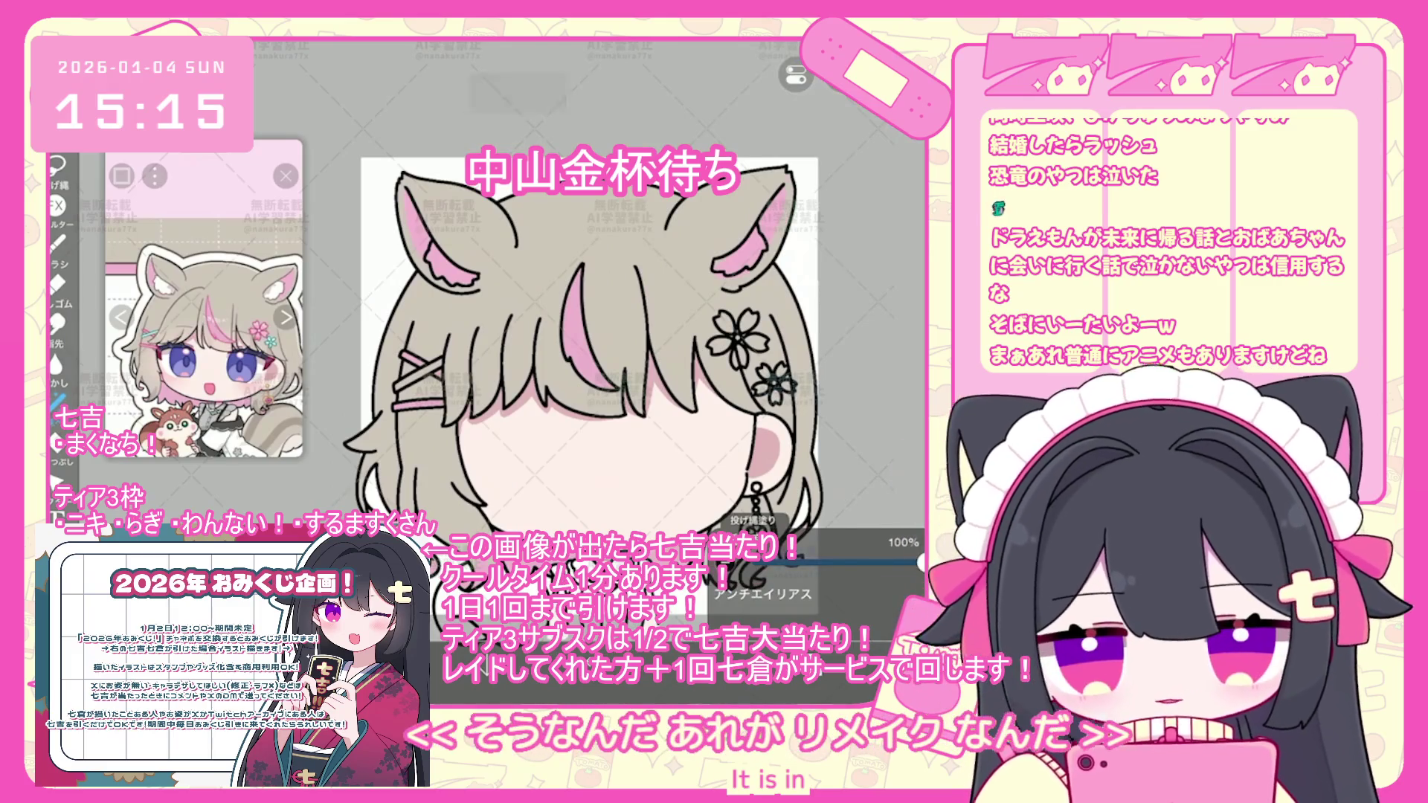
pyautogui.scroll(3, 588, 357)
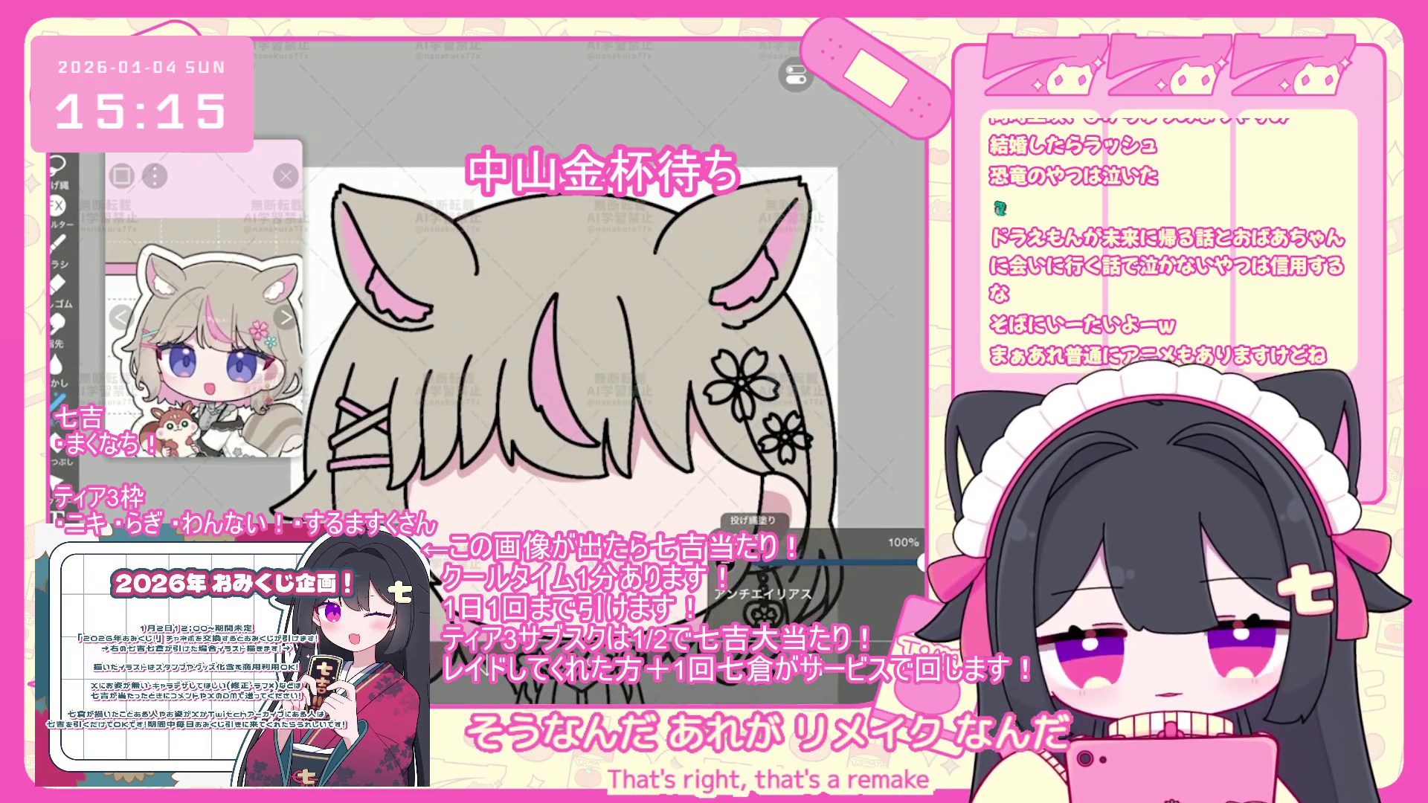
pyautogui.scroll(3, 520, 335)
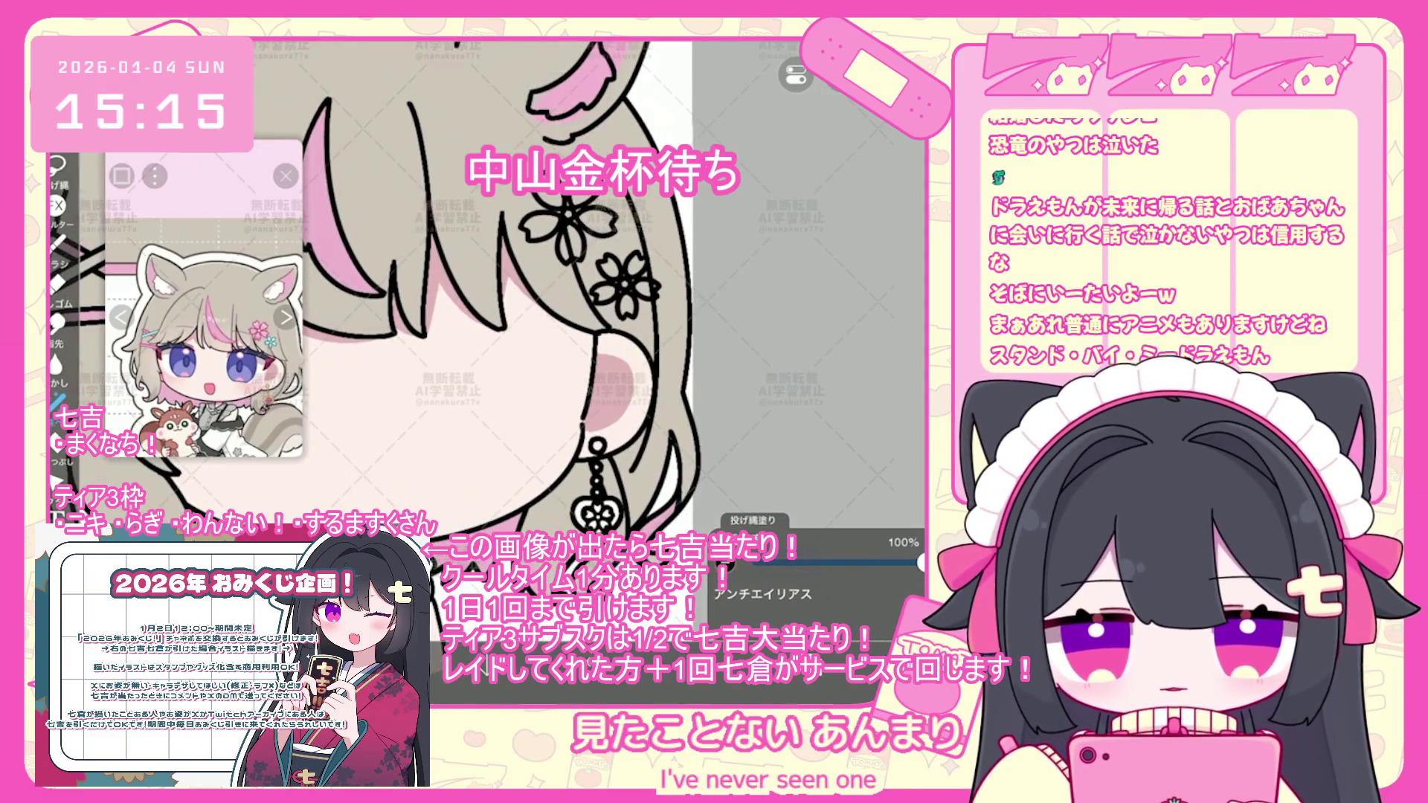
pyautogui.hotkey('ctrl', 'z')
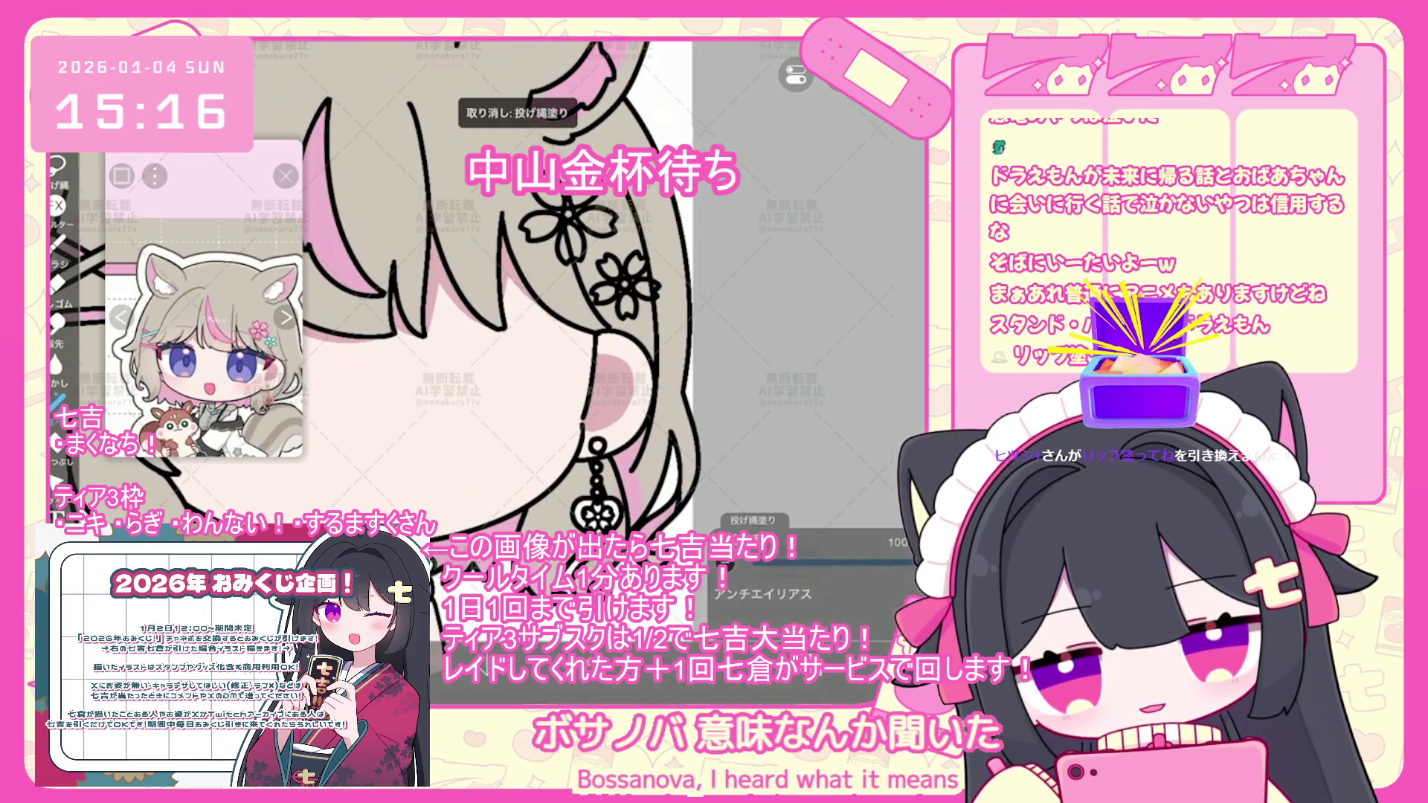
pyautogui.hotkey('ctrl', 'z')
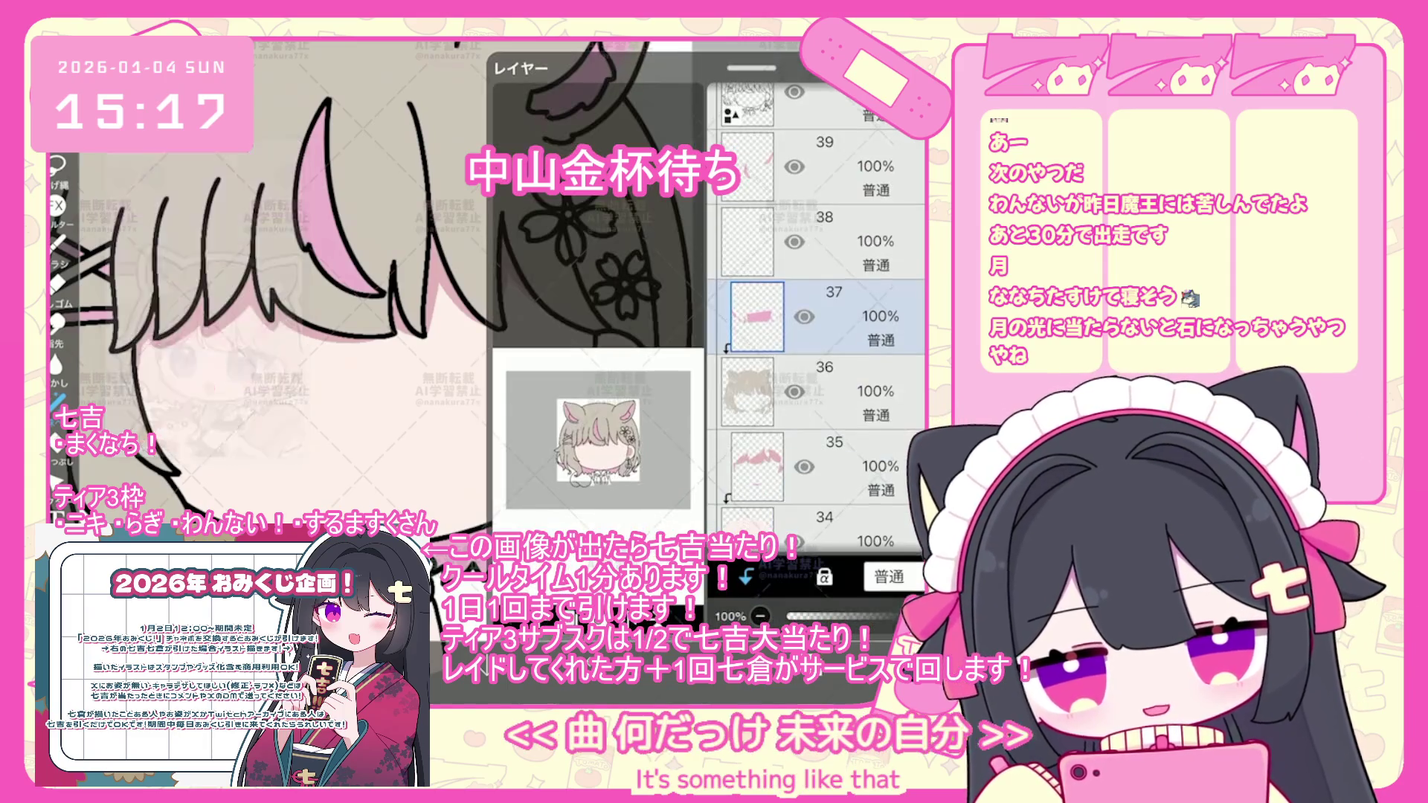
# - Select layer 38 in the layer list to work above layer 37
pyautogui.click(748, 242)
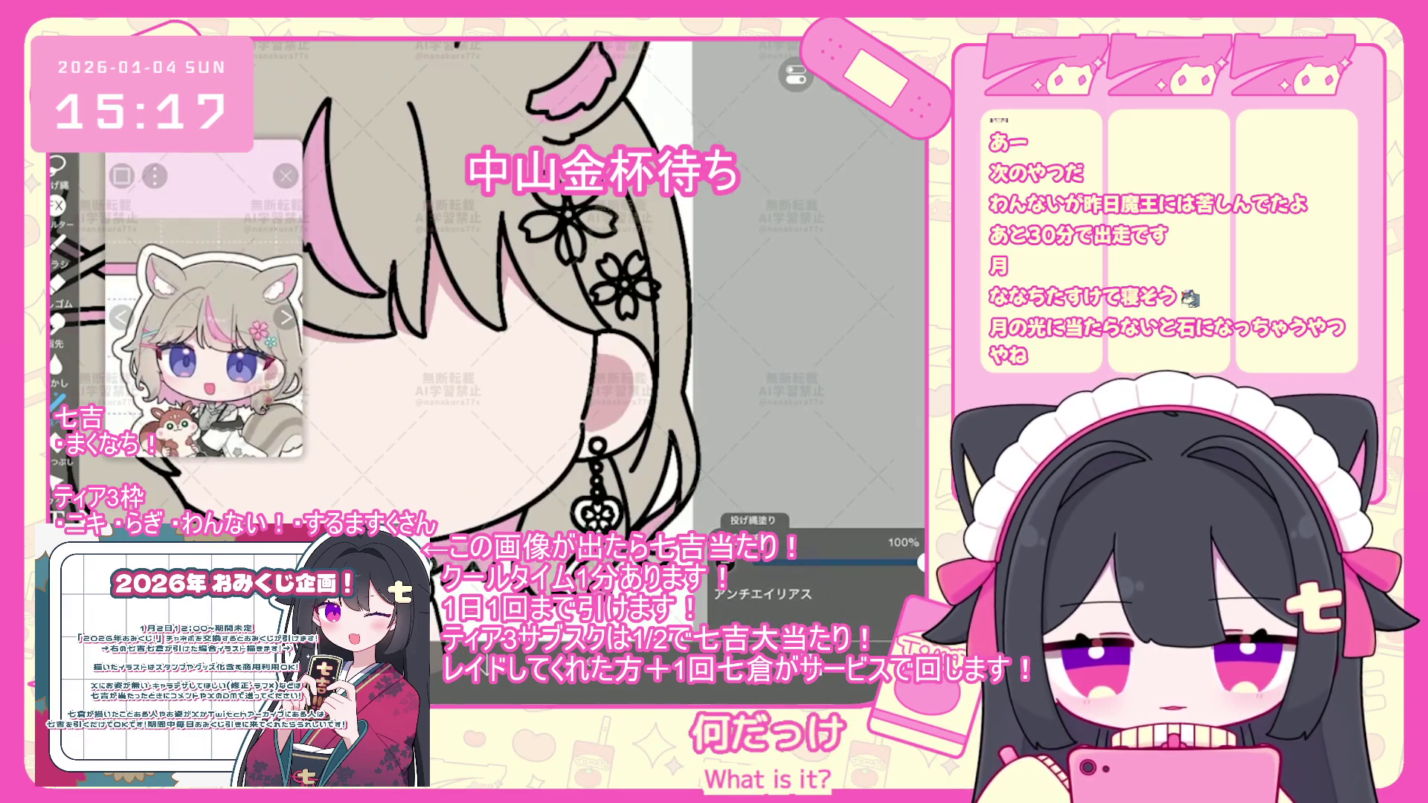
pyautogui.scroll(5, 204, 305)
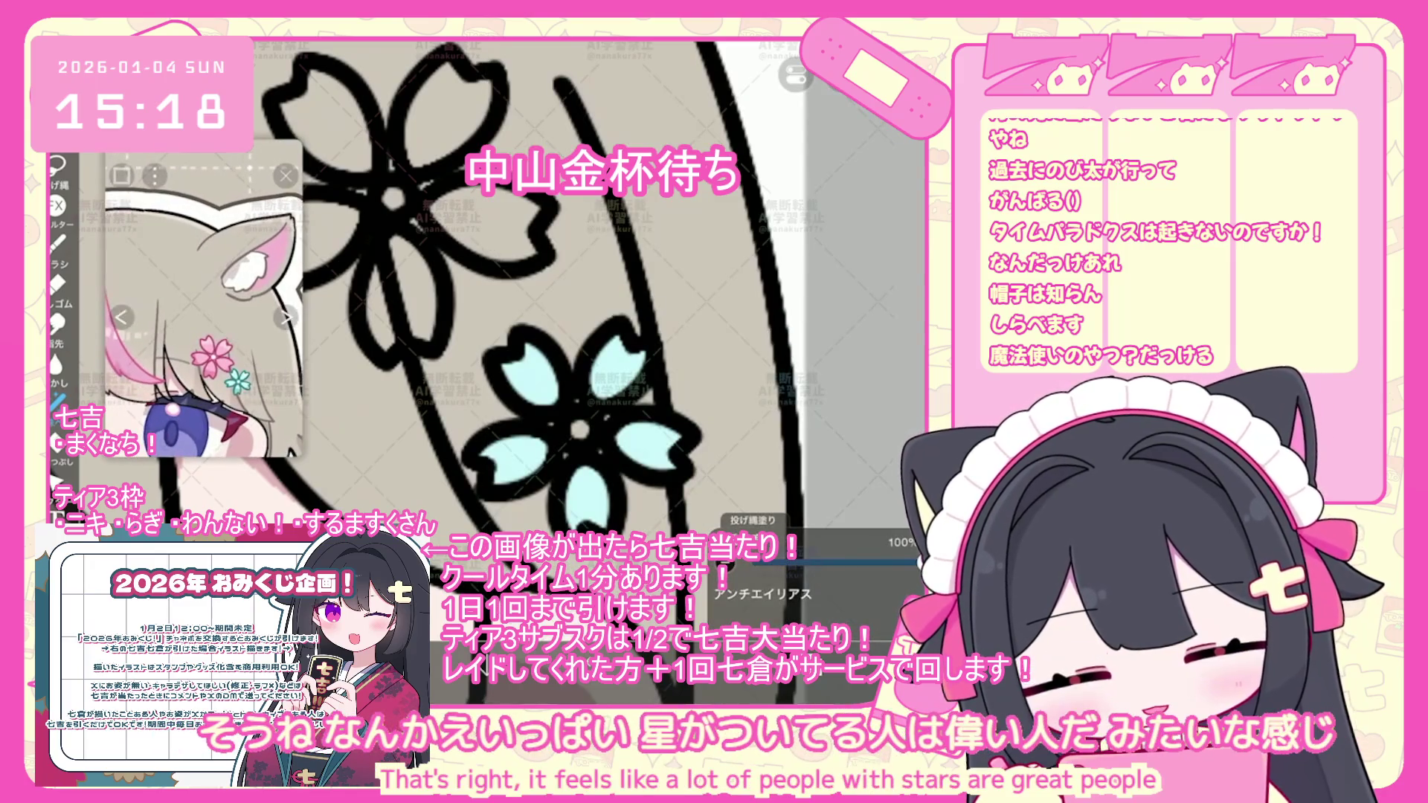
# - Remove the extra lasso fill left on the large hair flower
pyautogui.scroll(3, 535, 297)
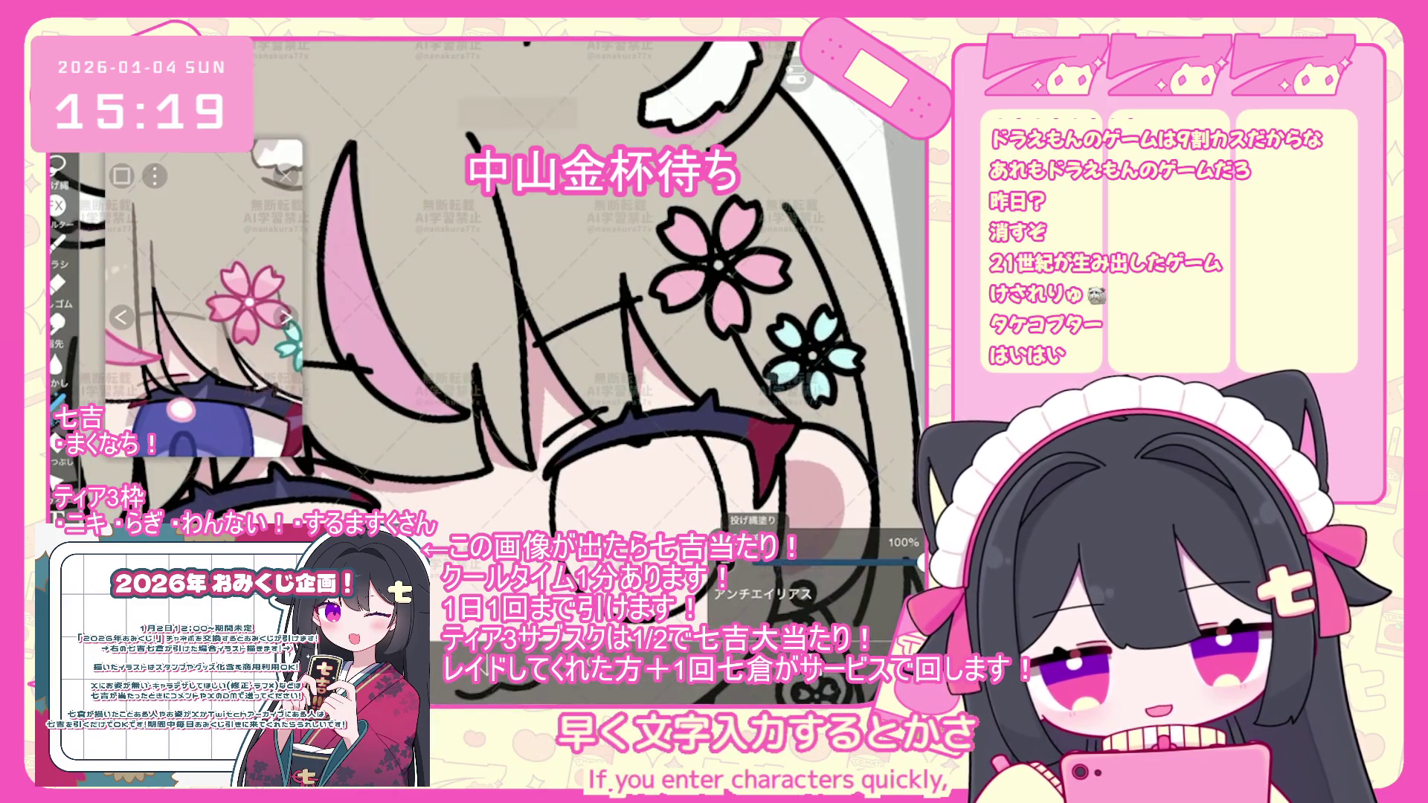
pyautogui.hotkey('ctrl', 'z')
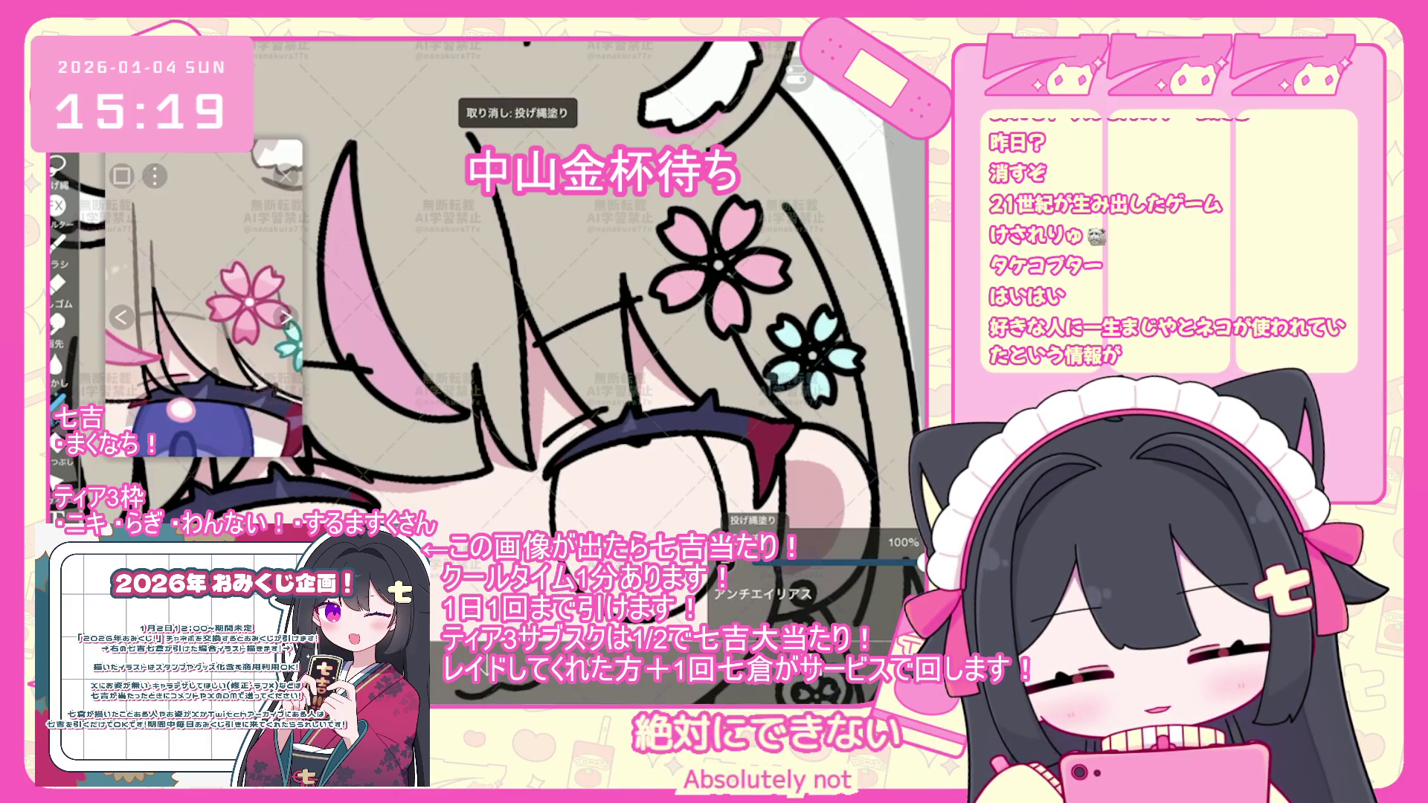
# - Revert the trial eraser stroke and the last two brush shapes on the bangs
pyautogui.scroll(2, 521, 334)
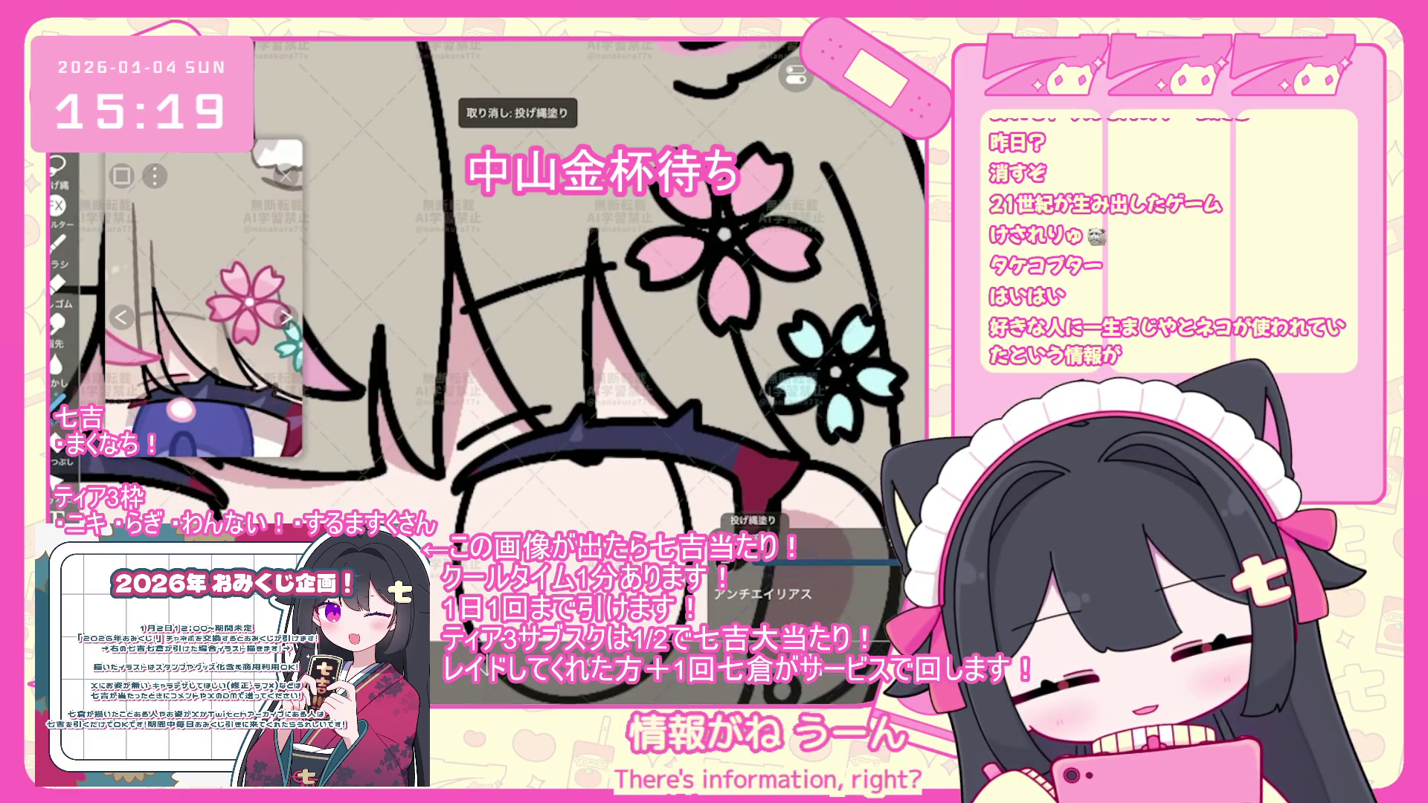
pyautogui.scroll(-2, 487, 298)
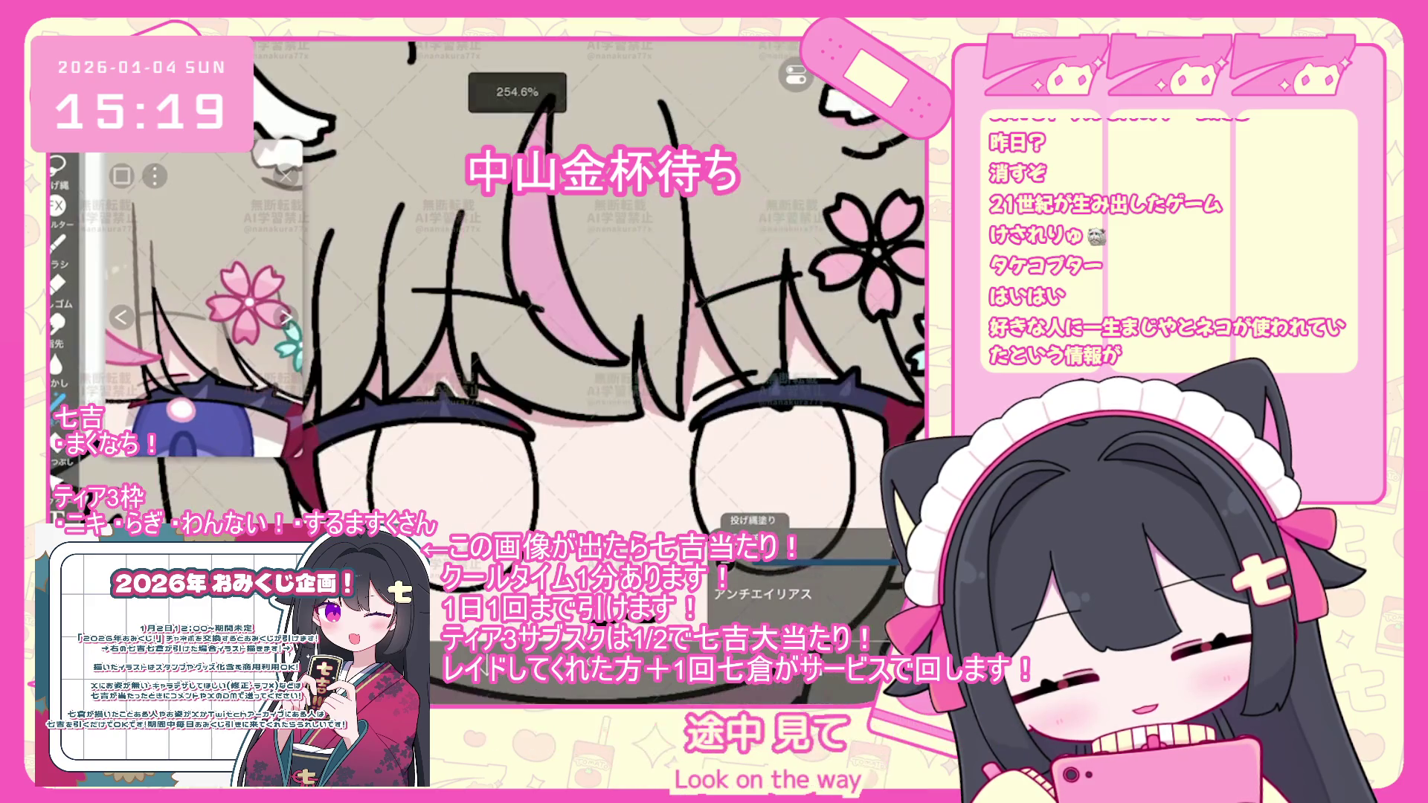
pyautogui.scroll(2, 521, 297)
pyautogui.press('e')
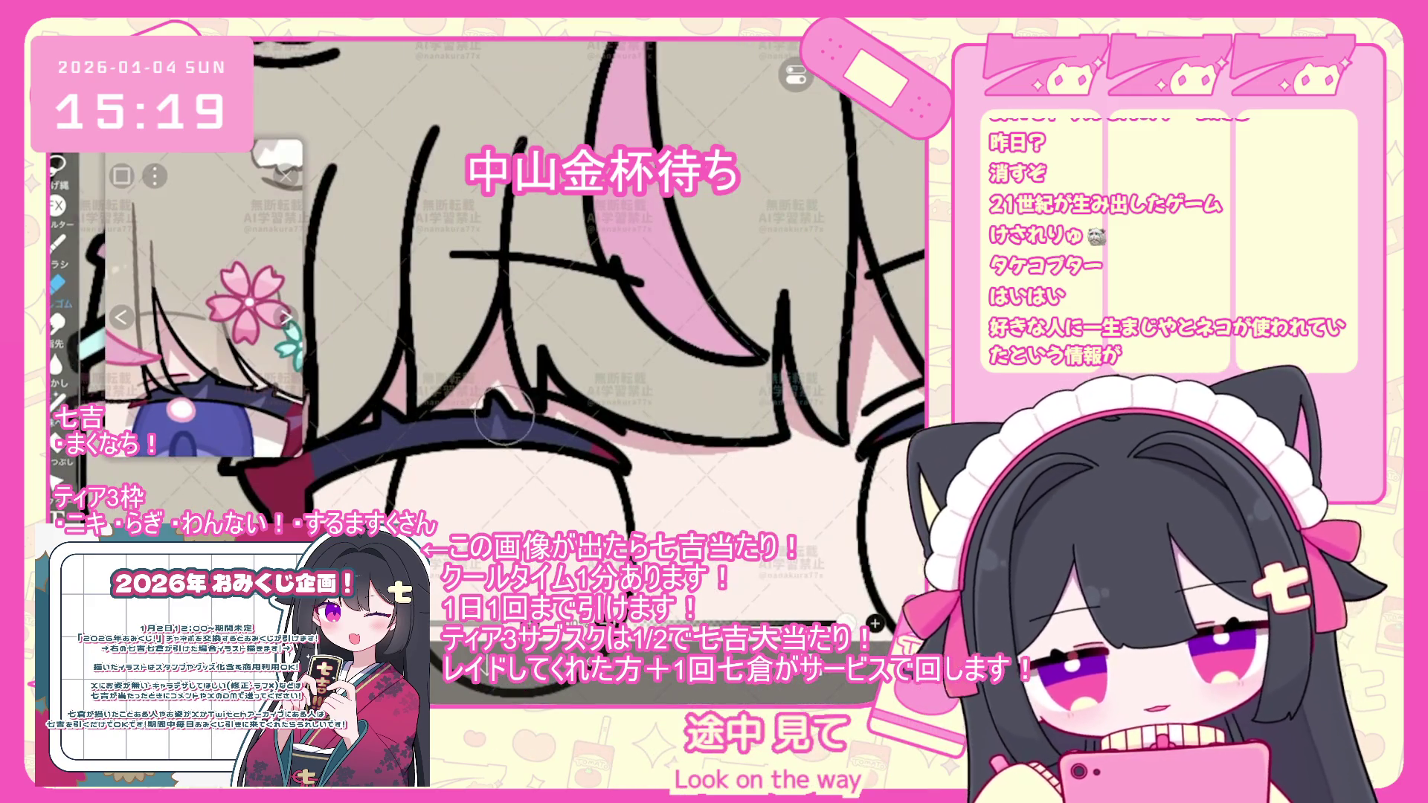
pyautogui.hotkey('ctrl', 'z')
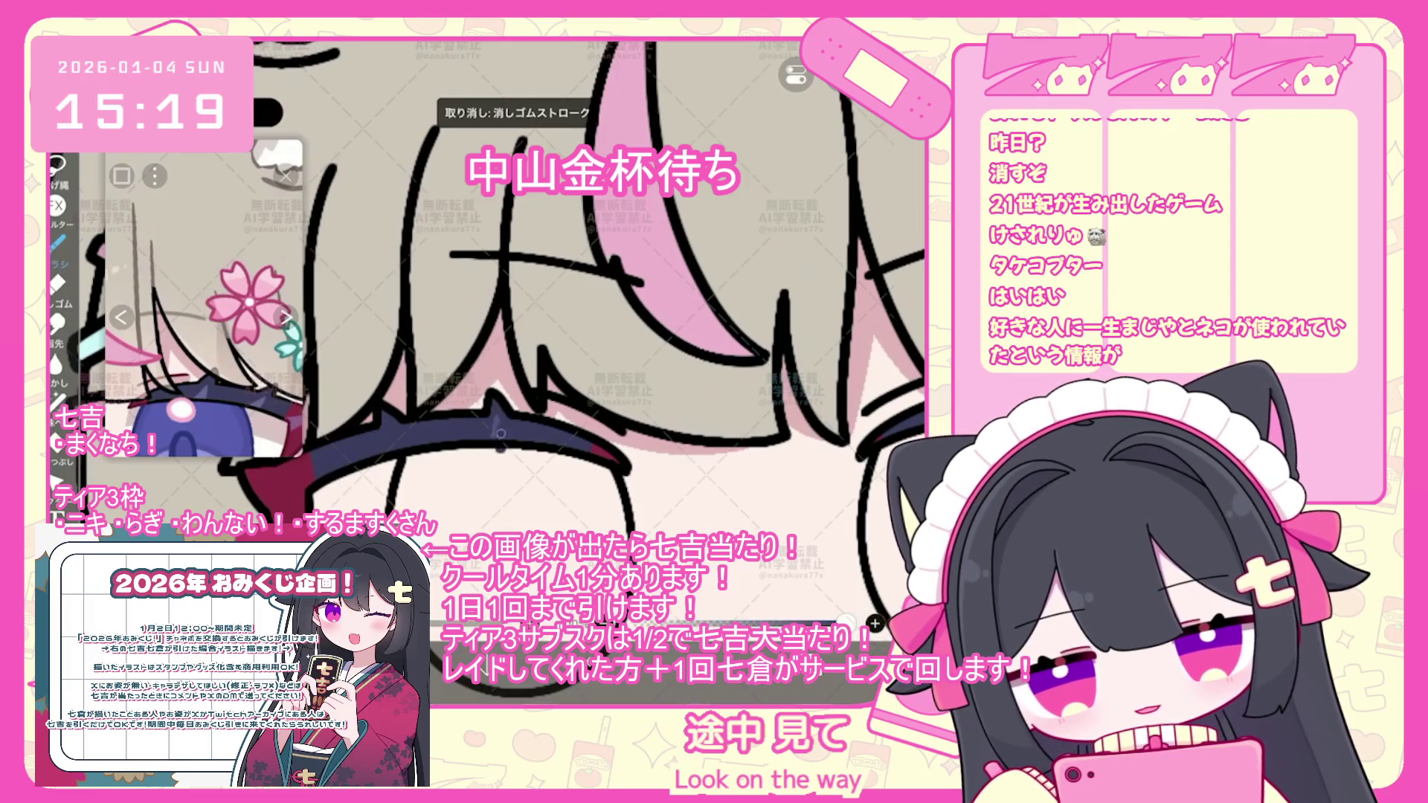
pyautogui.hotkey('ctrl', 'z')
pyautogui.press('l')
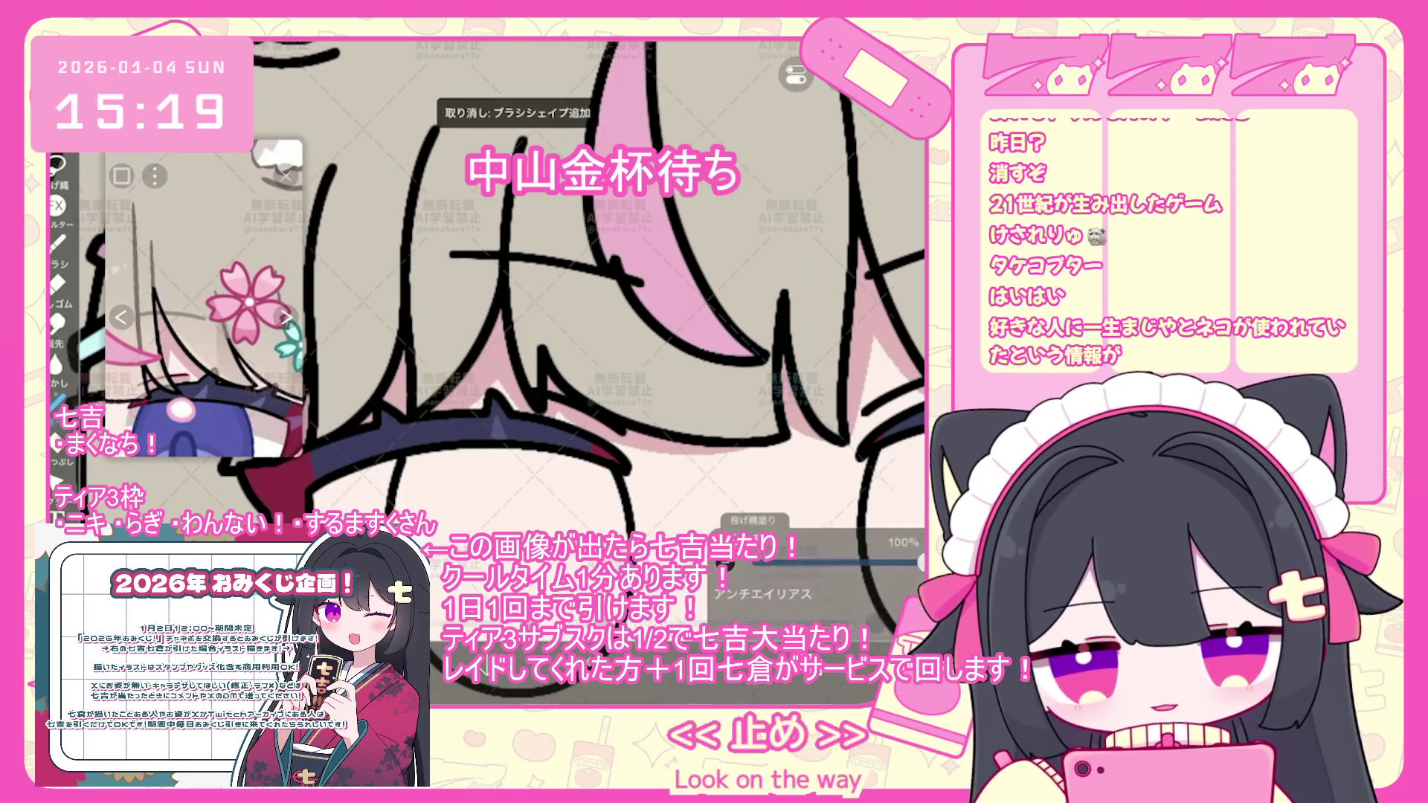
pyautogui.scroll(-2, 554, 290)
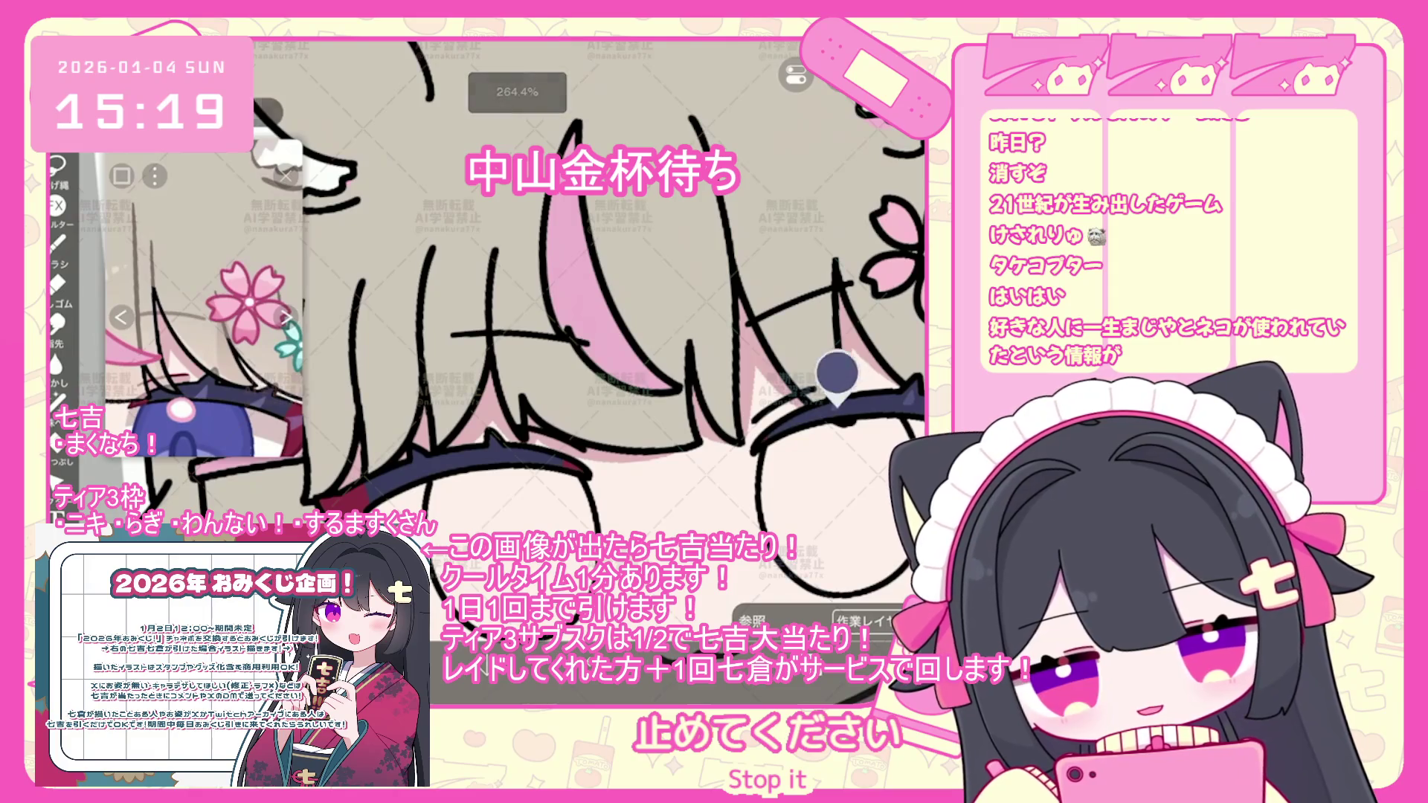
pyautogui.scroll(2, 491, 298)
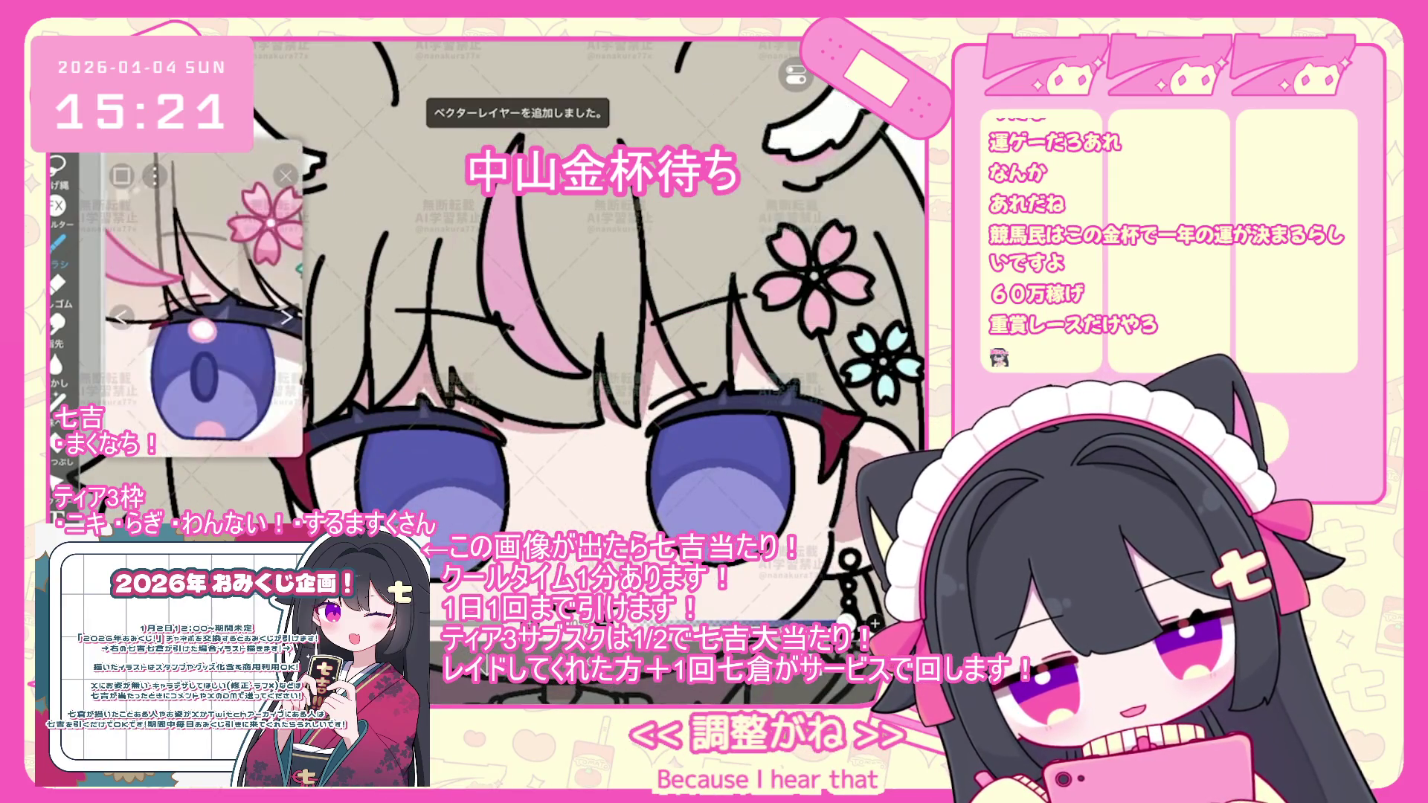
# - Undo the four failed brush shapes and the small stroke by the left eye
pyautogui.scroll(3, 545, 331)
pyautogui.hotkey('ctrl', 'z')
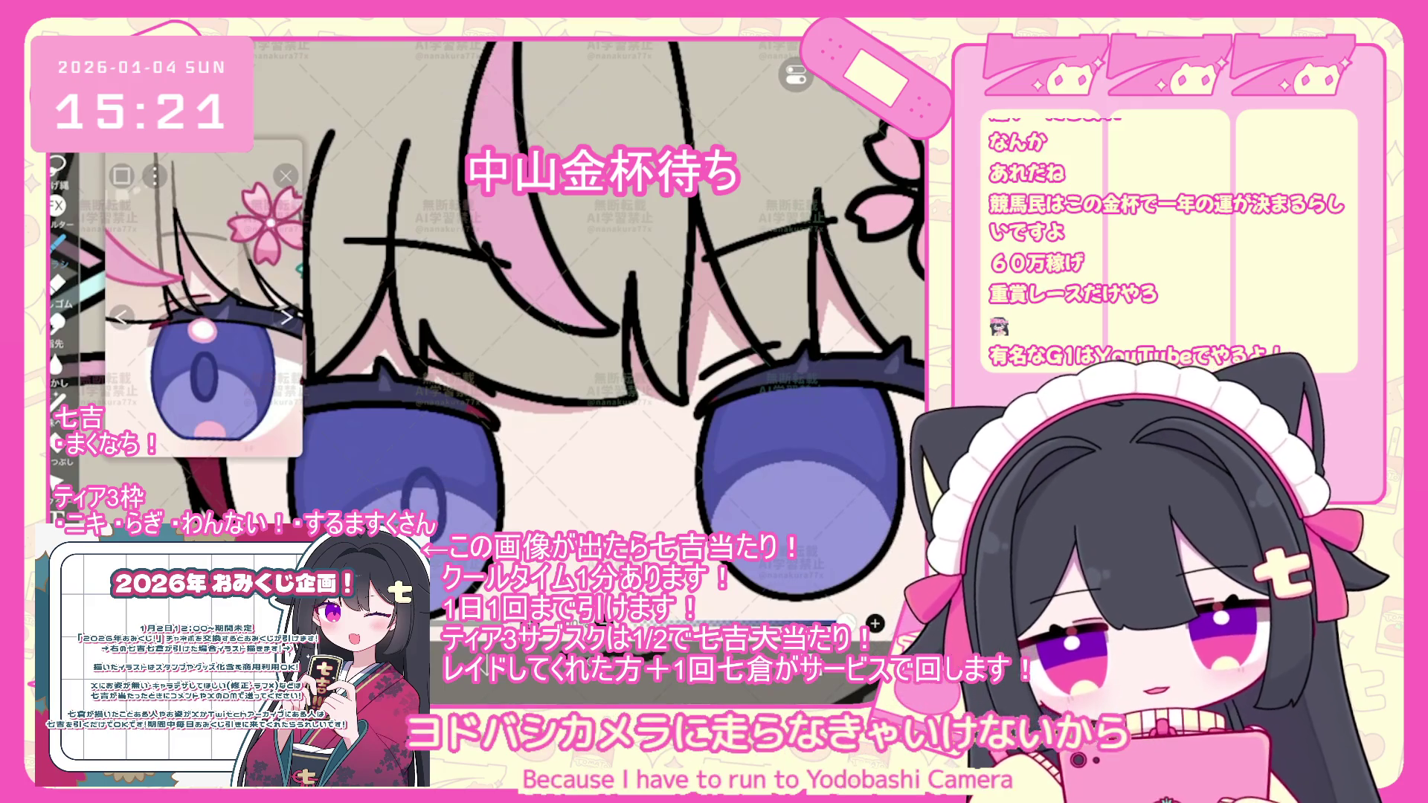
pyautogui.hotkey('ctrl', 'z')
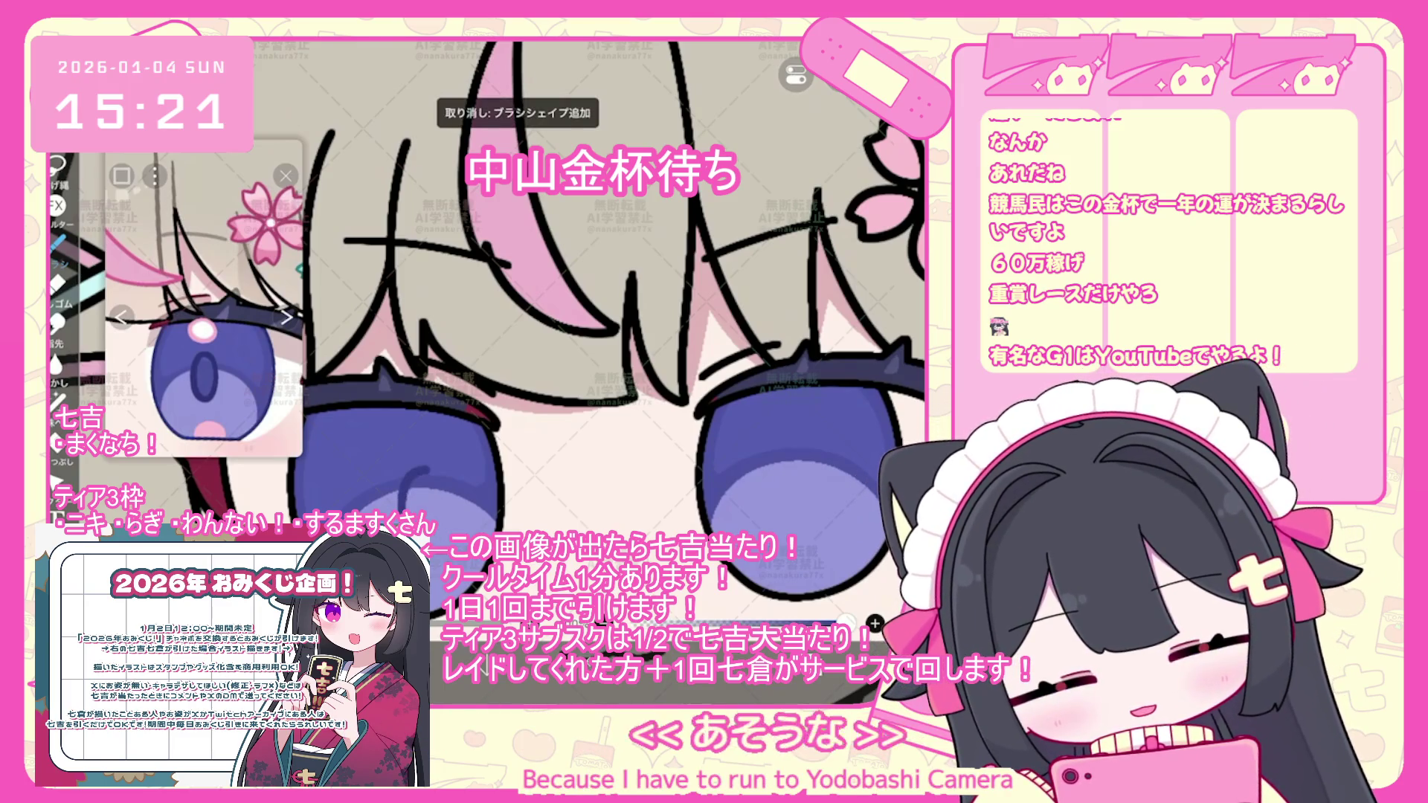
pyautogui.hotkey('ctrl', 'z')
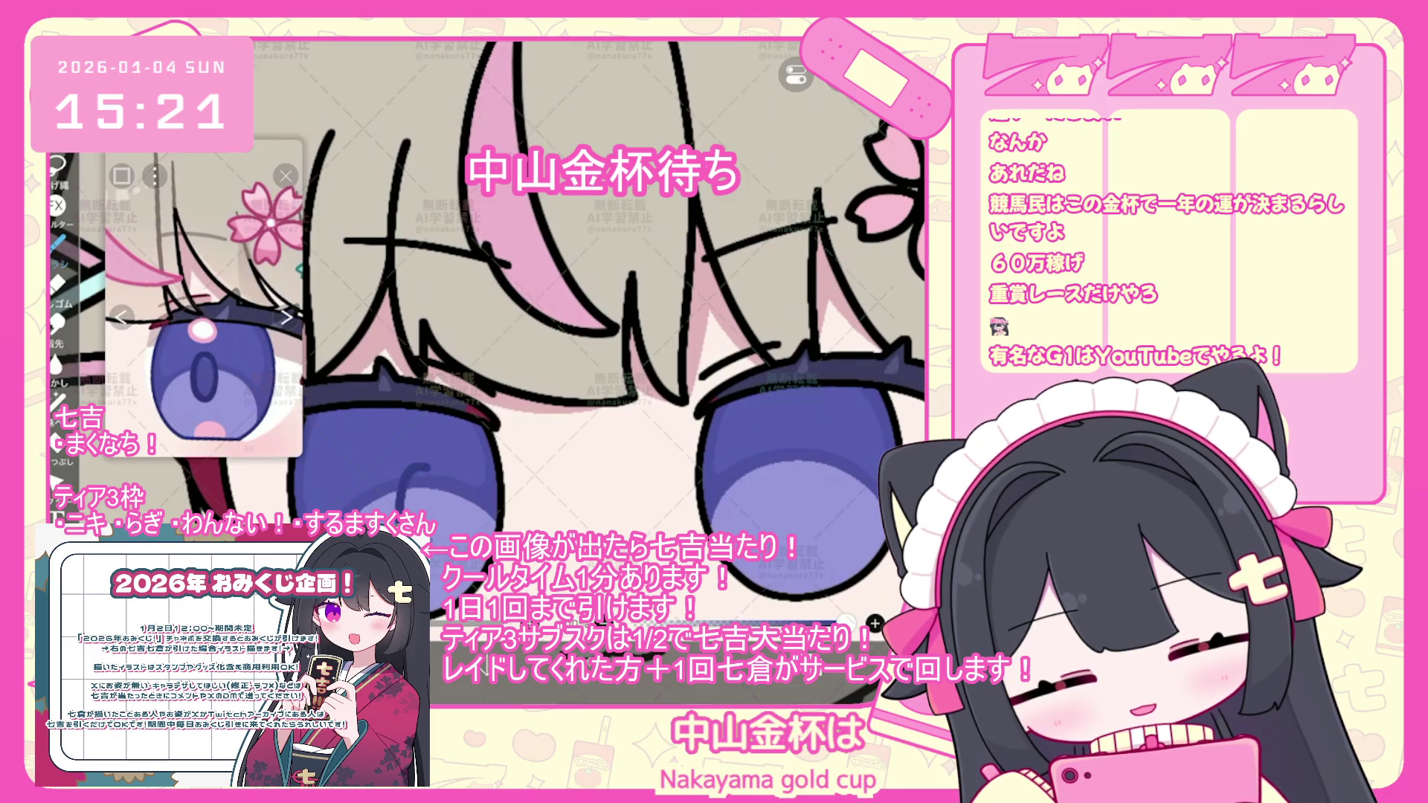
pyautogui.hotkey('ctrl', 'z')
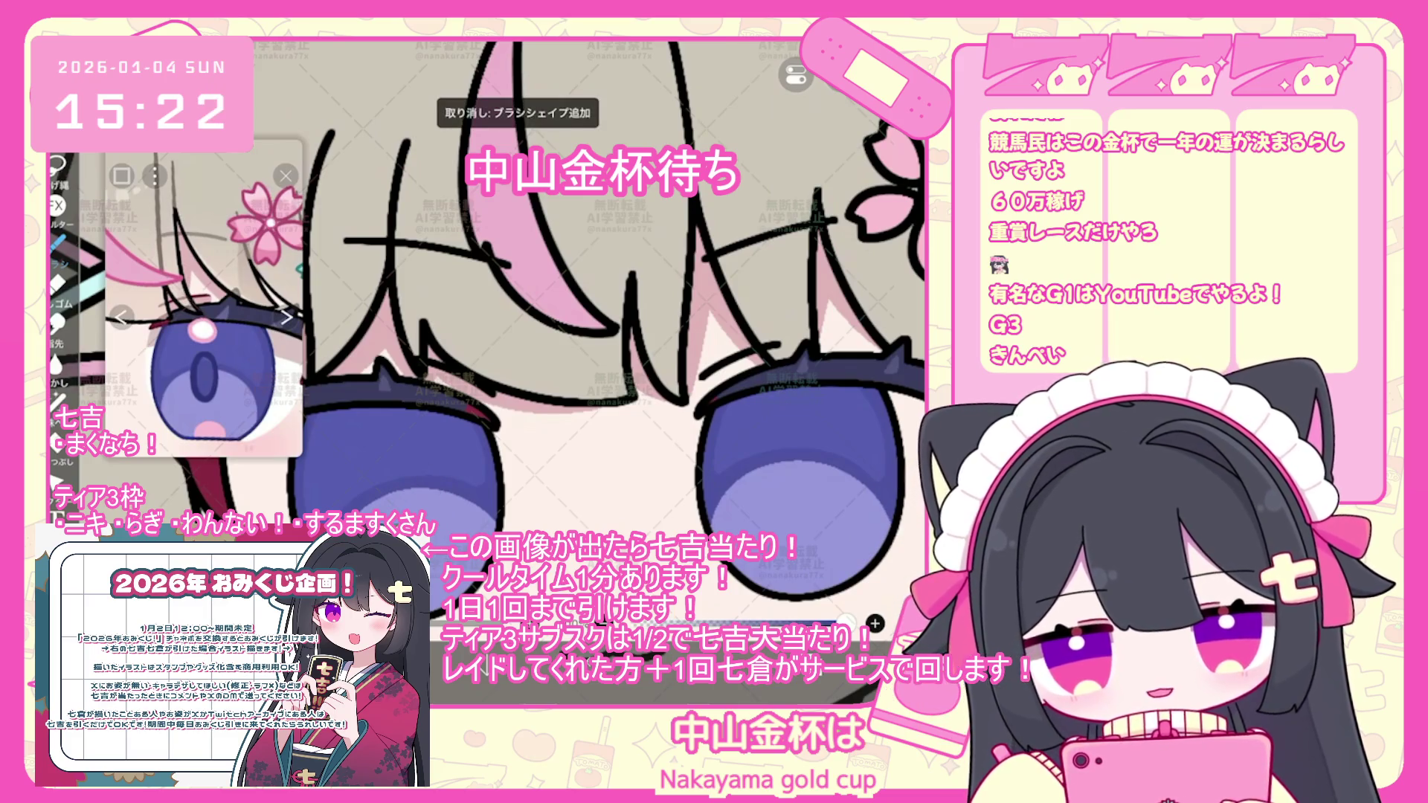
pyautogui.hotkey('ctrl', 'z')
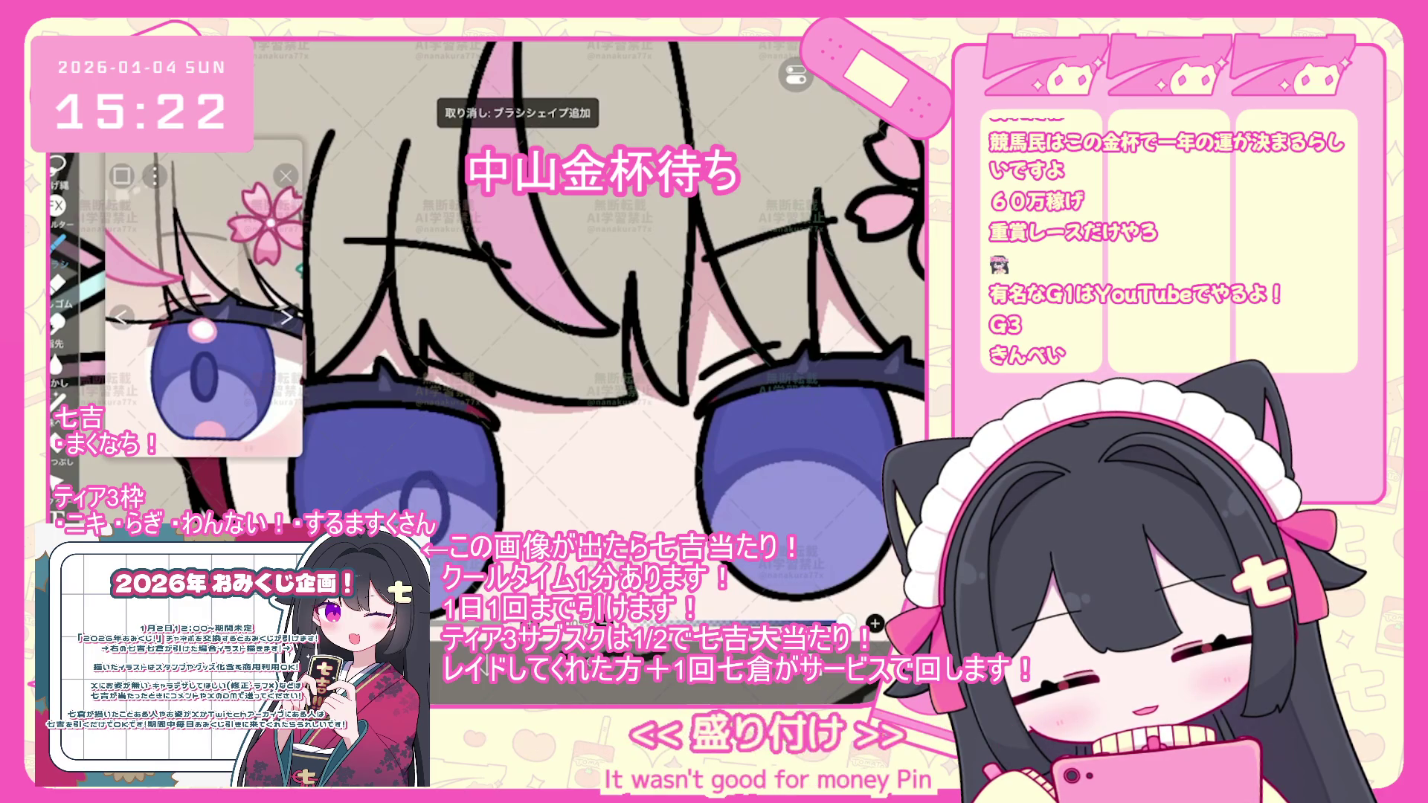
# - Adjust the shape end-point option and close the pupil stroke into an oval in the left iris
pyautogui.click(808, 610)
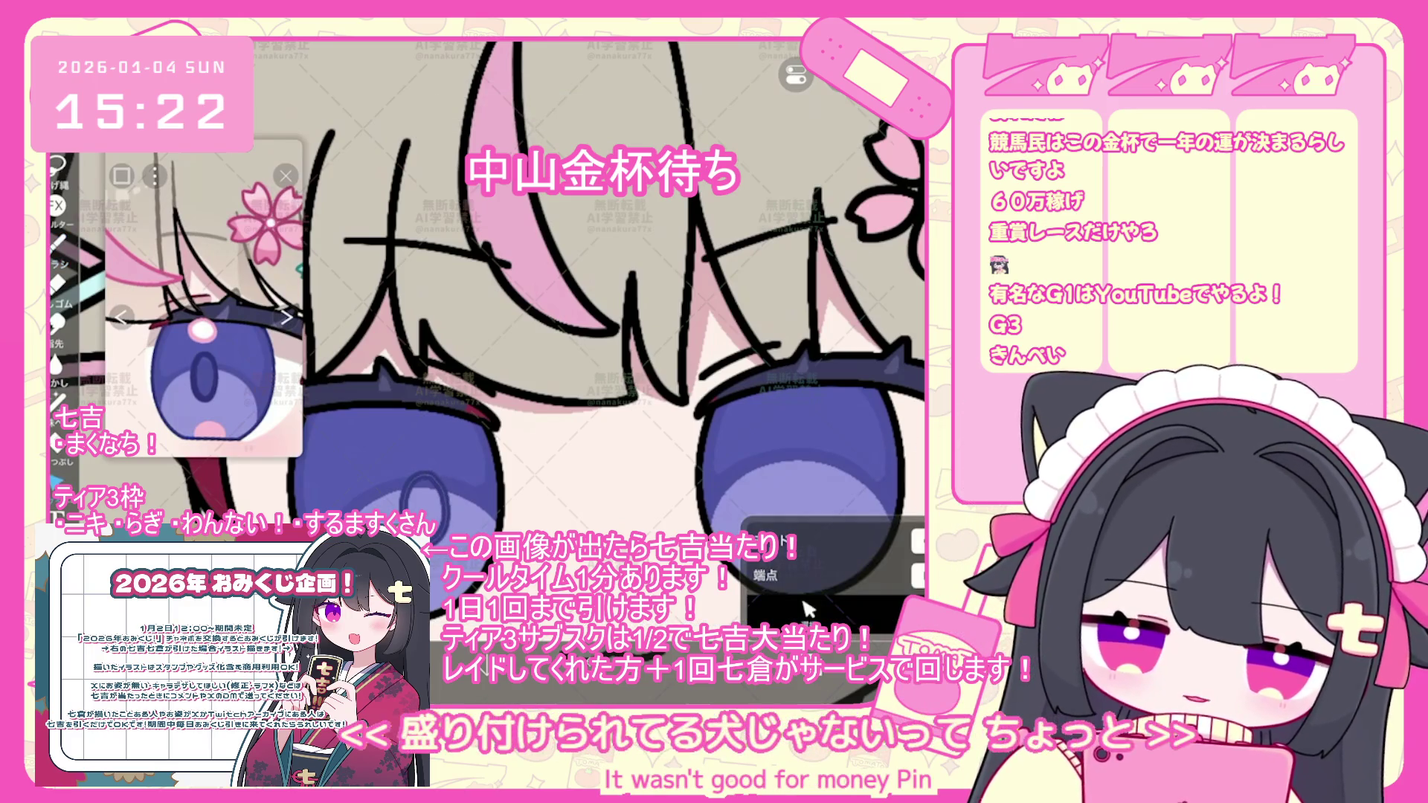
pyautogui.hotkey('ctrl', 'z')
pyautogui.click(809, 610)
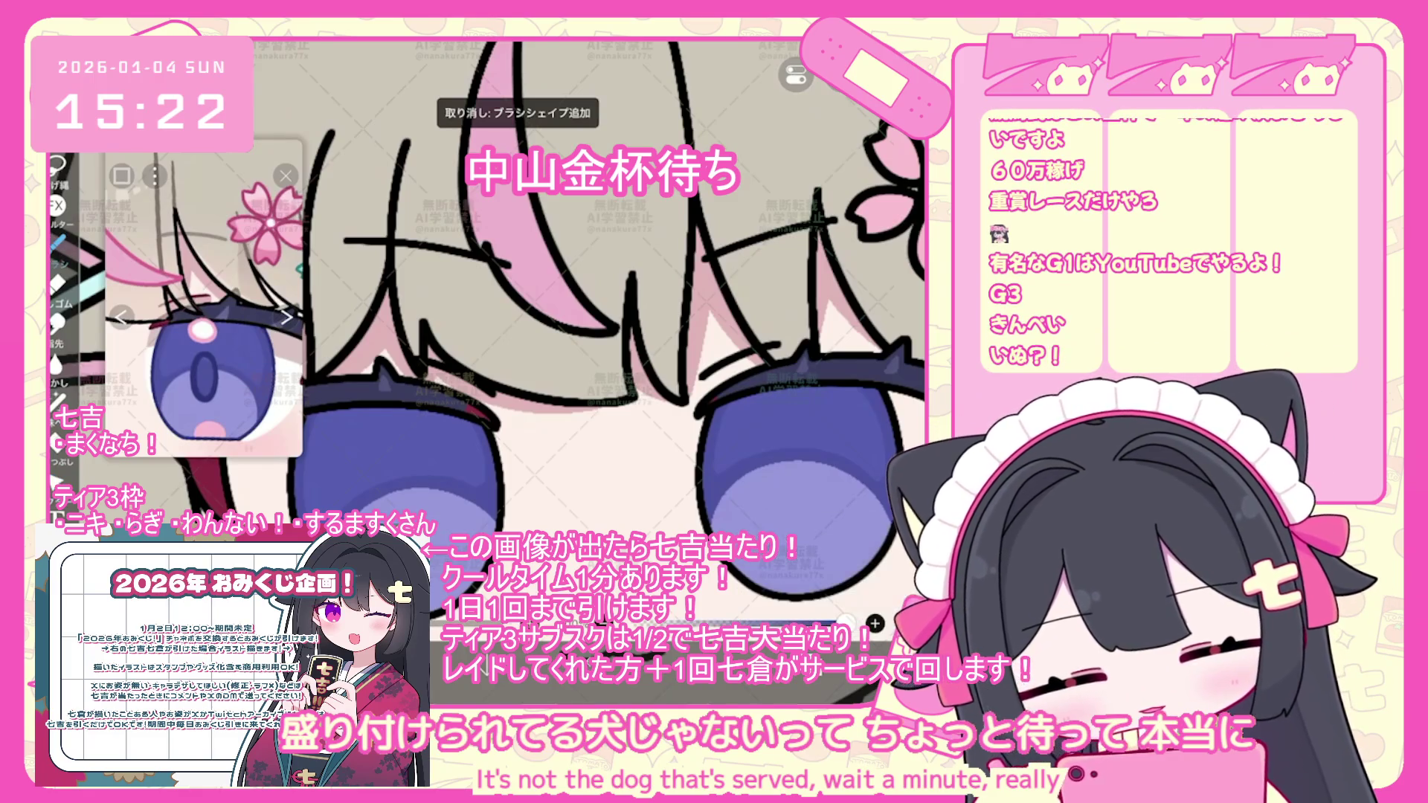
pyautogui.scroll(2, 549, 320)
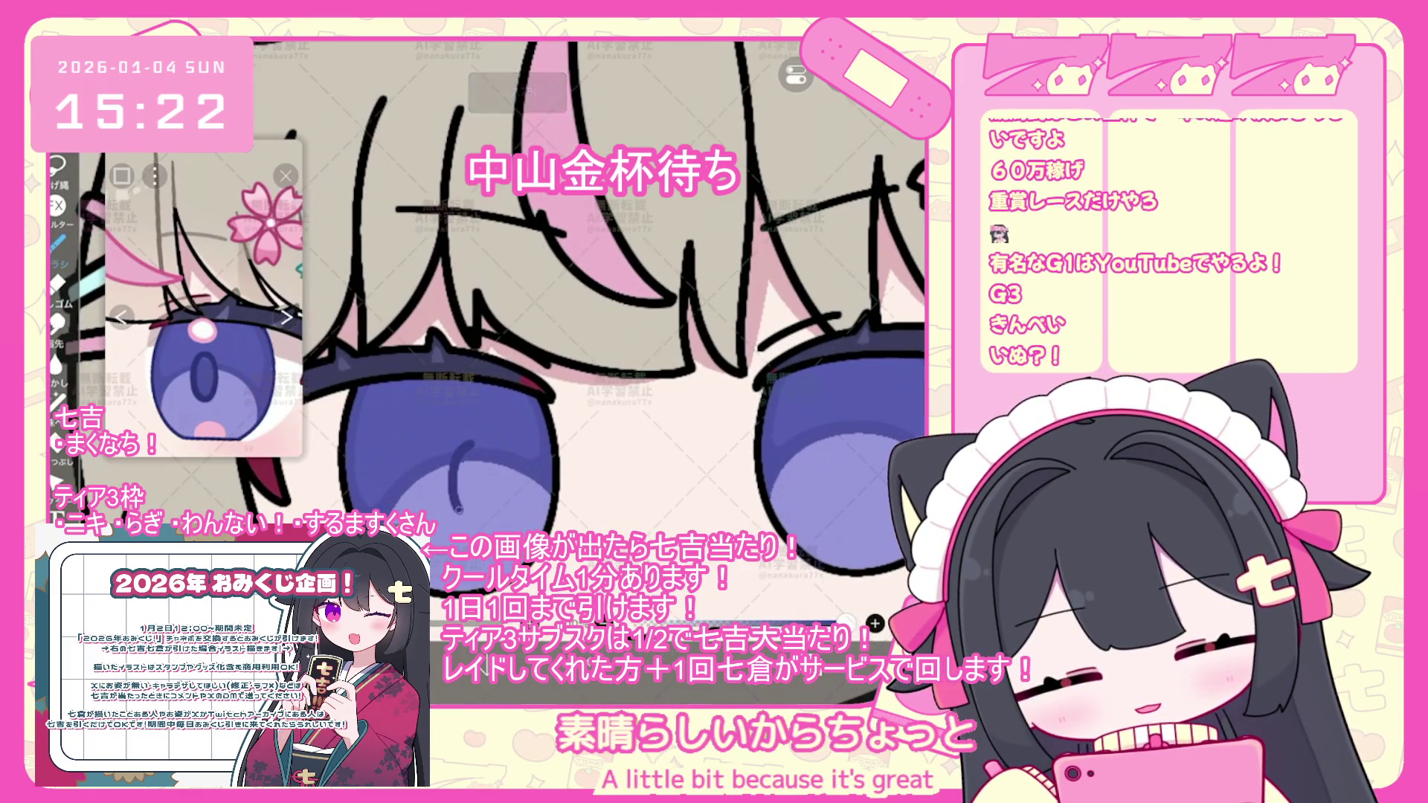
pyautogui.hotkey('ctrl', 'z')
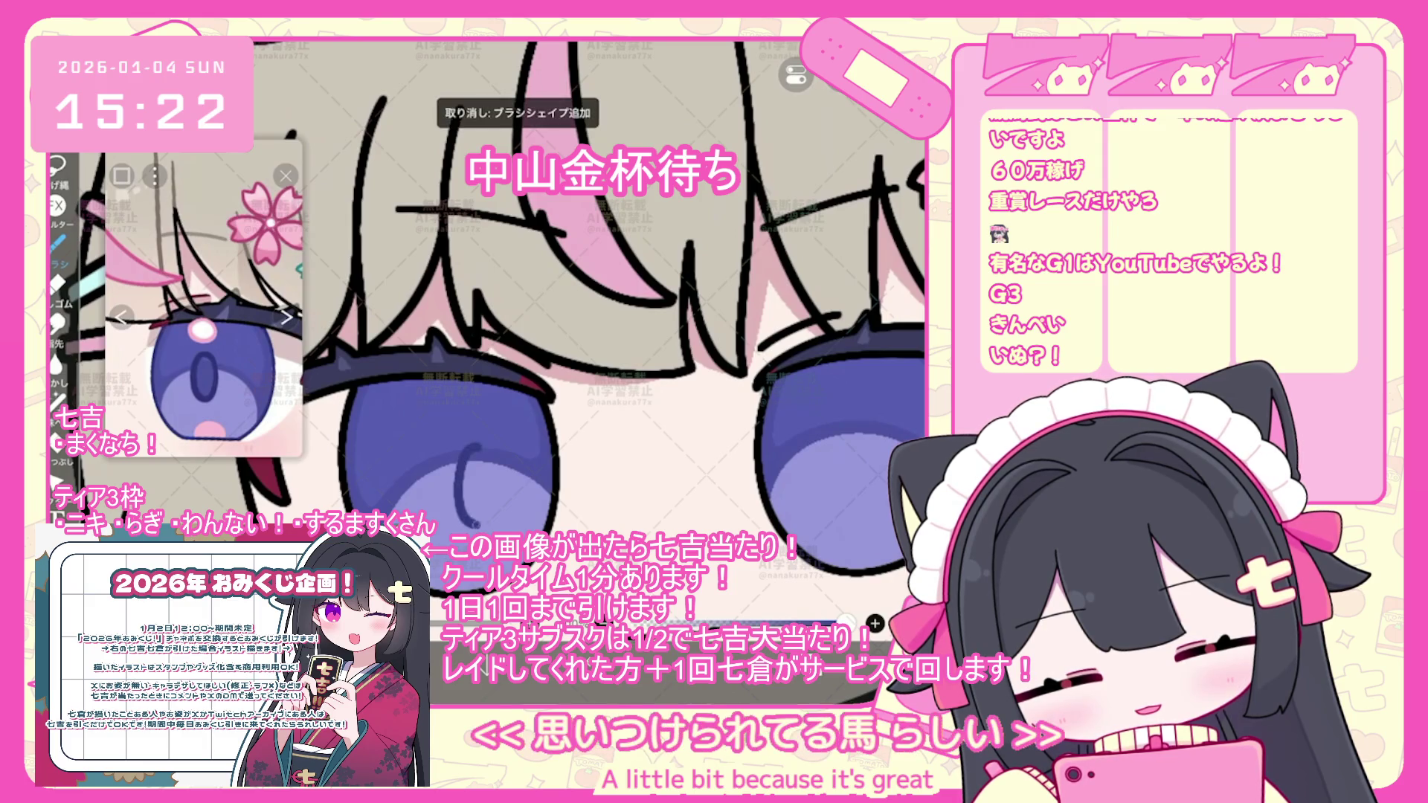
pyautogui.moveTo(457, 446); pyautogui.dragTo(495, 524)
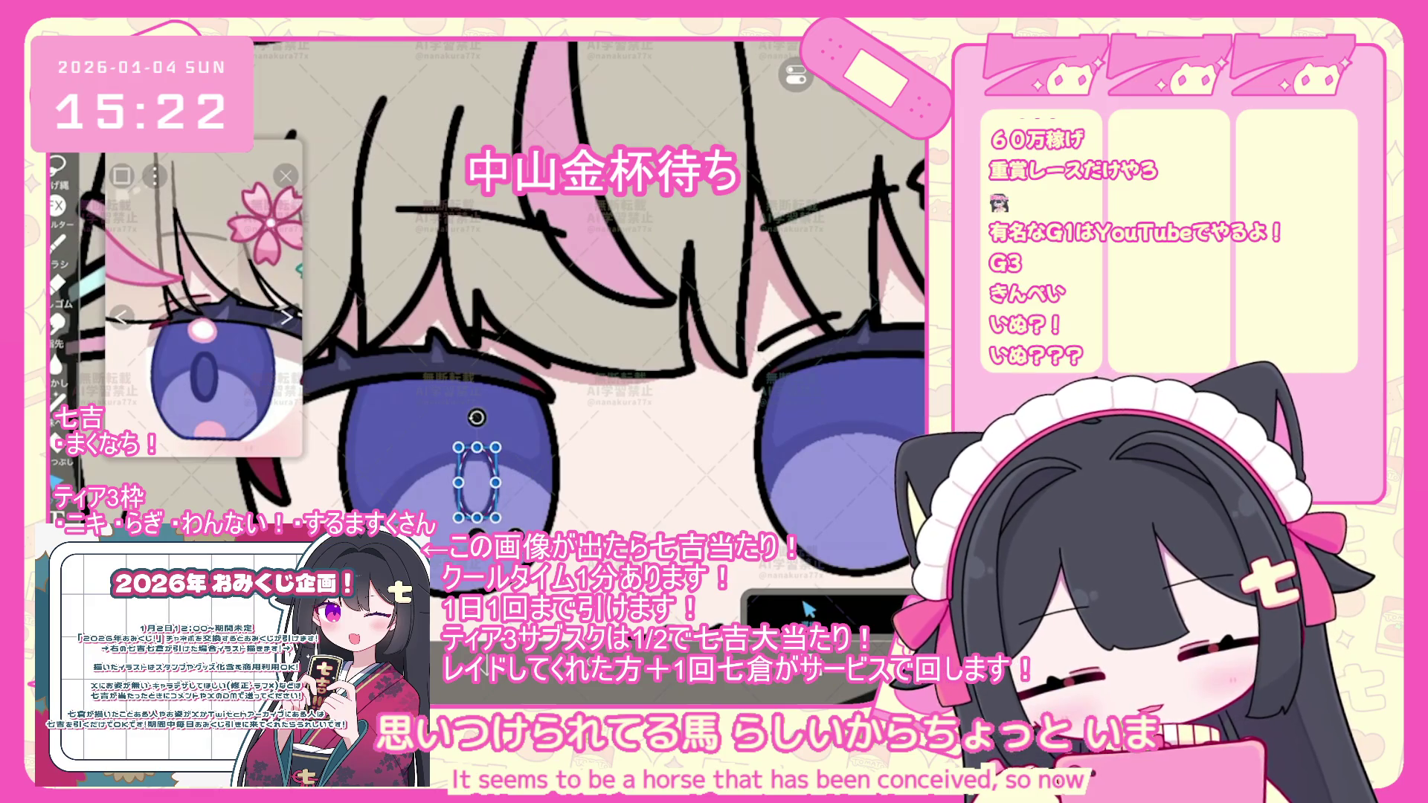
# - Copy and paste the pupil oval, reverting an accidental stretch of the copy
pyautogui.scroll(-3, 539, 406)
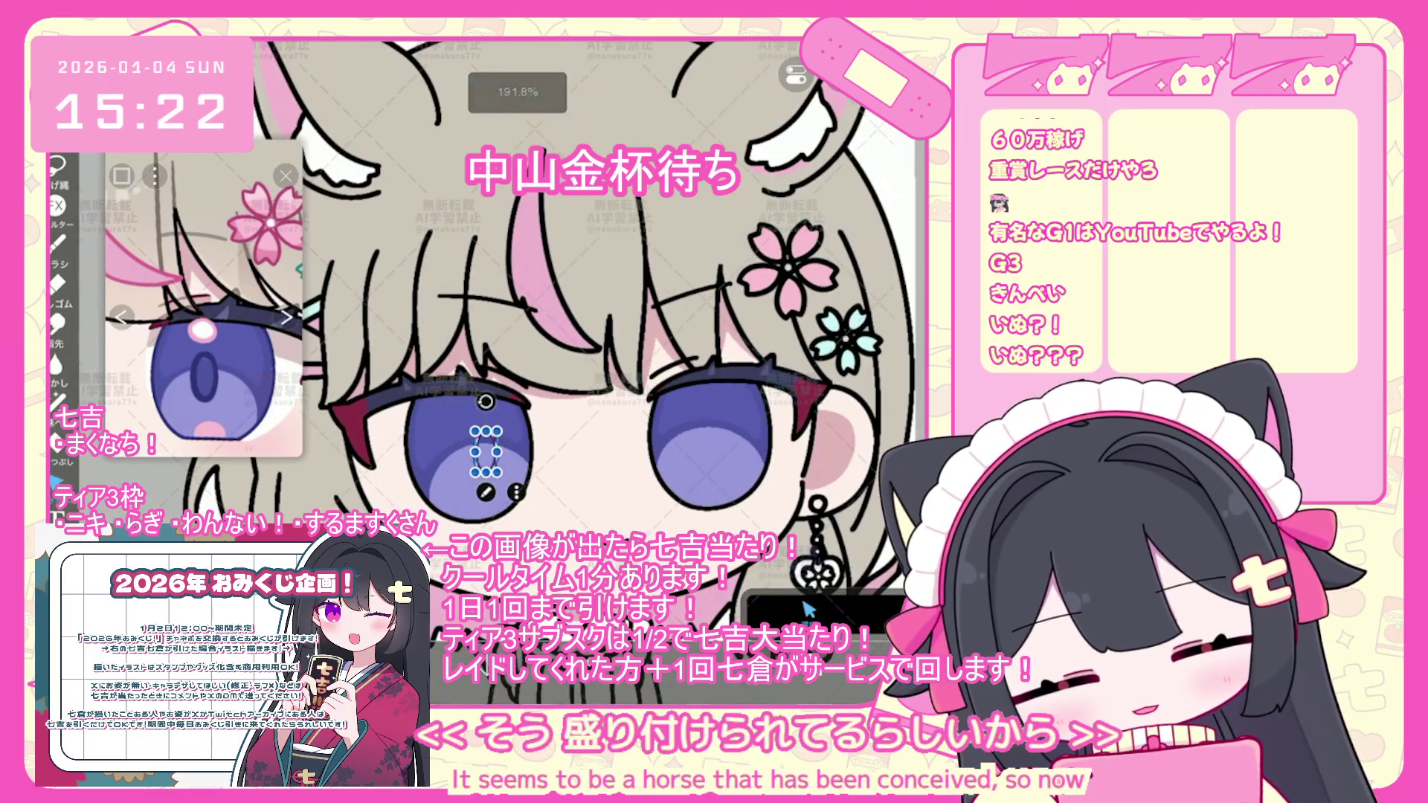
pyautogui.hotkey('ctrl', 'c')
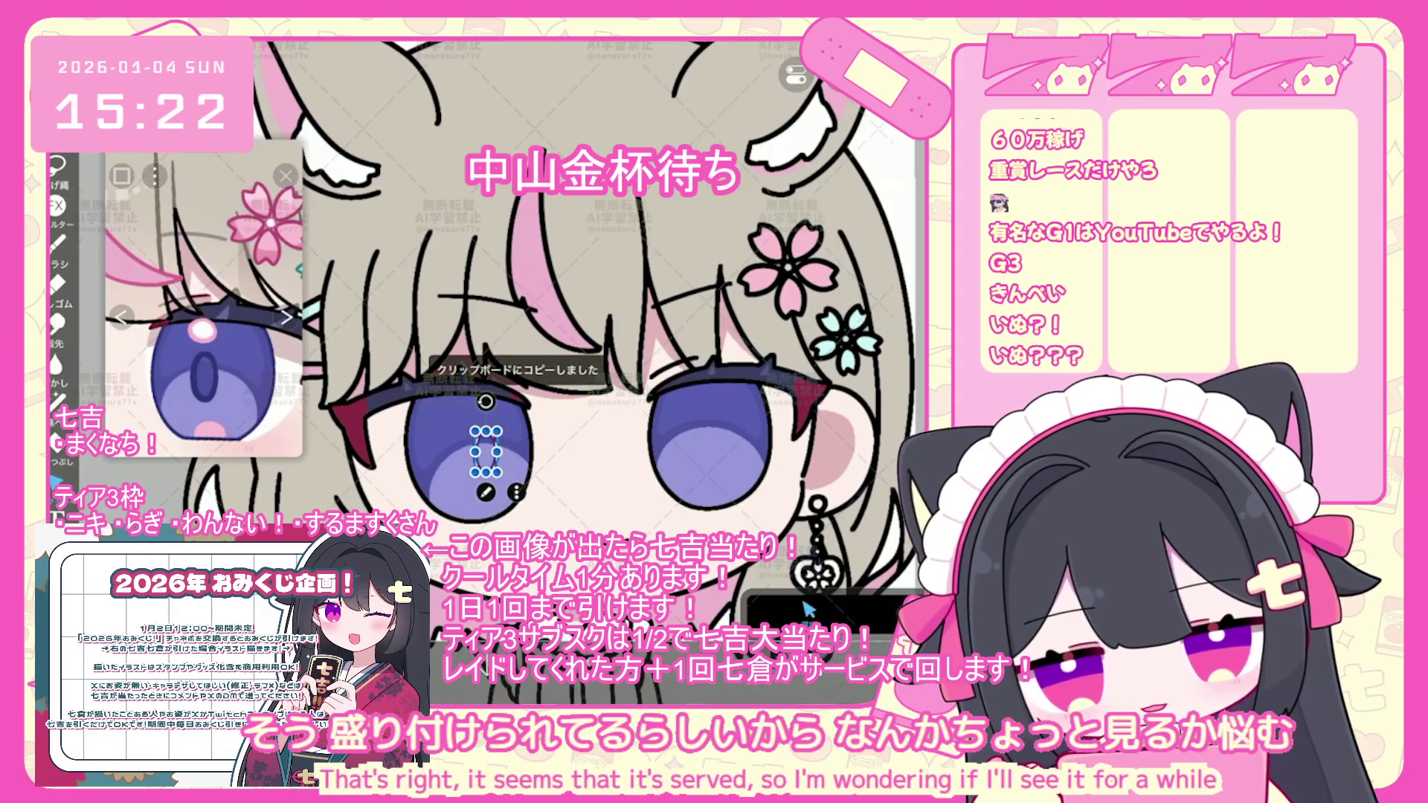
pyautogui.hotkey('ctrl', 'v')
pyautogui.moveTo(509, 463); pyautogui.dragTo(664, 462)
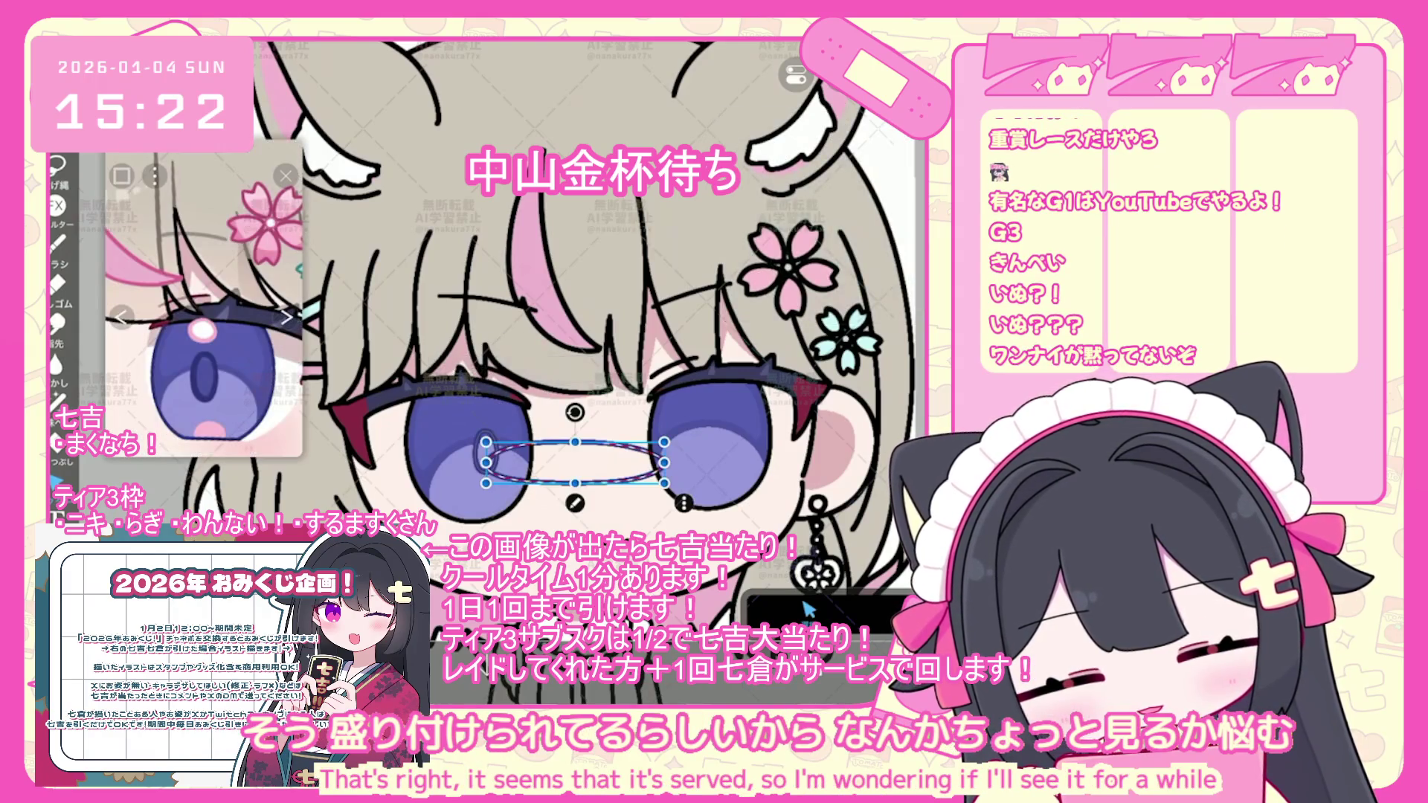
pyautogui.hotkey('ctrl', 'z')
# - Move the pasted pupil oval into the right eye's iris
pyautogui.scroll(3, 644, 485)
pyautogui.moveTo(409, 439); pyautogui.dragTo(714, 427)
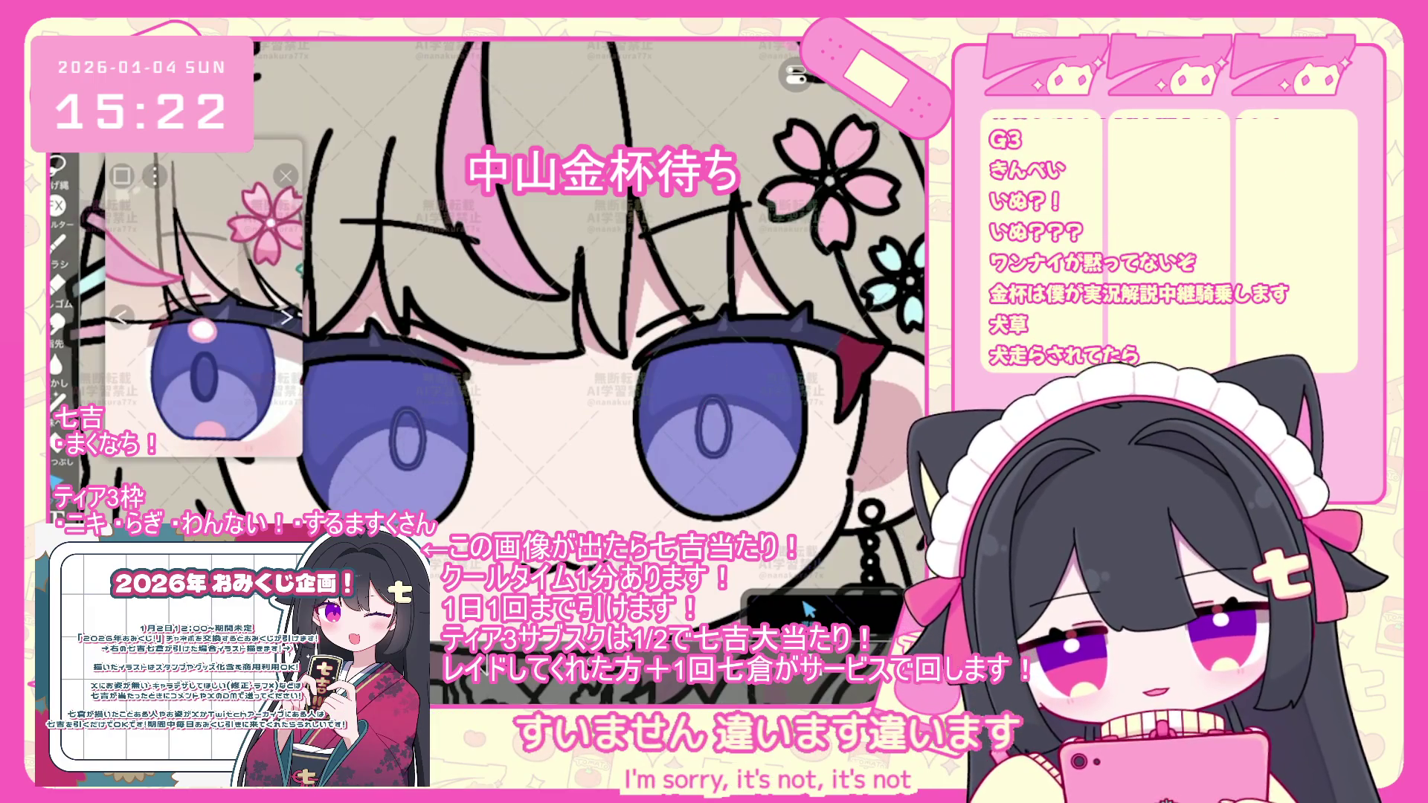
pyautogui.scroll(-2, 643, 417)
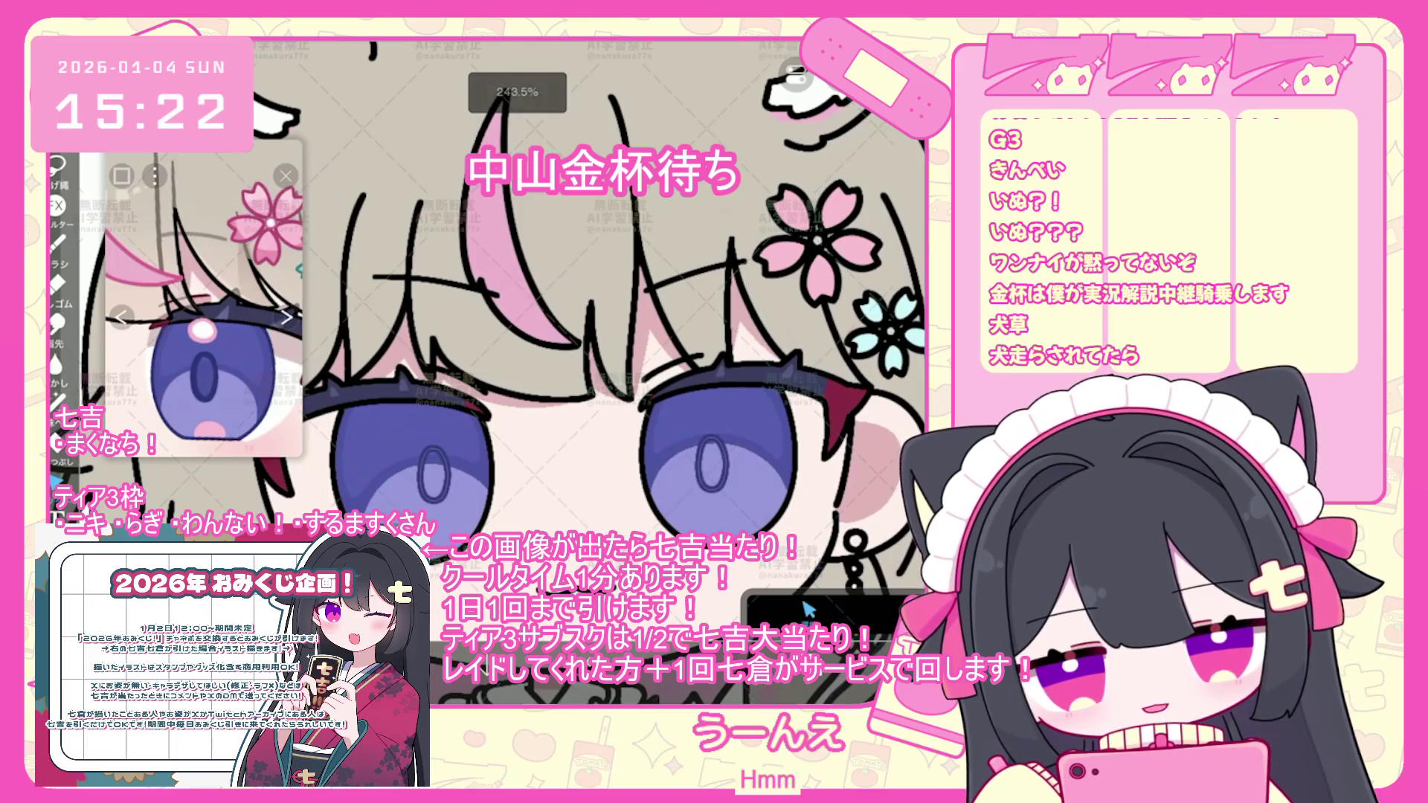
pyautogui.click(712, 463)
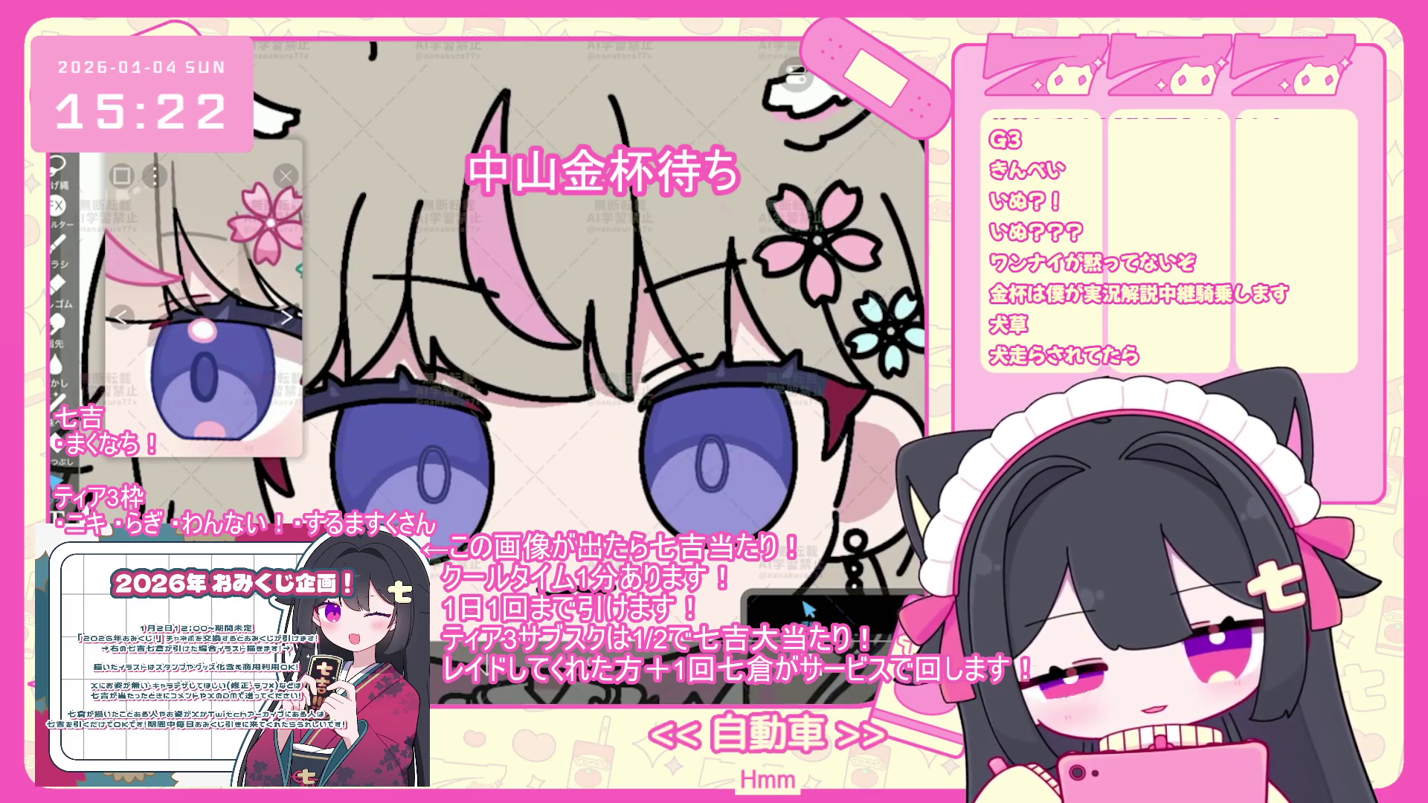
pyautogui.click(712, 463)
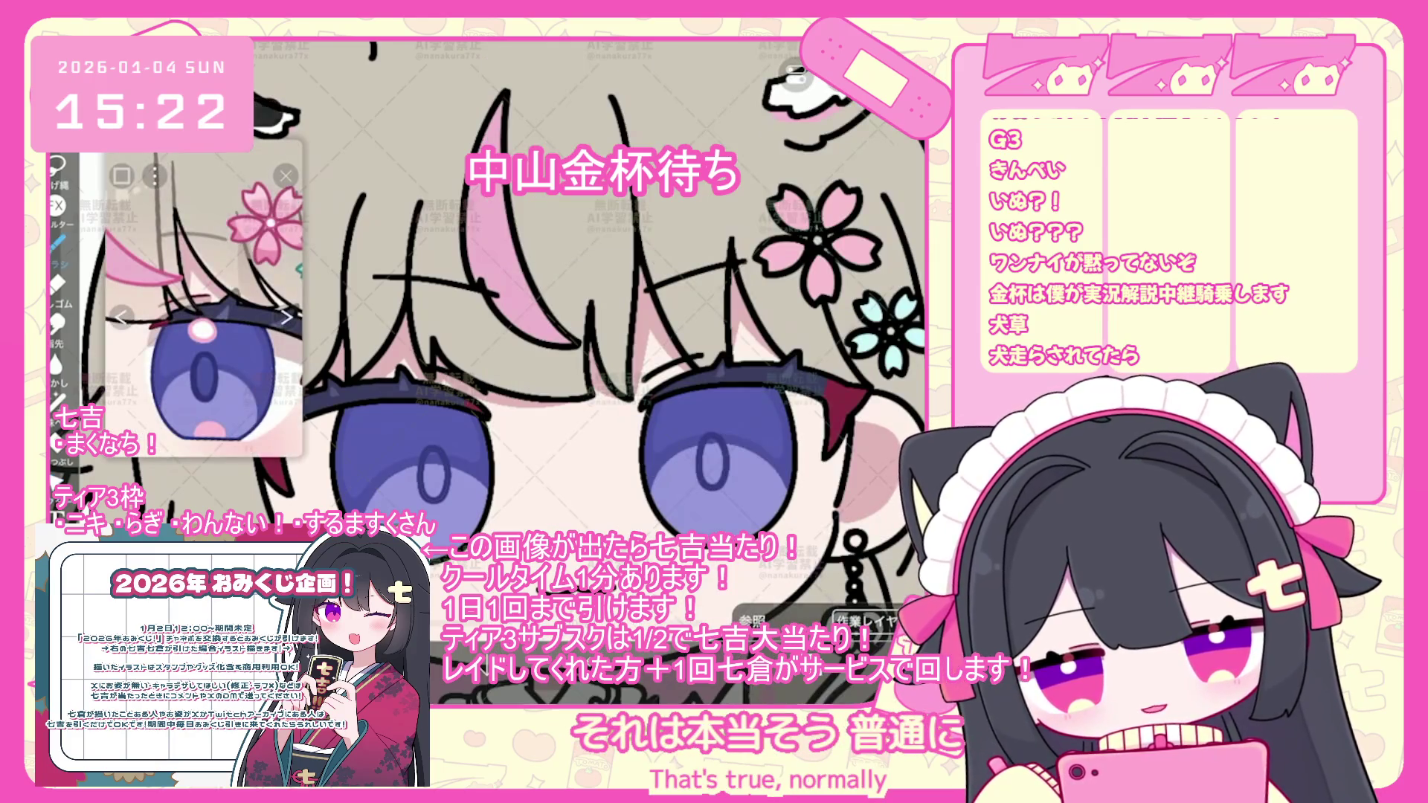
# - Undo the three trial lasso fills on the irises, including the one near the top
pyautogui.scroll(-1, 558, 297)
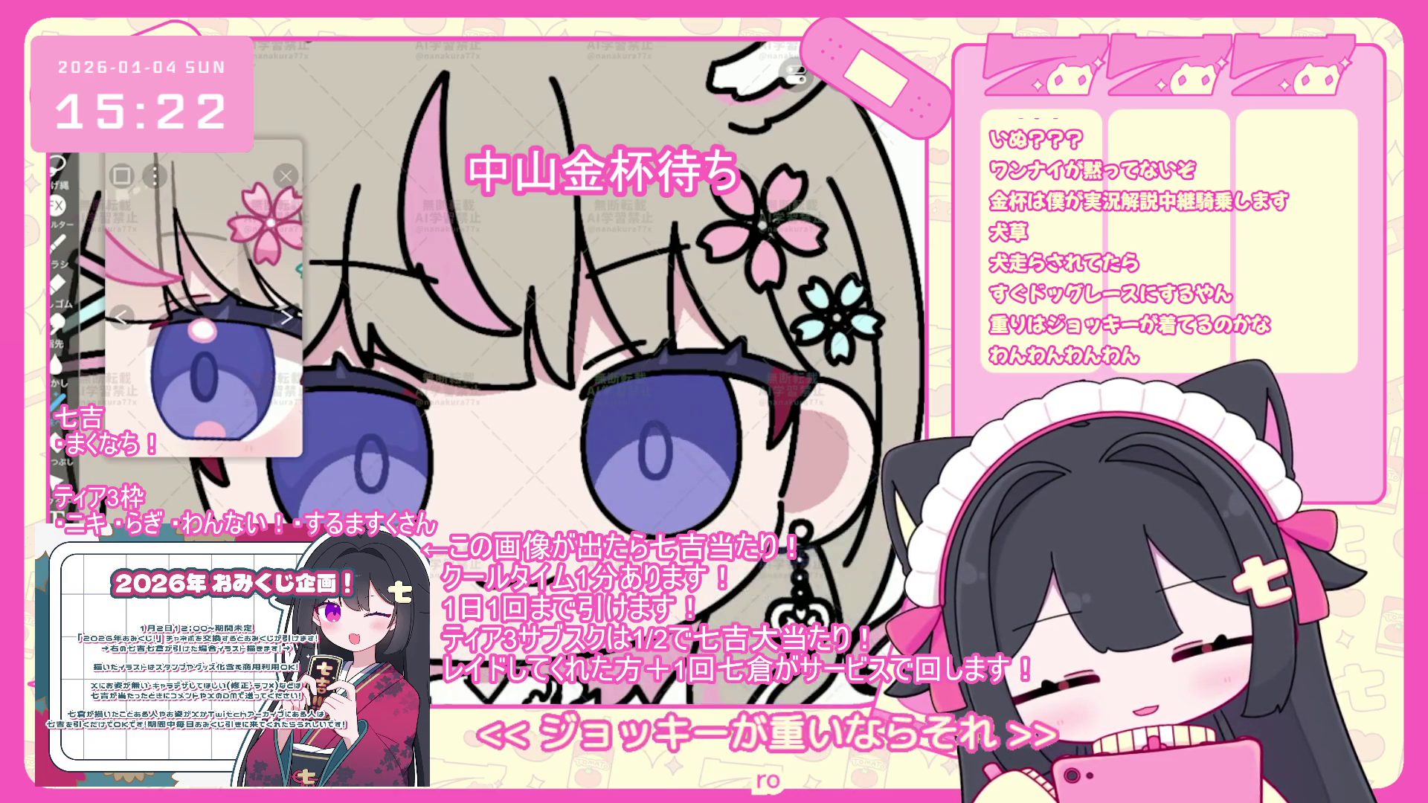
pyautogui.hotkey('ctrl', 'z')
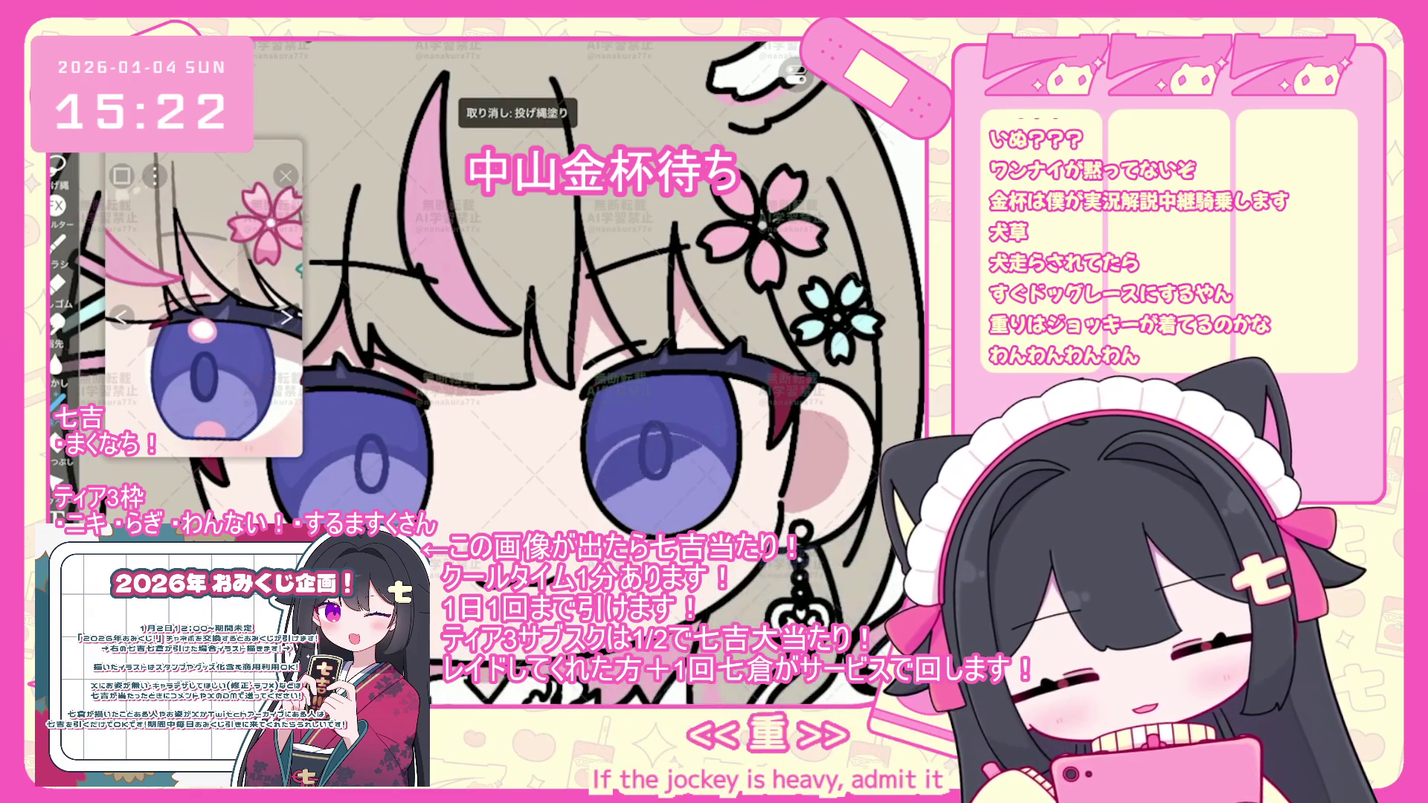
pyautogui.scroll(-3, 521, 297)
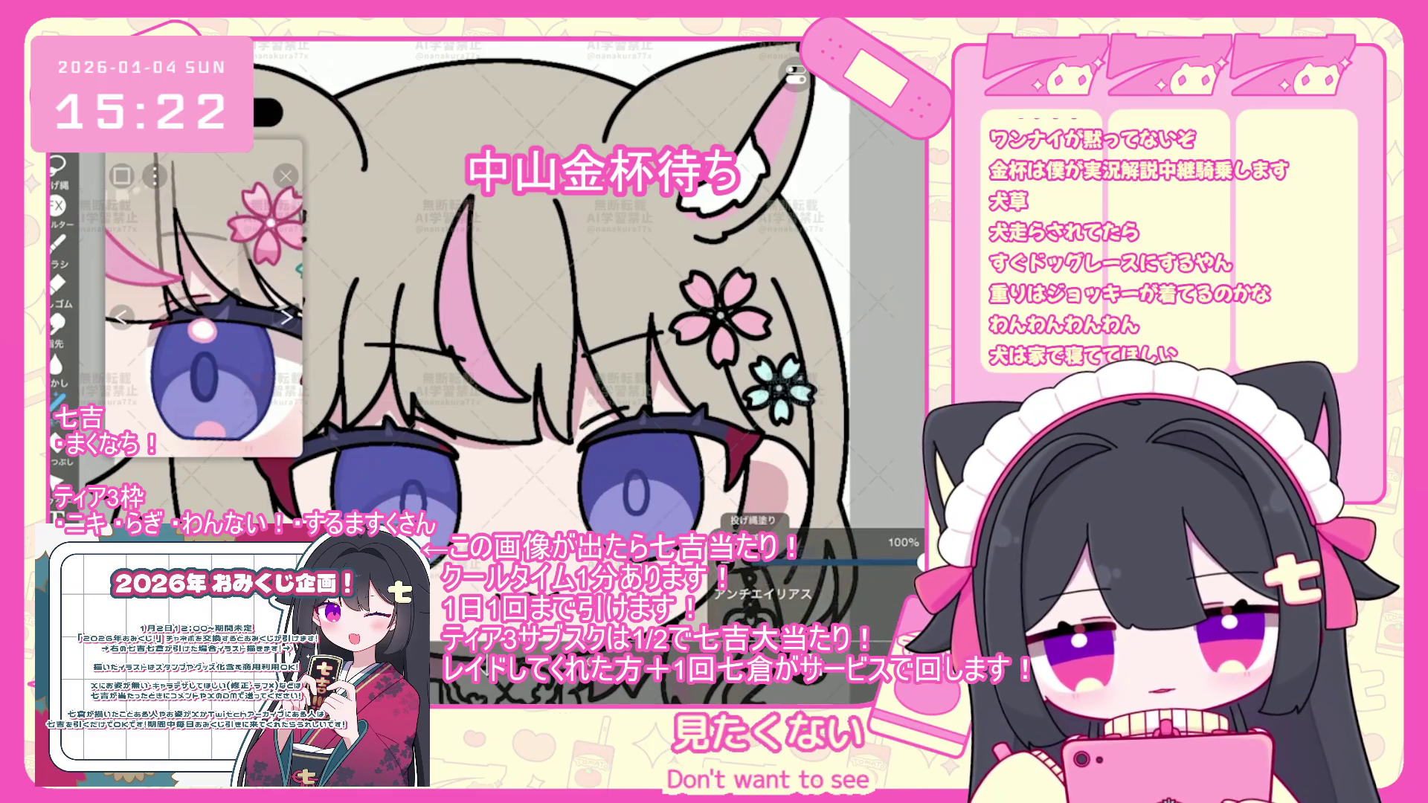
pyautogui.scroll(3, 763, 491)
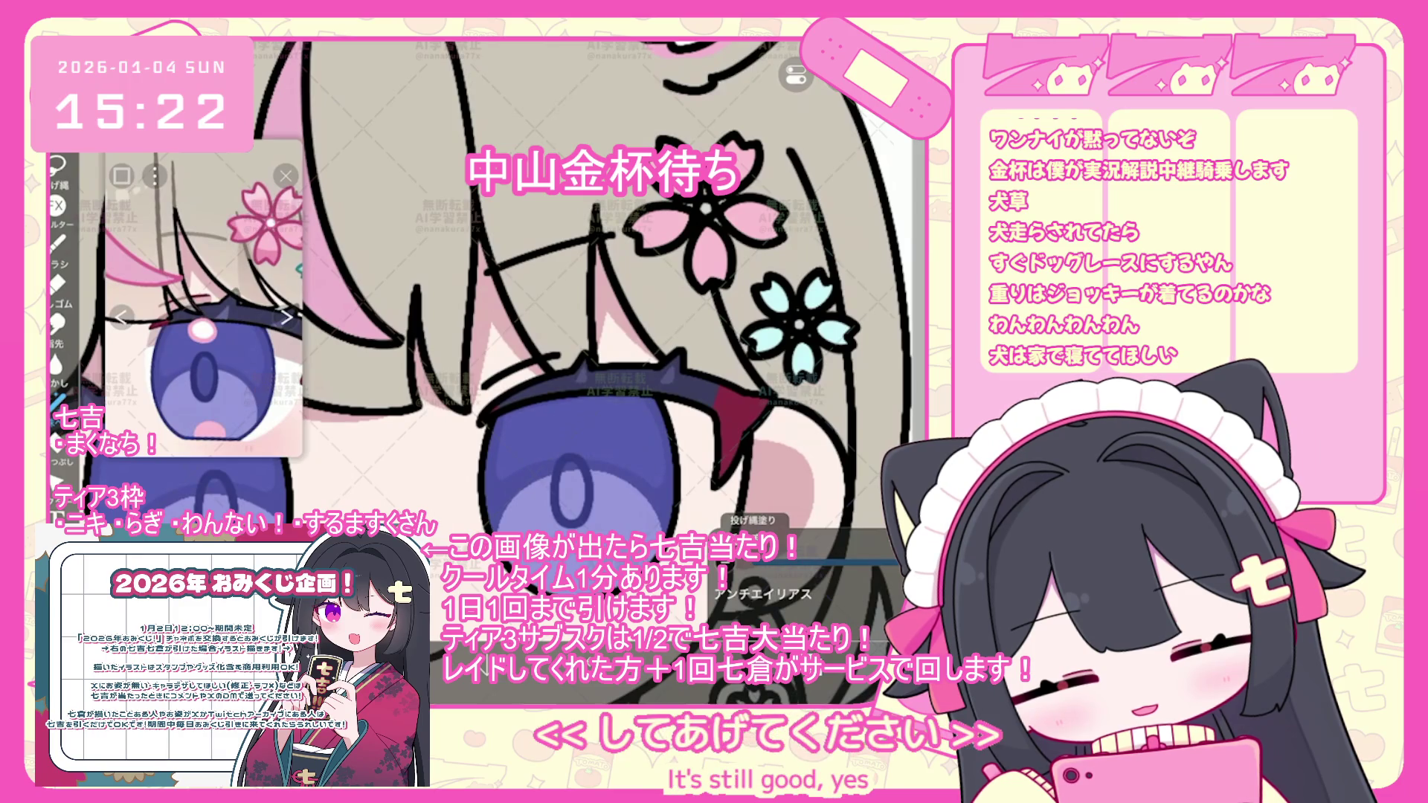
pyautogui.hotkey('ctrl', 'z')
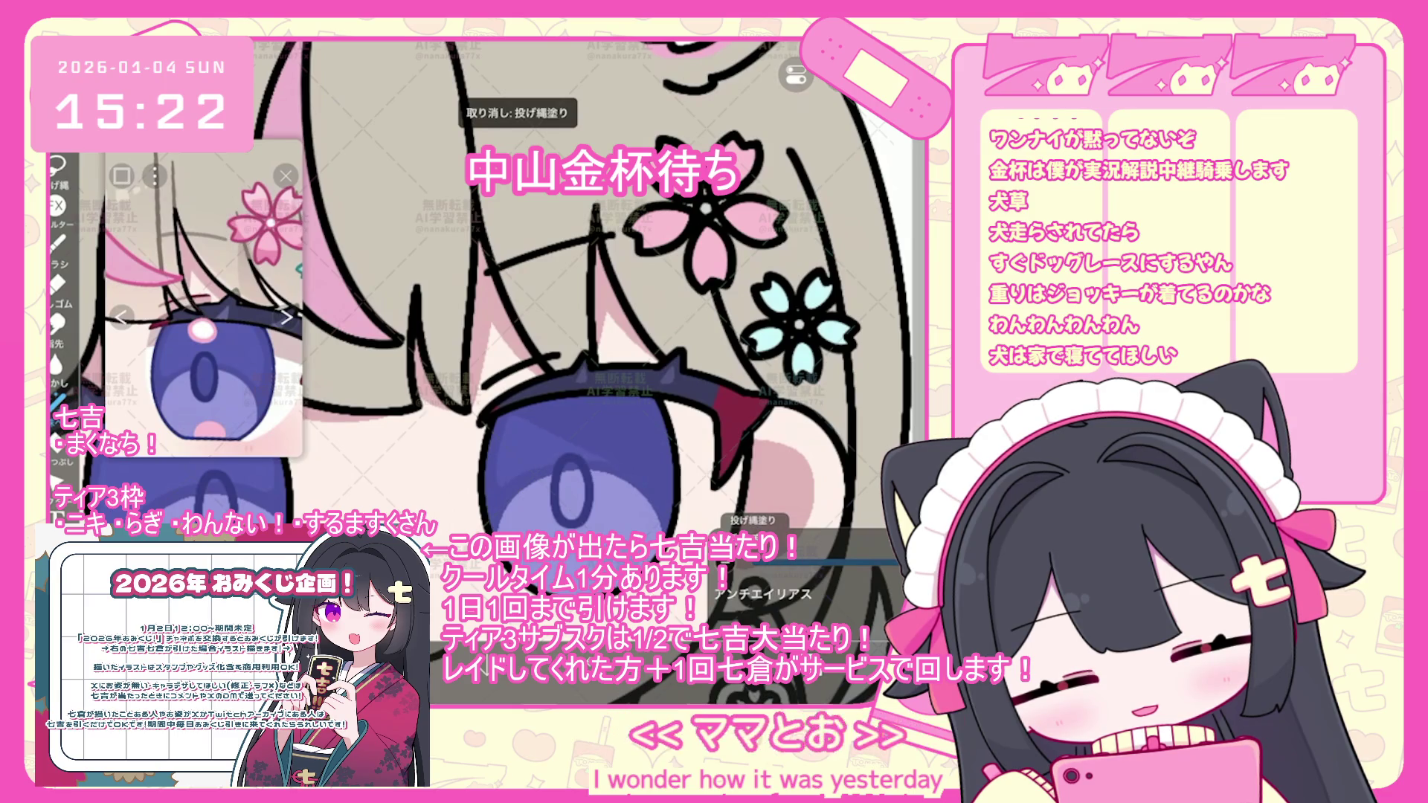
pyautogui.scroll(-3, 514, 297)
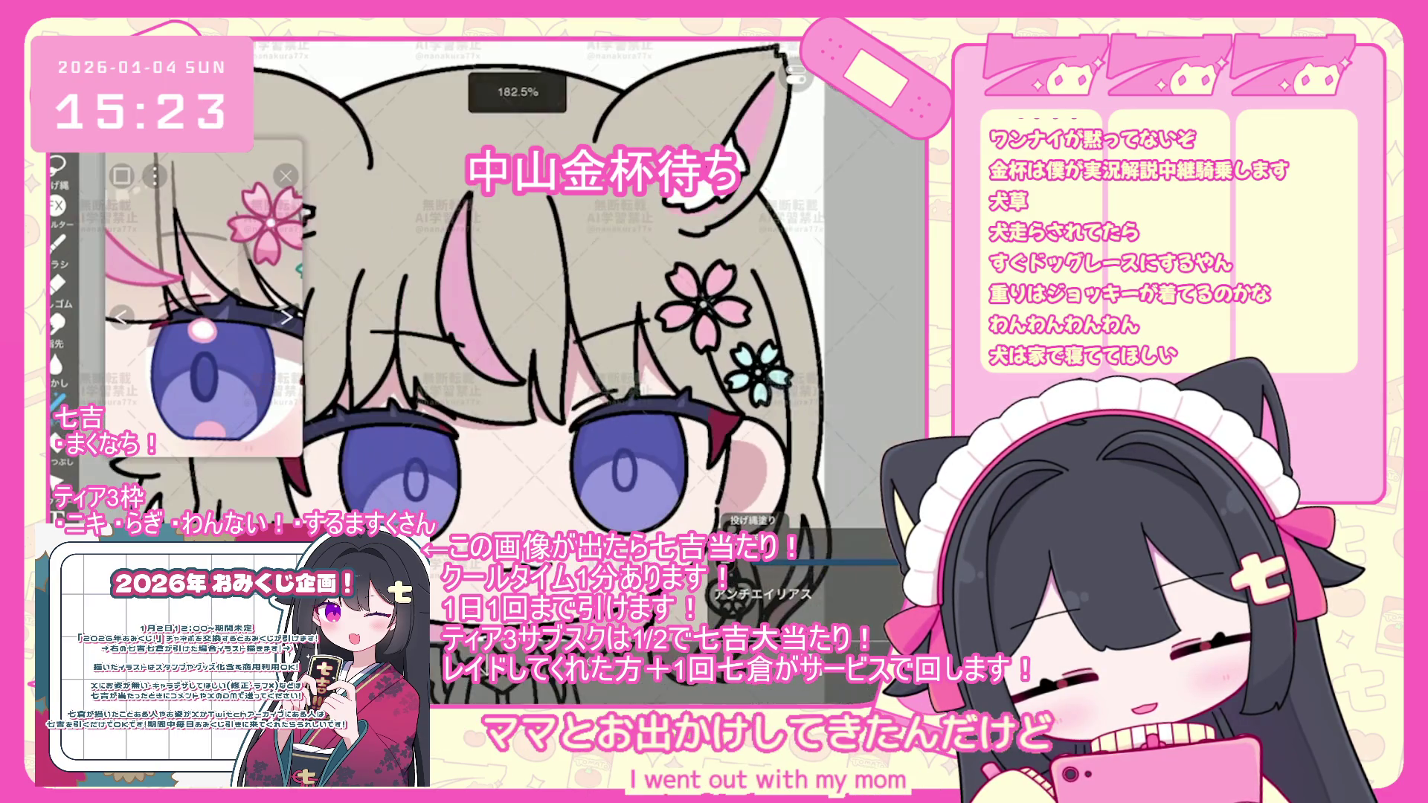
pyautogui.scroll(3, 513, 298)
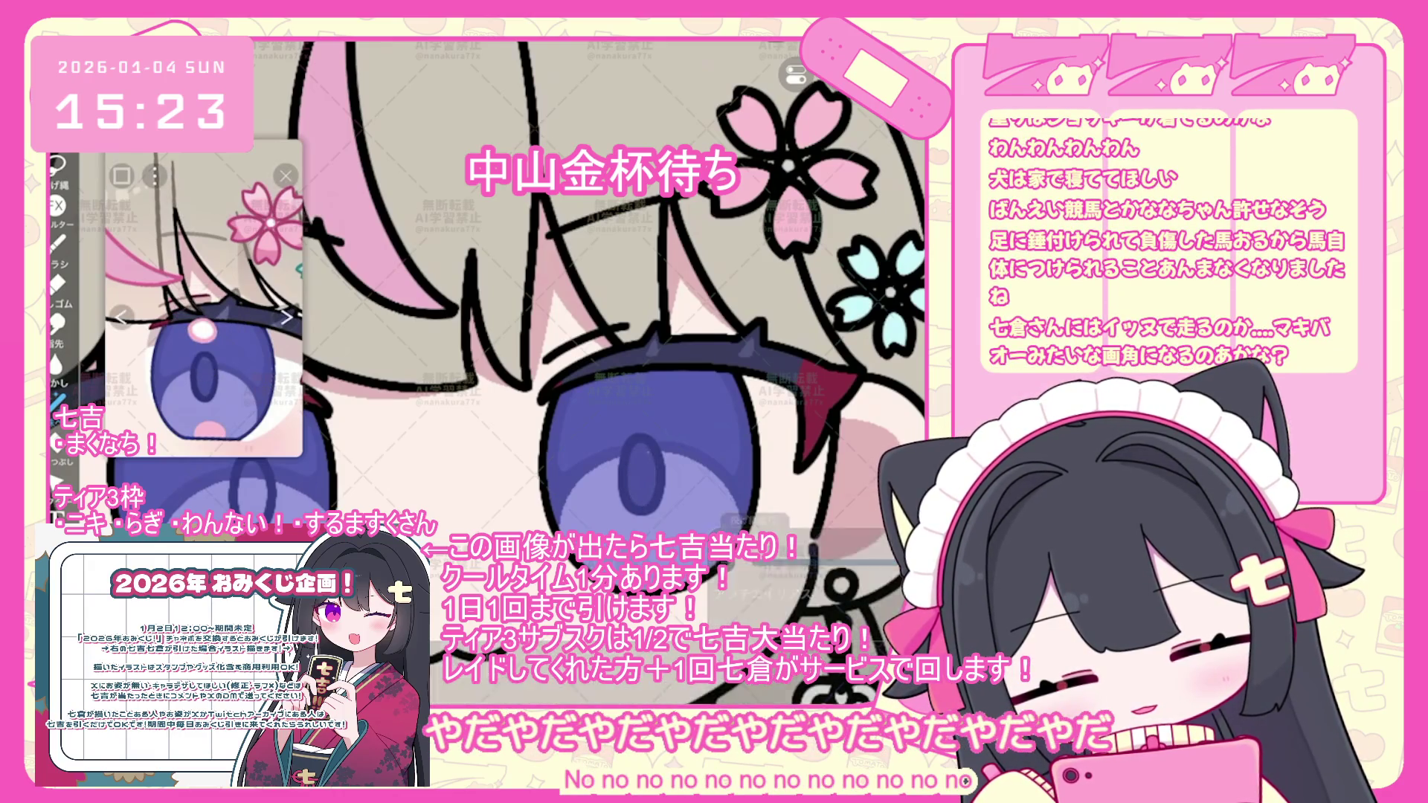
pyautogui.scroll(-3, 521, 298)
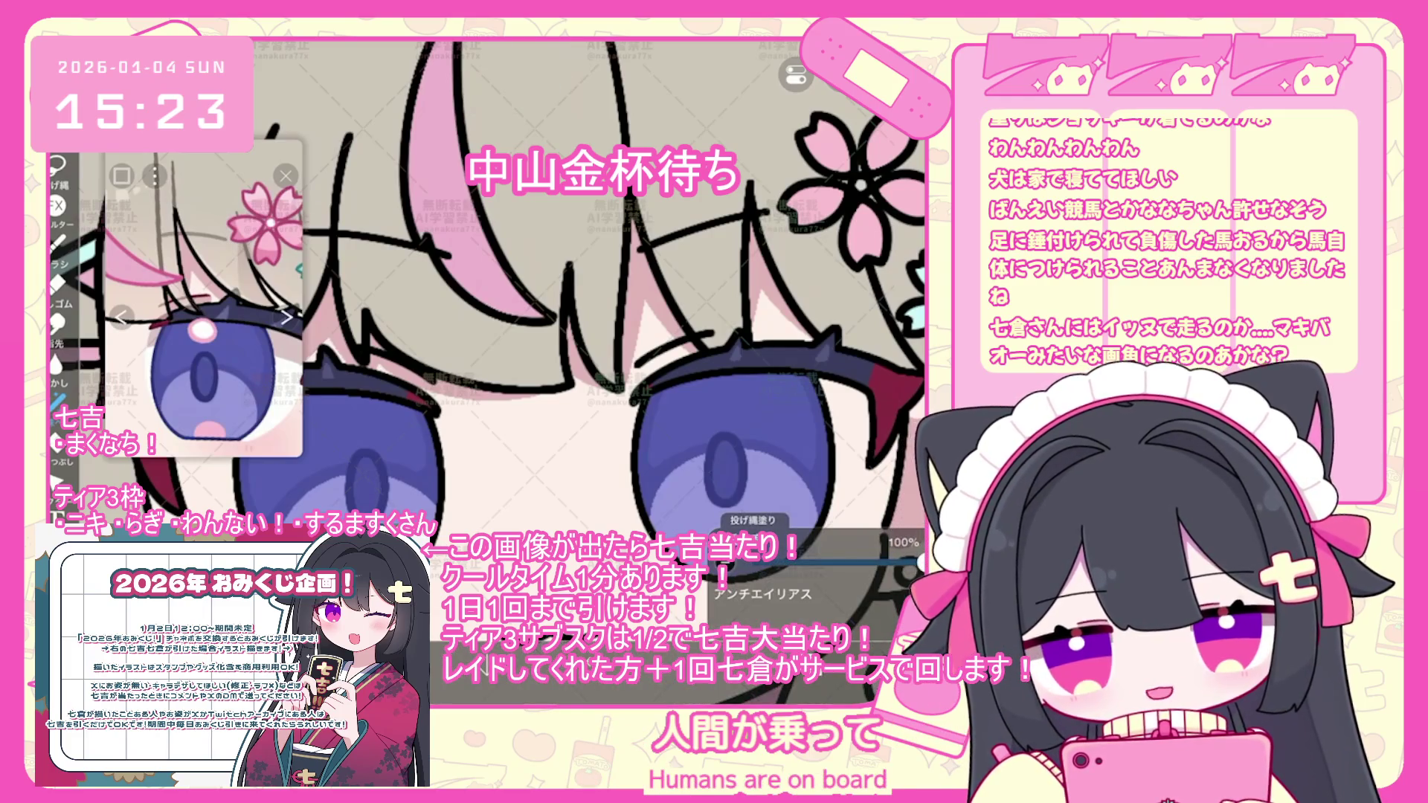
pyautogui.scroll(-5, 521, 335)
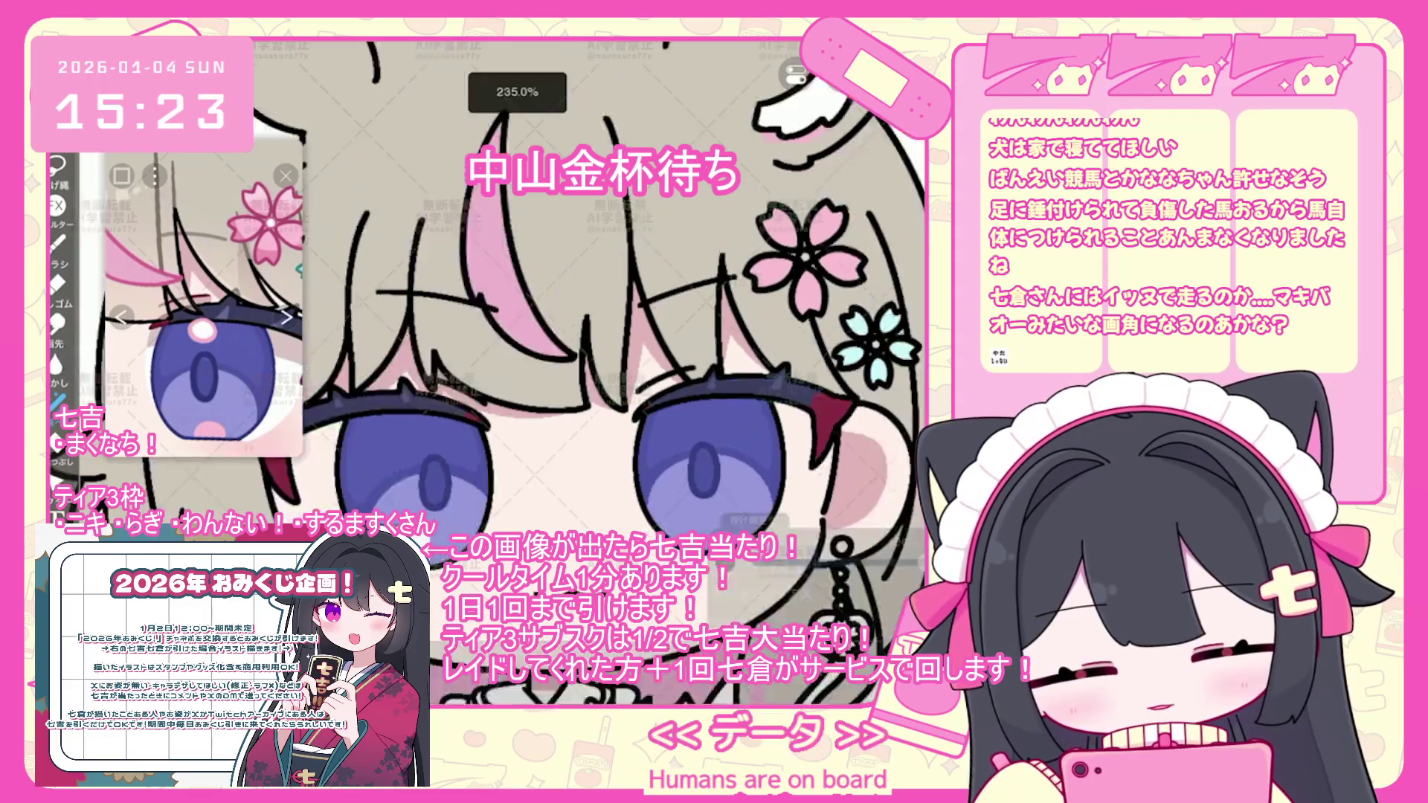
pyautogui.scroll(5, 595, 372)
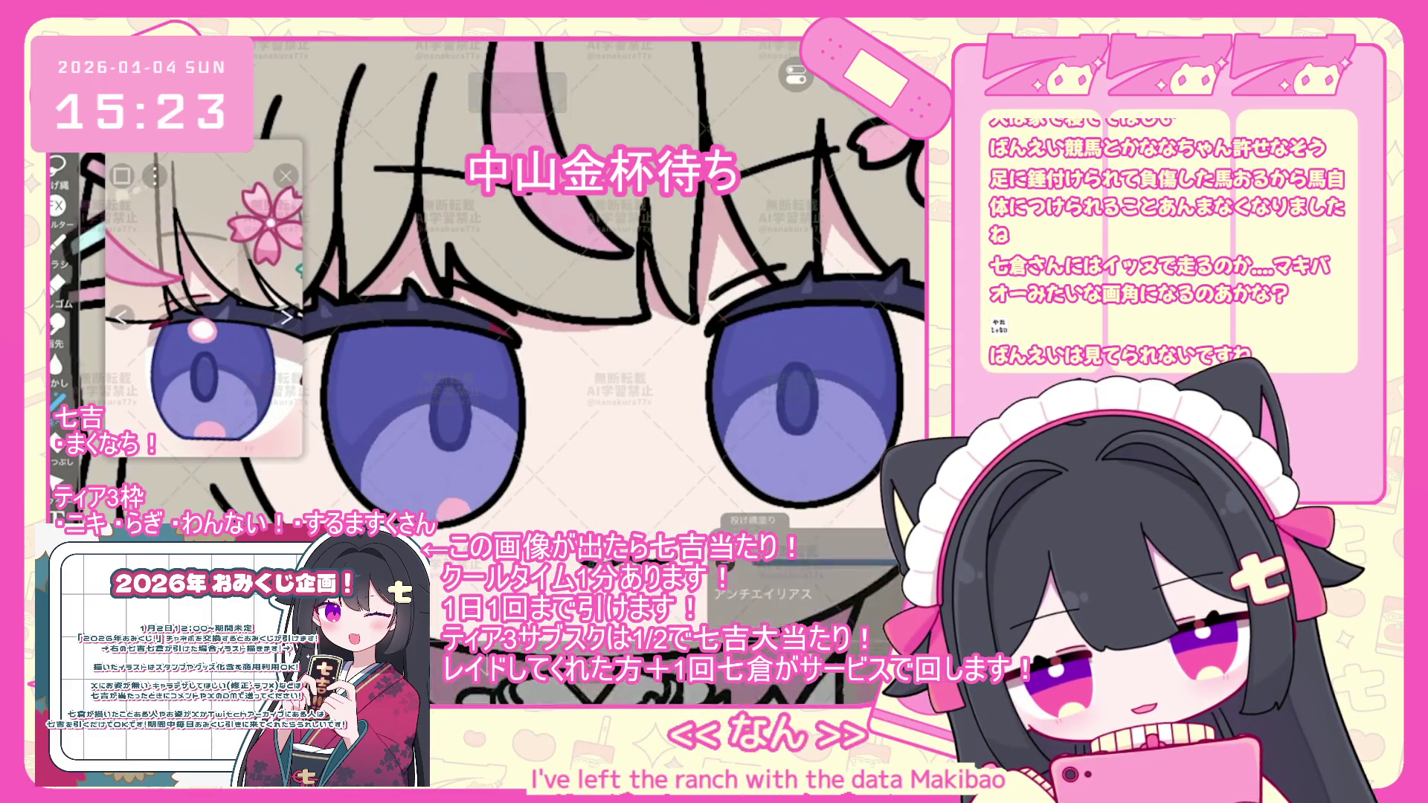
pyautogui.scroll(-1, 520, 334)
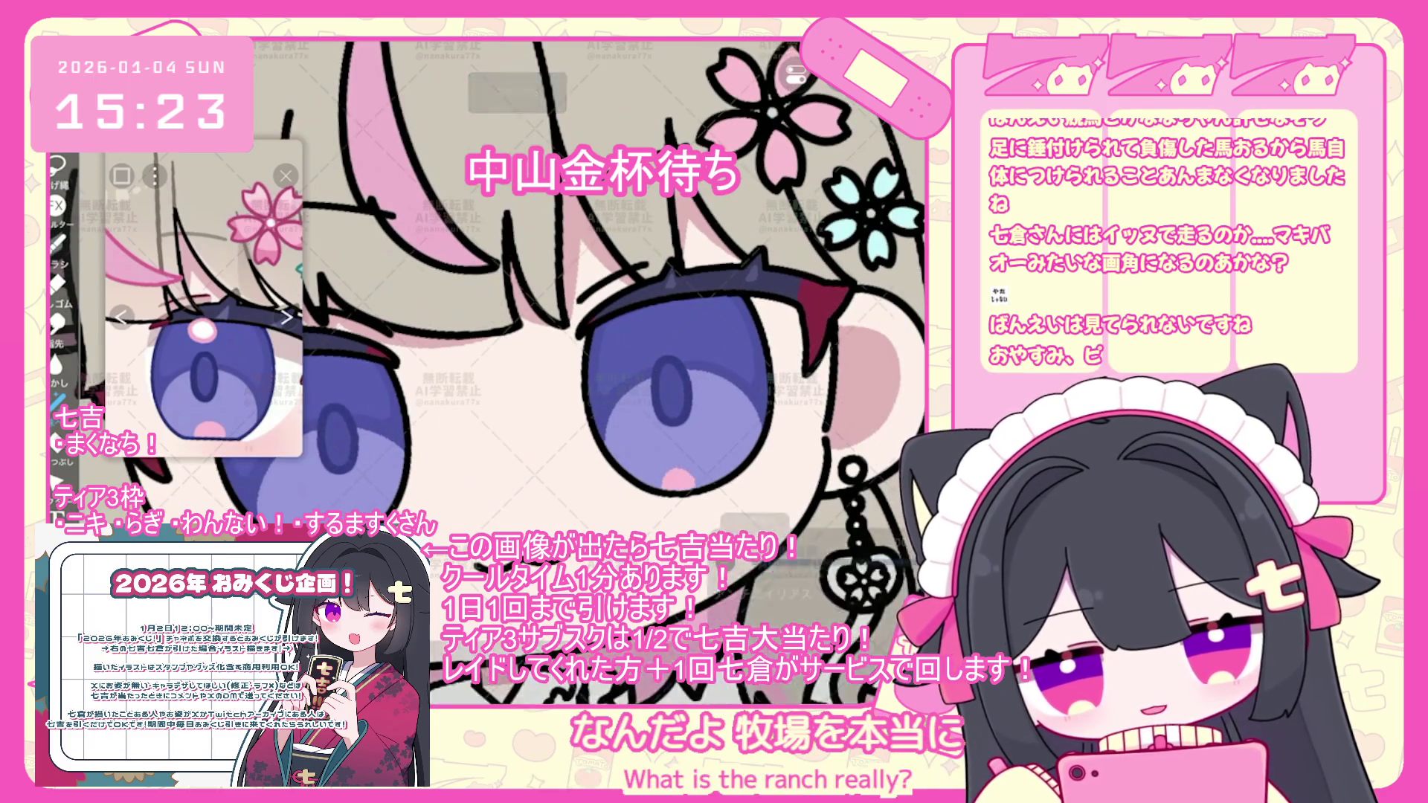
pyautogui.hotkey('ctrl', 'z')
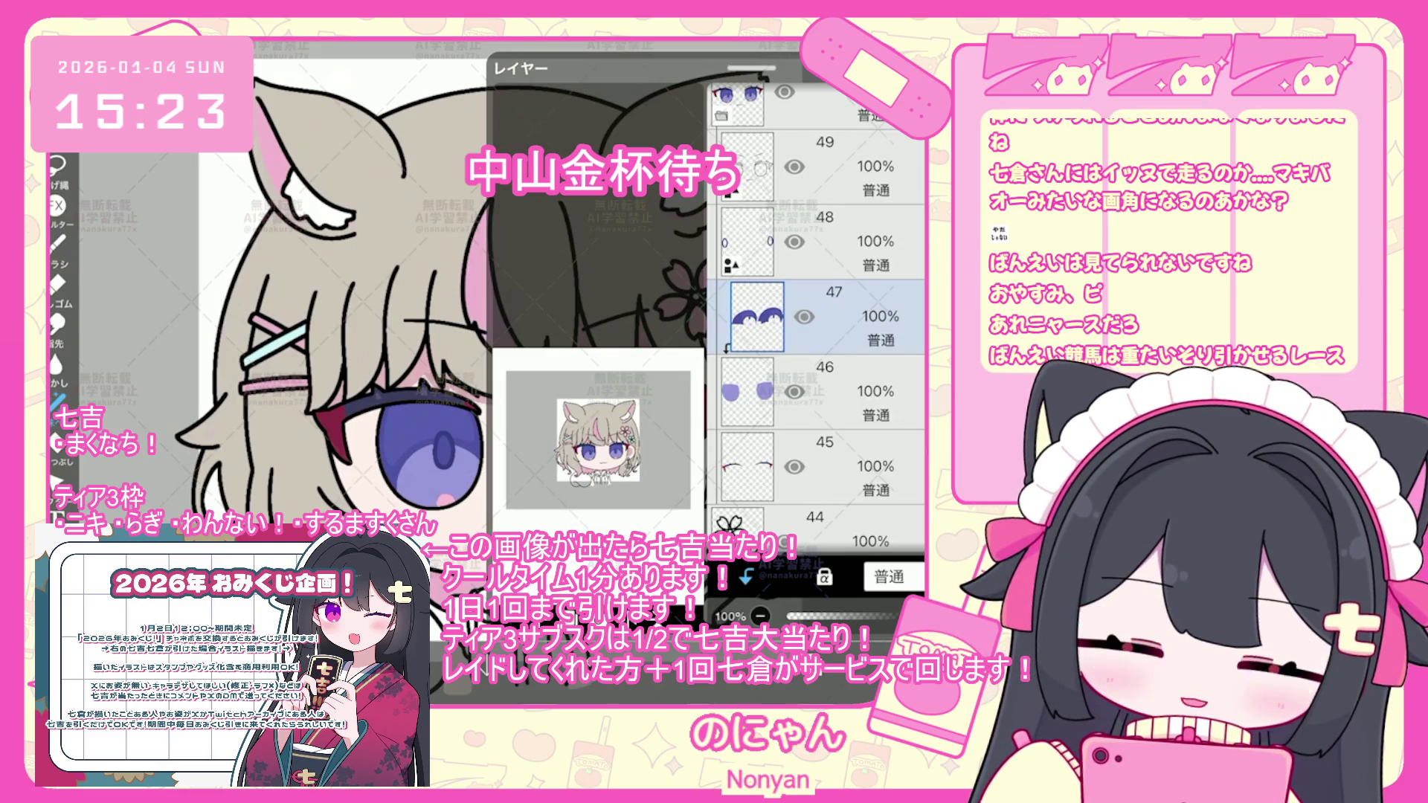
# - Select layer 49 so the eye-shading layer 50 goes above it
pyautogui.click(818, 326)
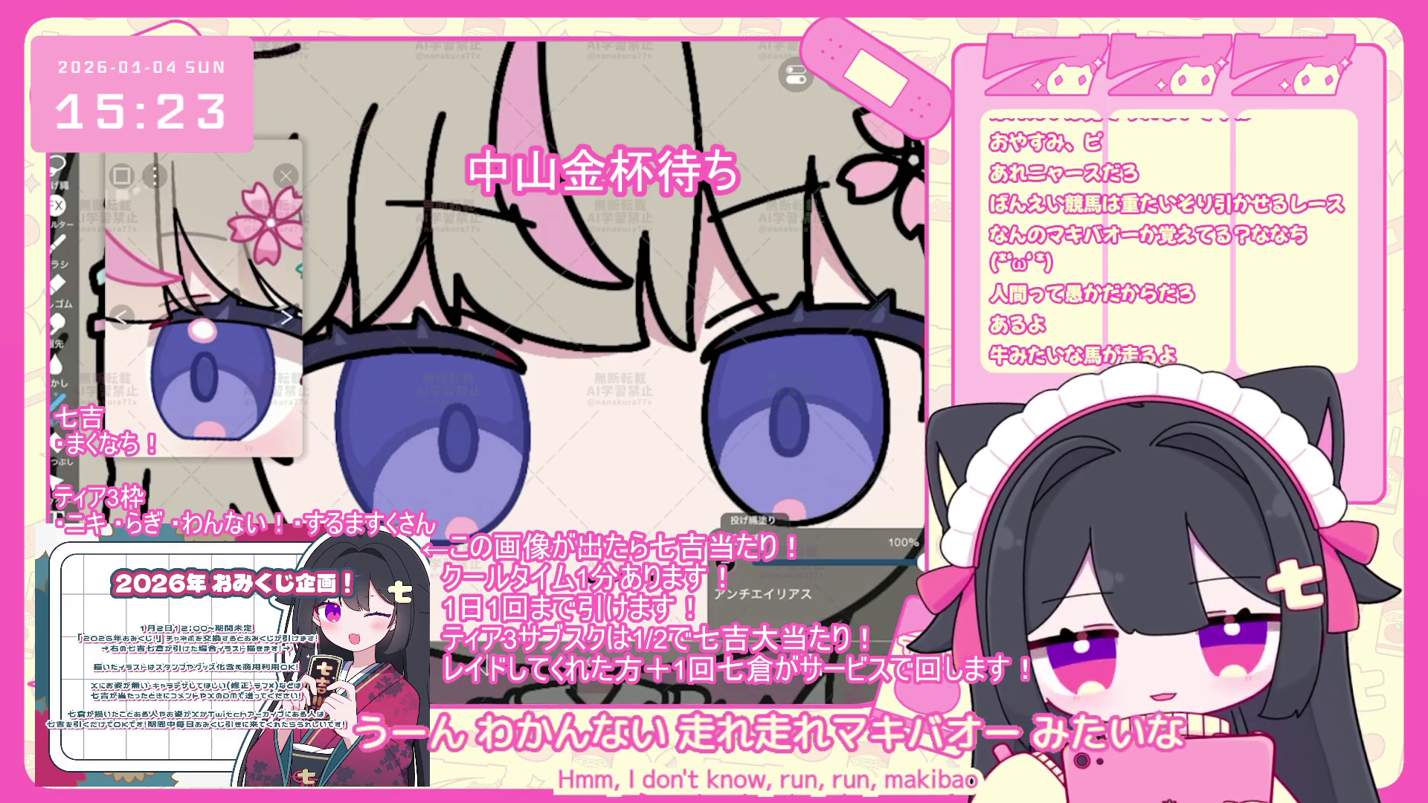
pyautogui.scroll(2, 514, 297)
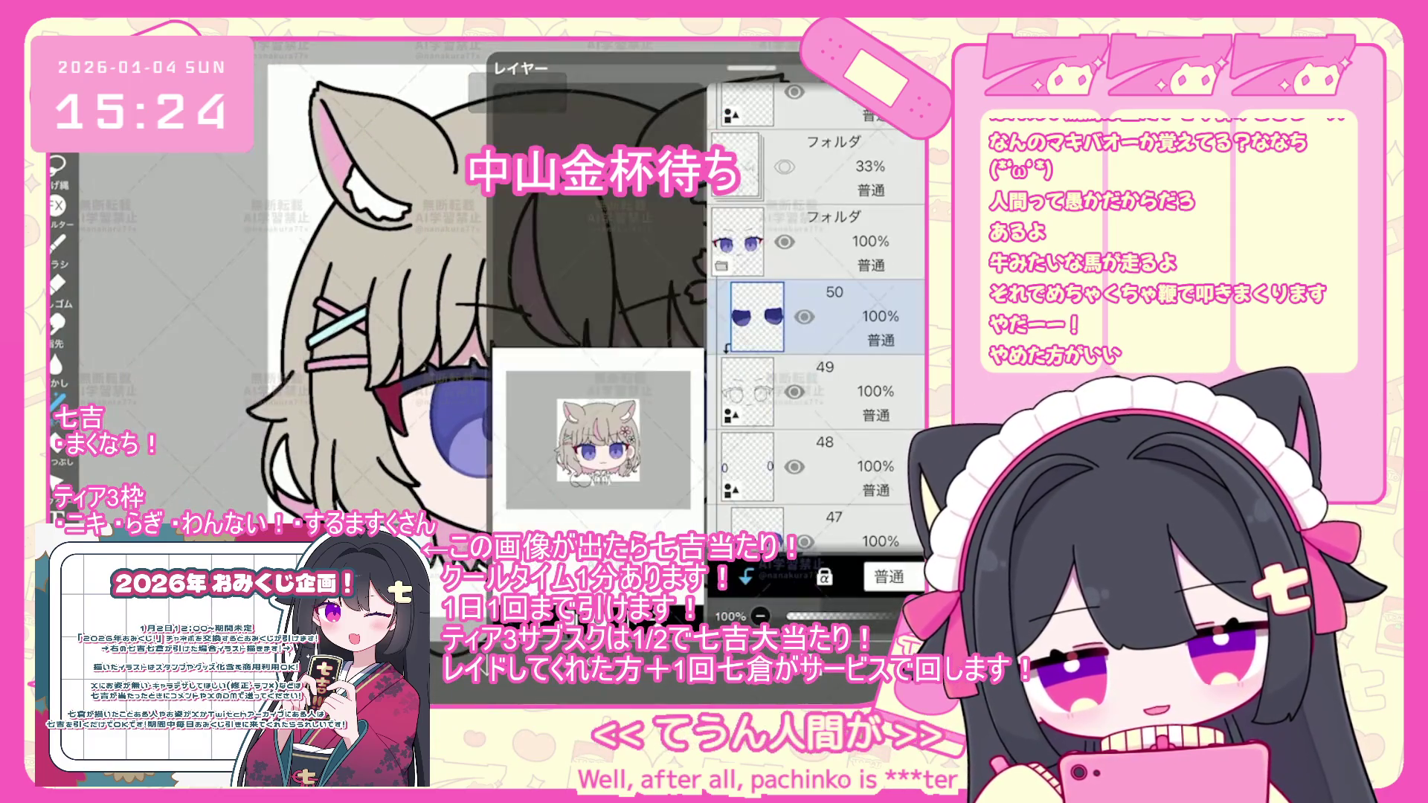
# - Undo the five most recent lasso fills on the eye
pyautogui.scroll(-5, 816, 313)
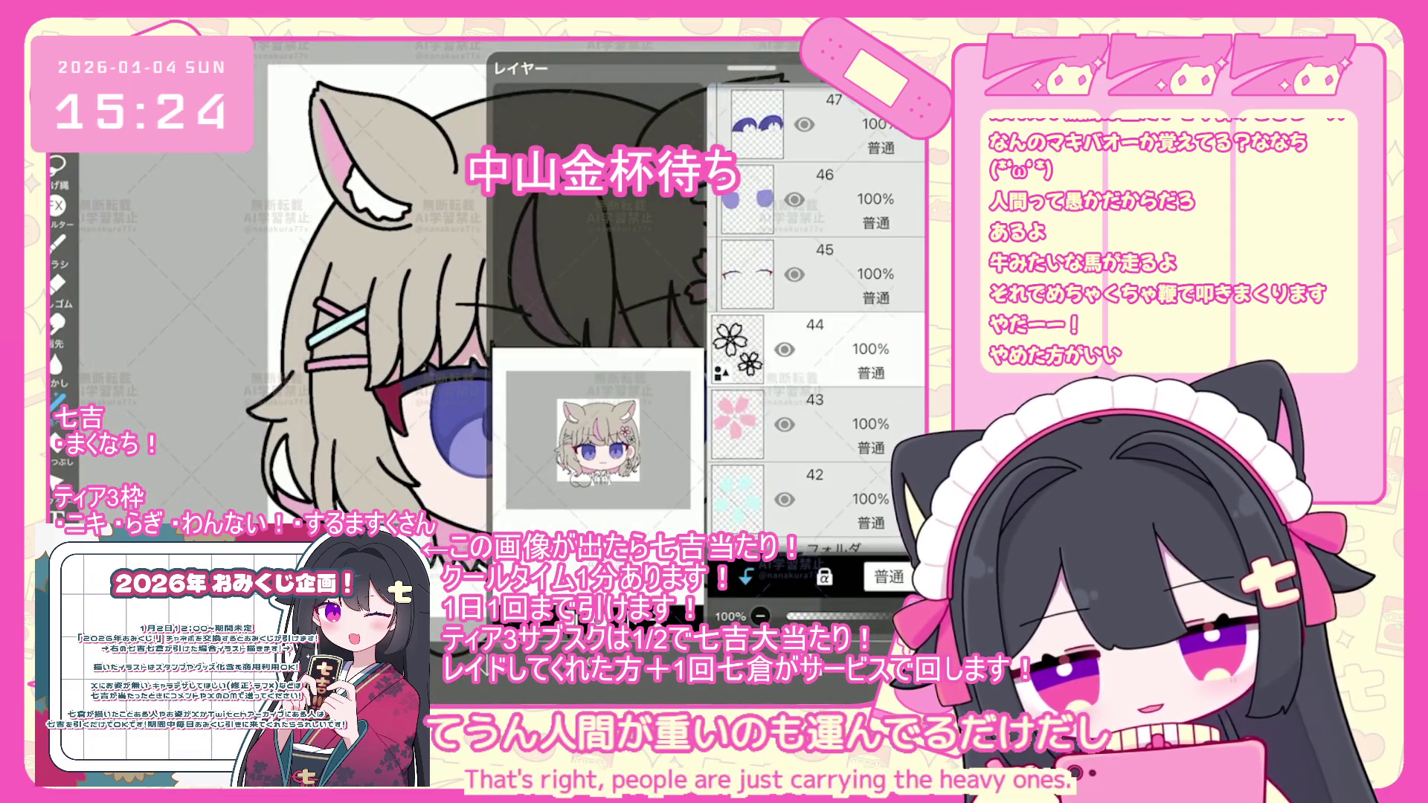
pyautogui.scroll(-3, 816, 312)
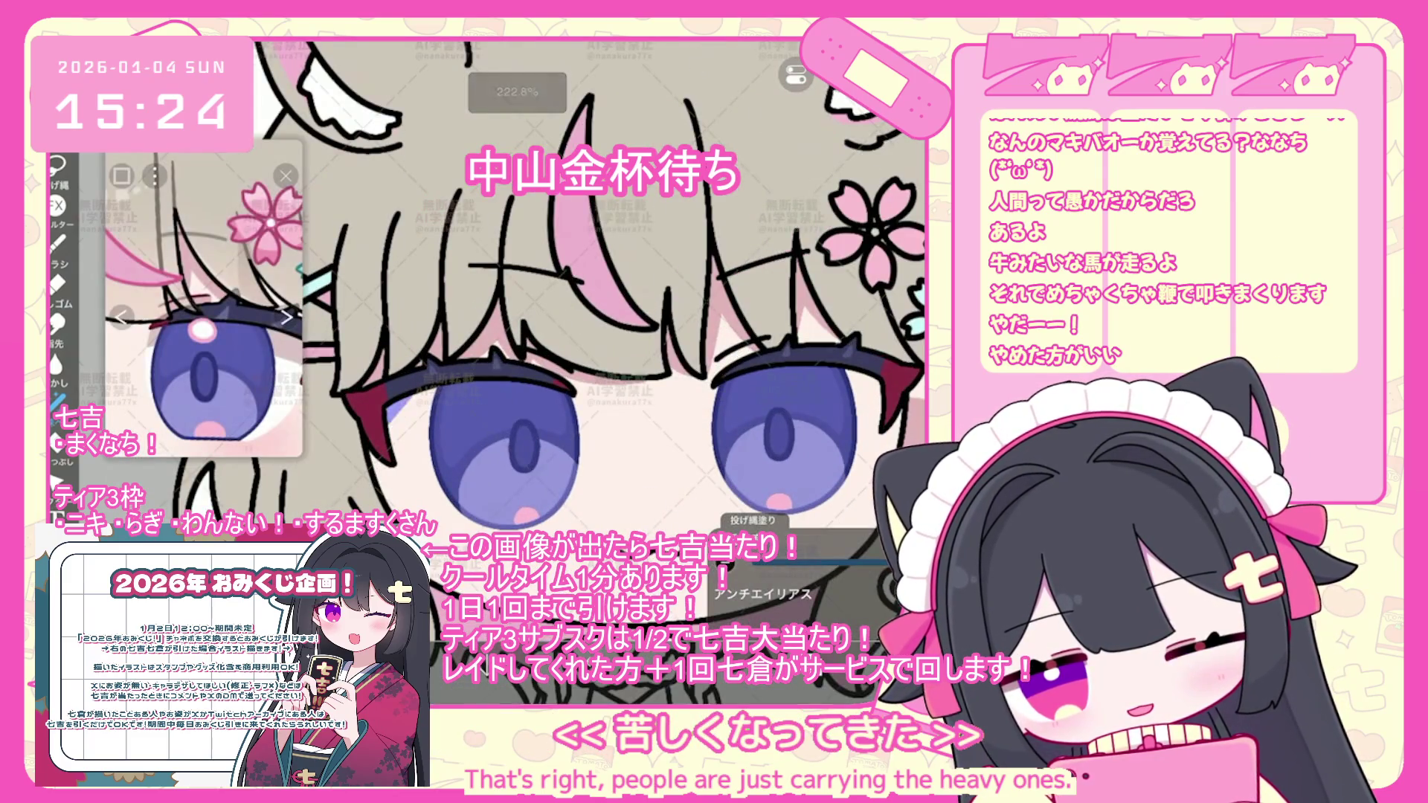
pyautogui.hotkey('ctrl', 'z')
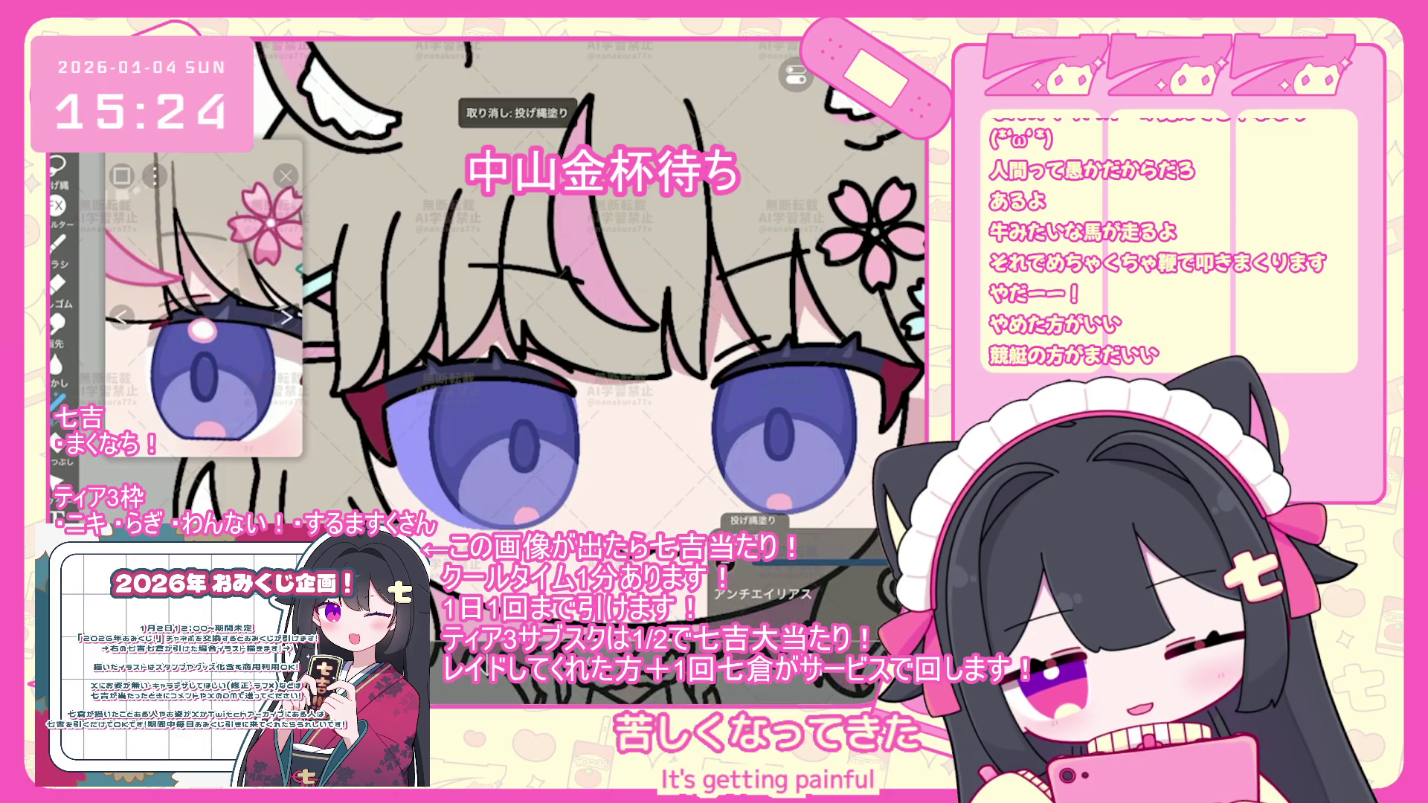
pyautogui.hscroll(3, 558, 297)
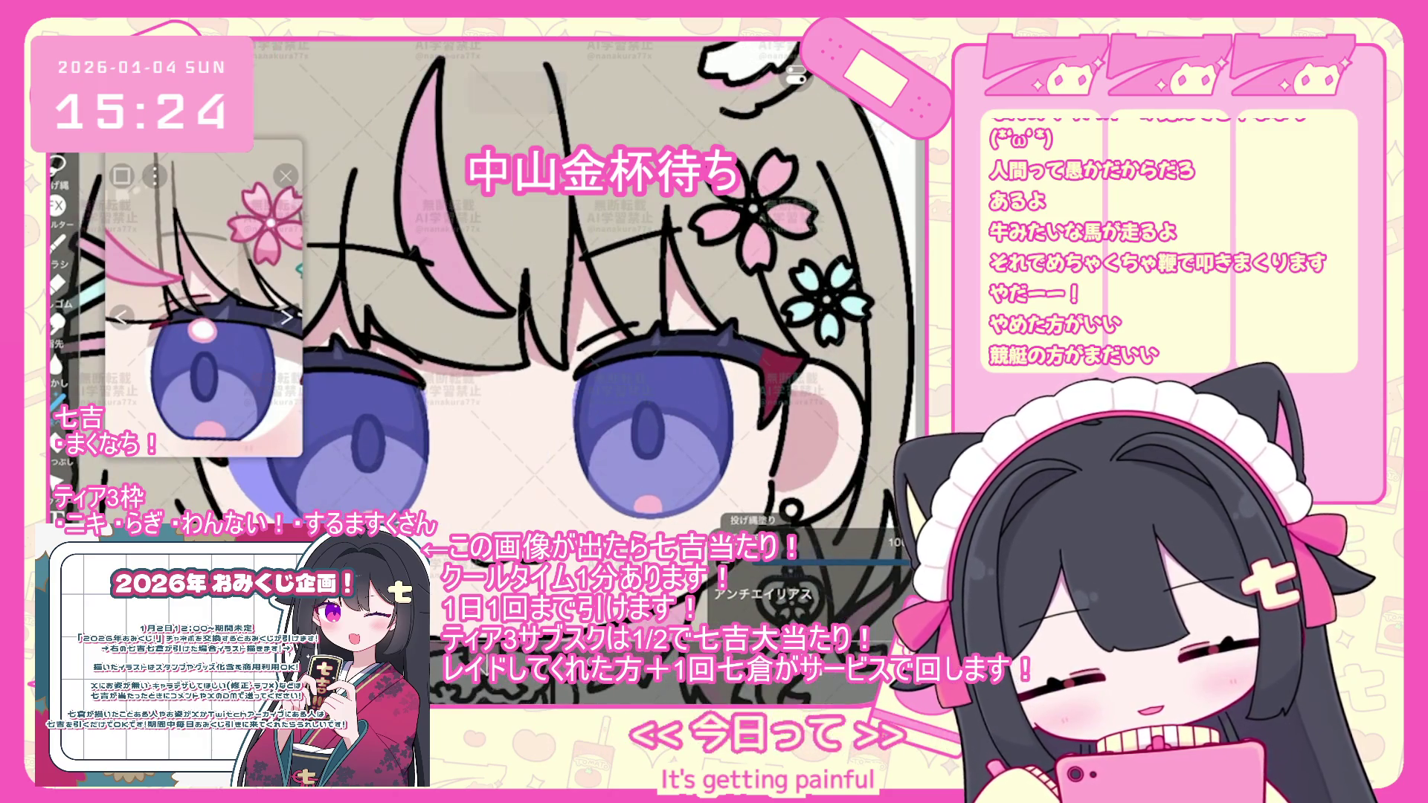
pyautogui.hotkey('ctrl', 'z')
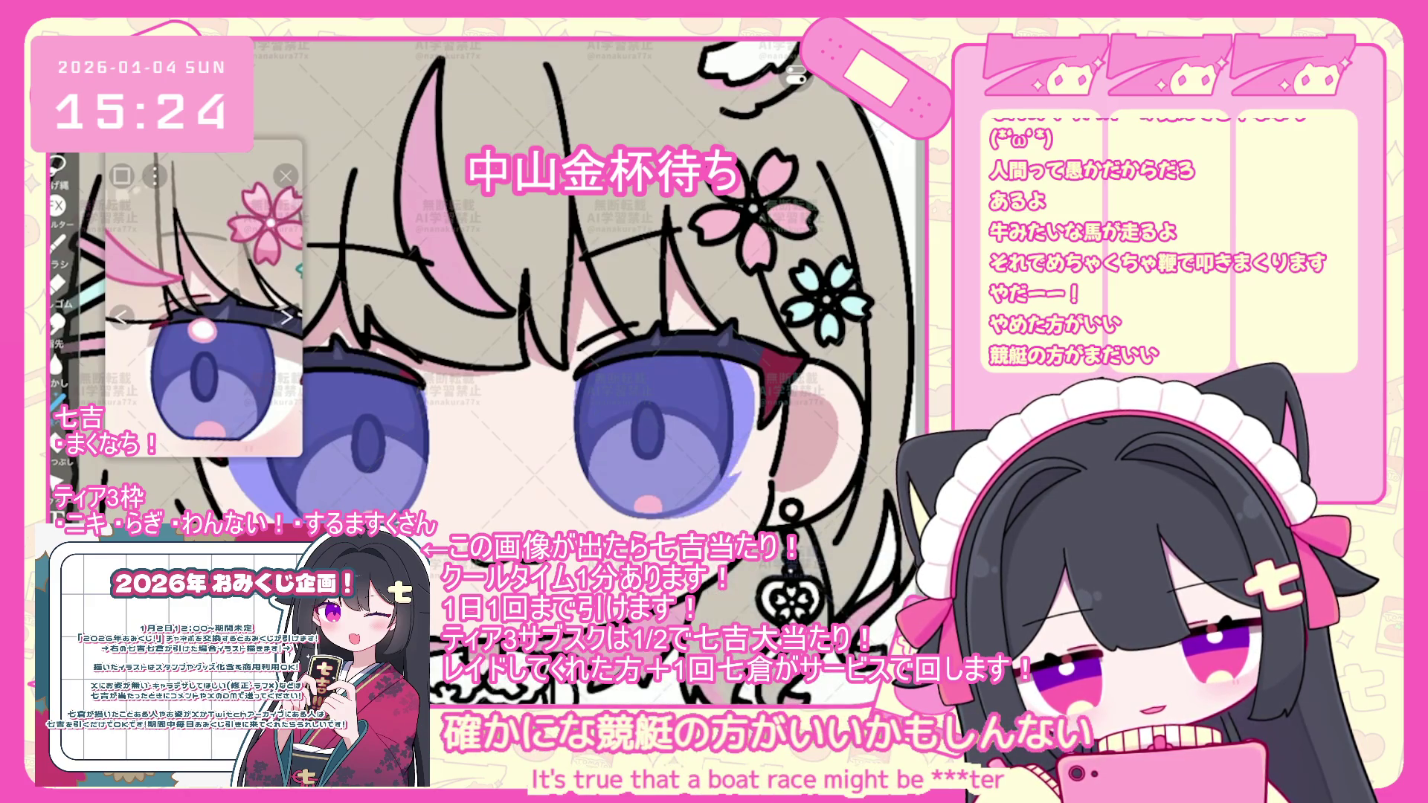
pyautogui.hotkey('ctrl', 'z')
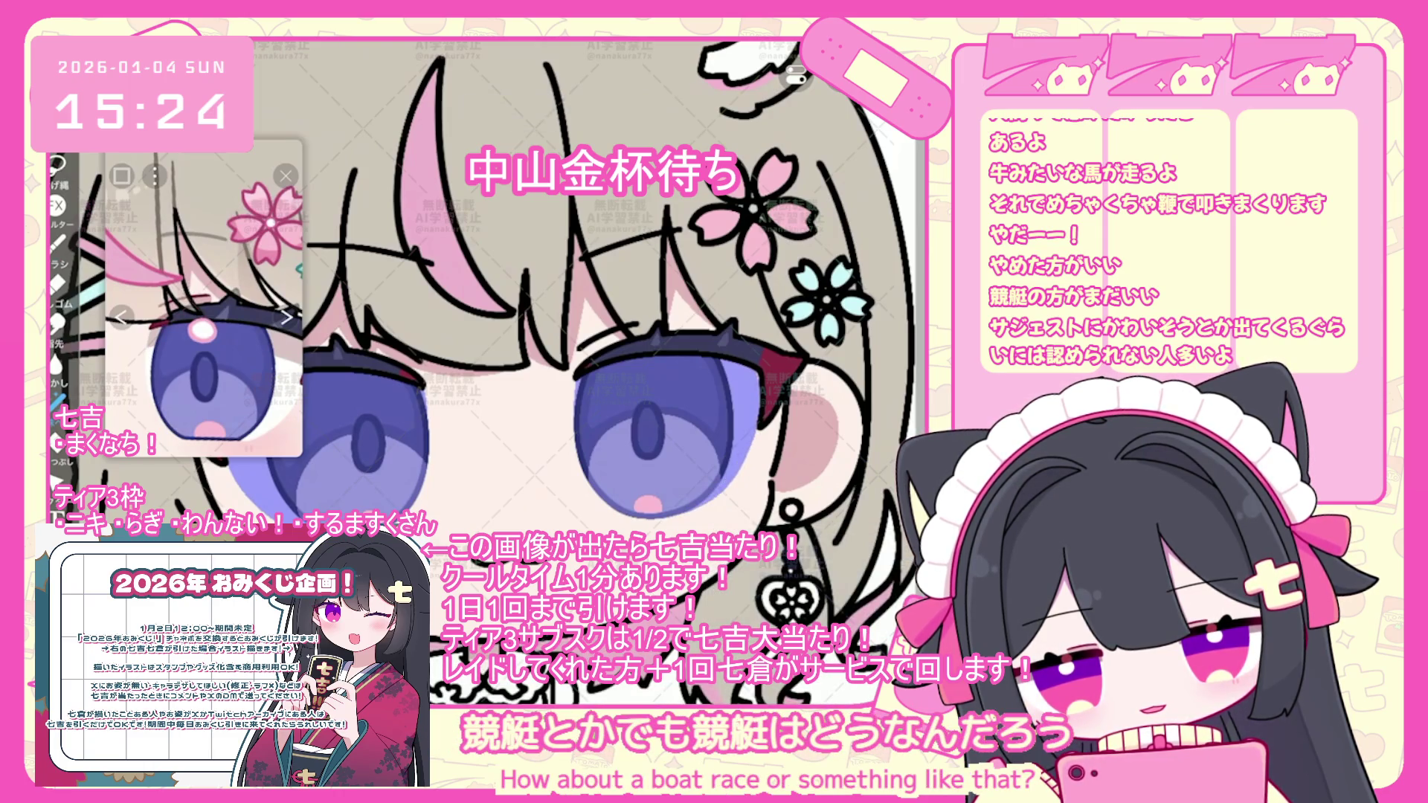
pyautogui.scroll(-2, 573, 334)
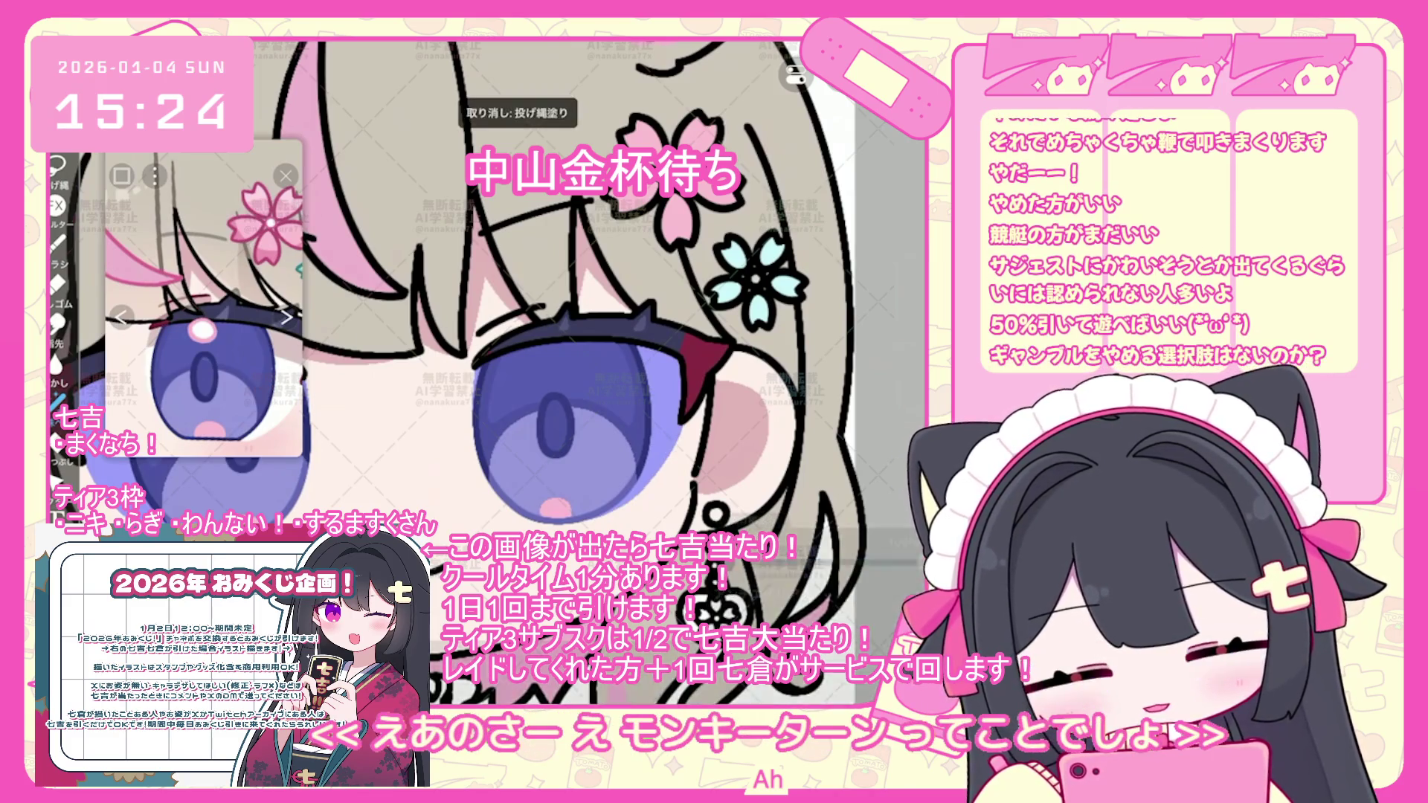
pyautogui.hotkey('ctrl', 'z')
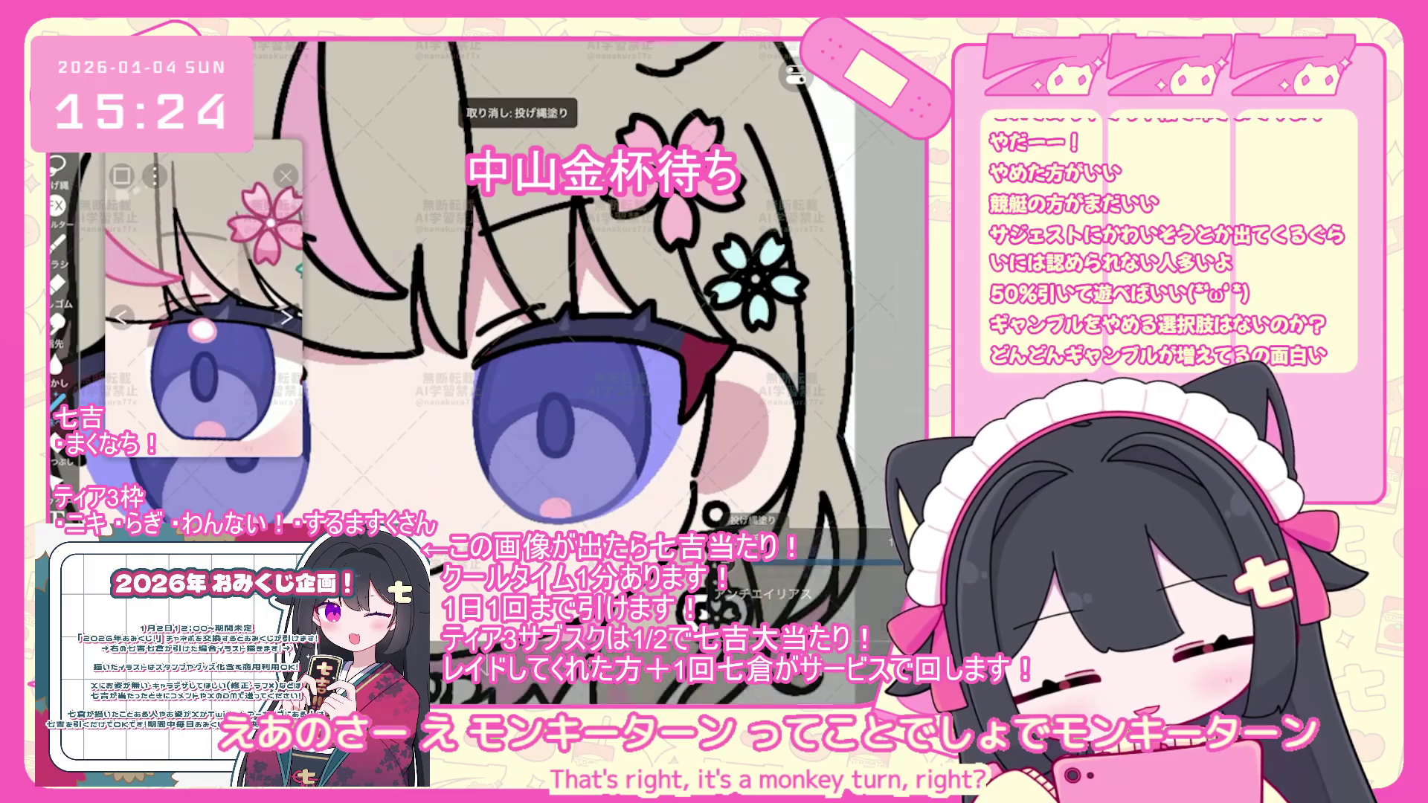
pyautogui.scroll(2, 558, 298)
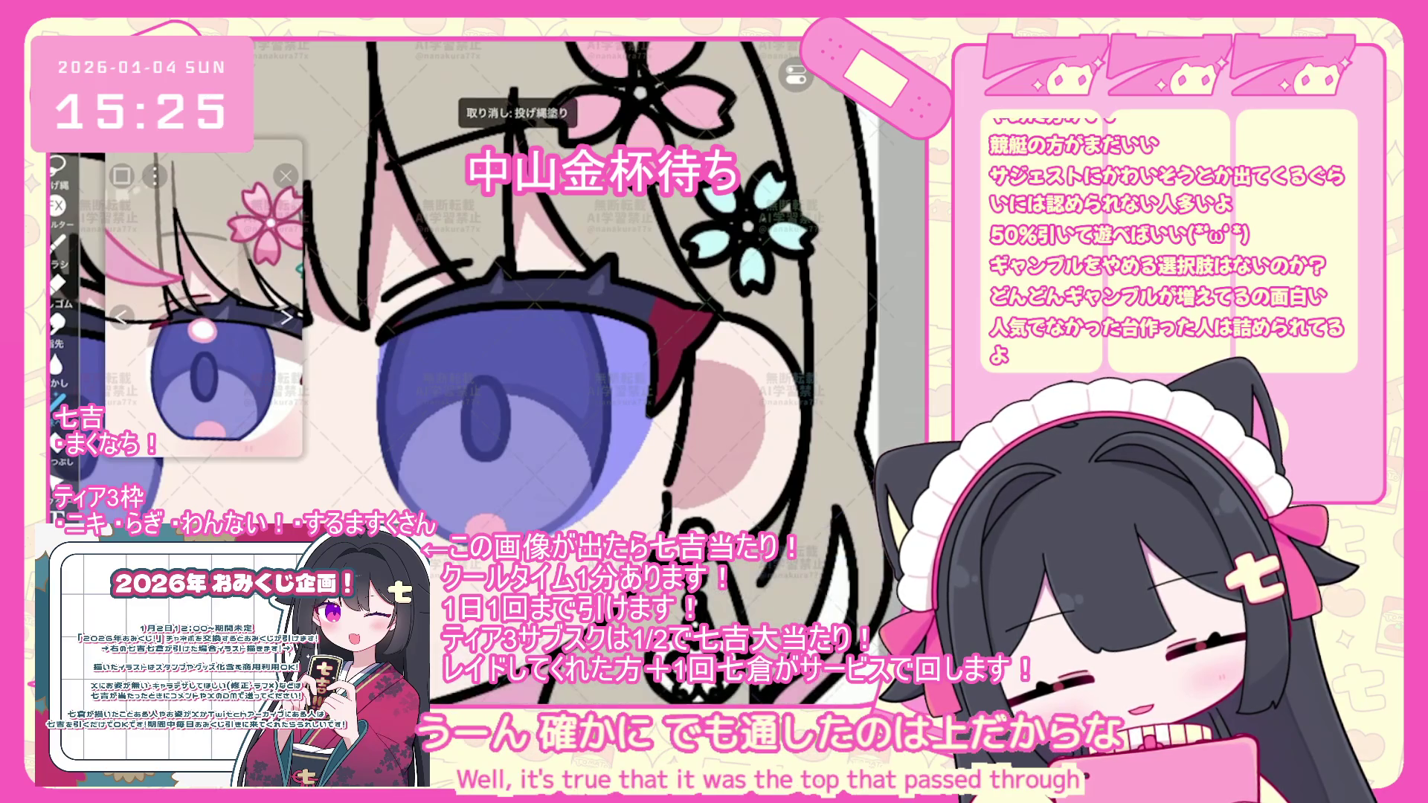
pyautogui.scroll(1, 595, 335)
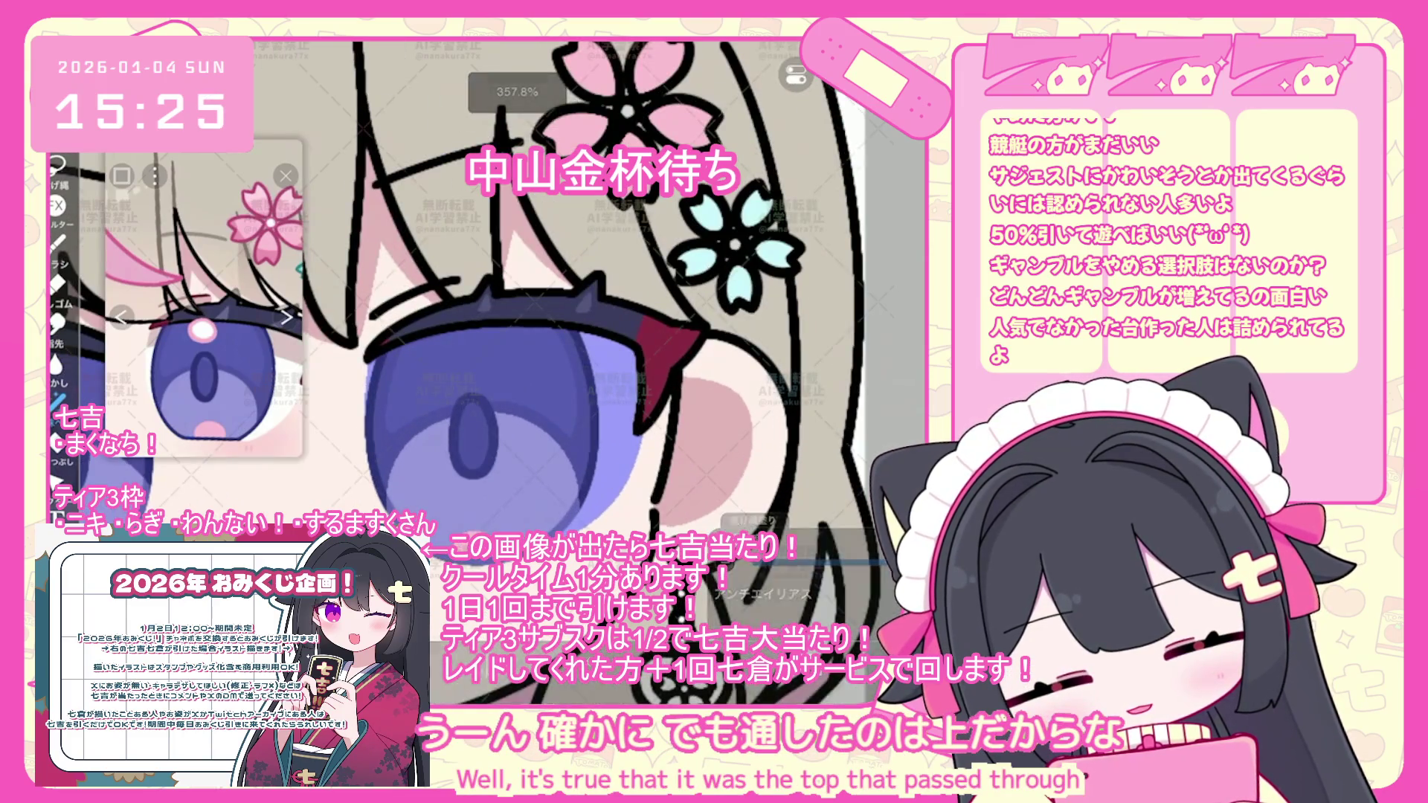
pyautogui.scroll(-2, 595, 335)
pyautogui.hotkey('ctrl', 'z')
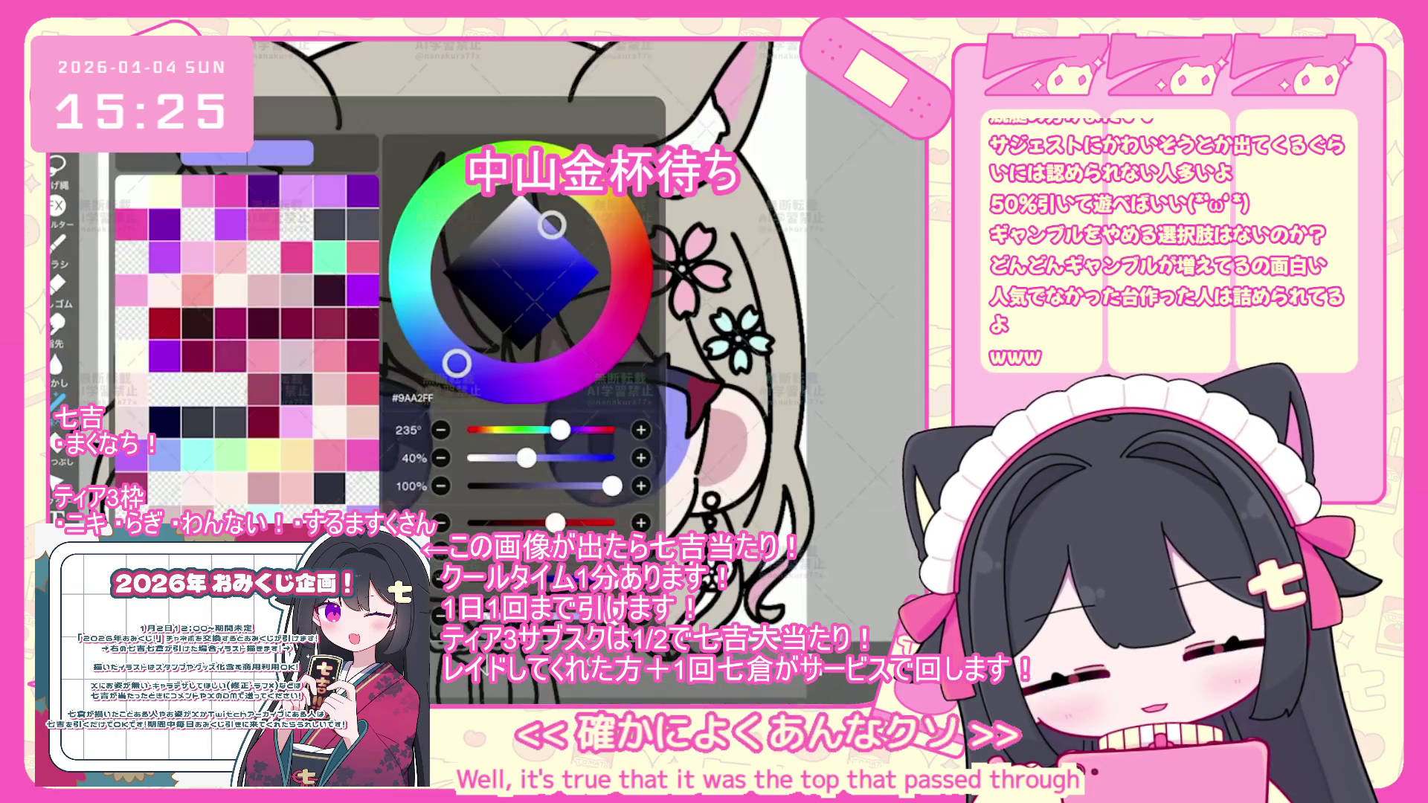
# - Select the pink ring highlight on the right eye's iris with the Transform tool
pyautogui.scroll(-2, 596, 334)
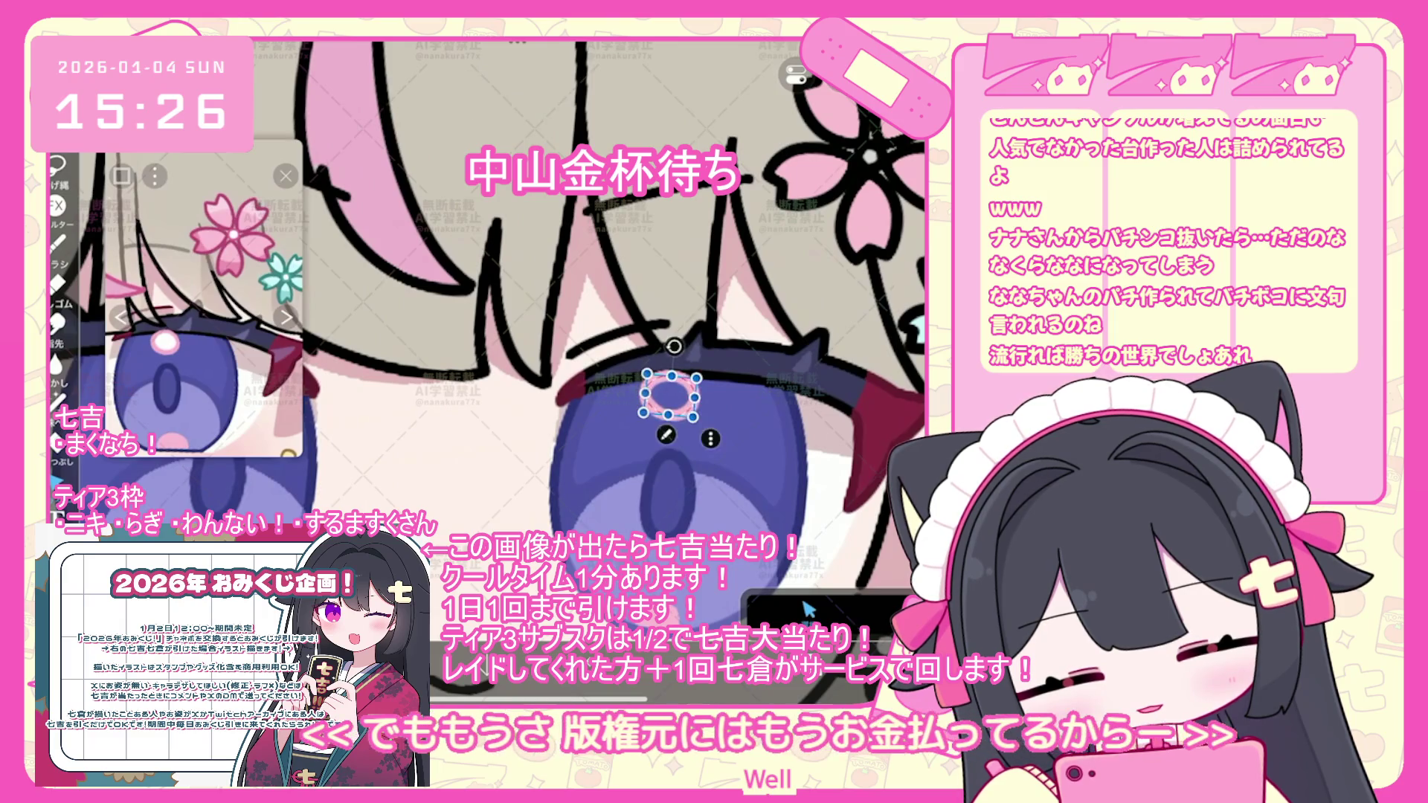
pyautogui.click(685, 424)
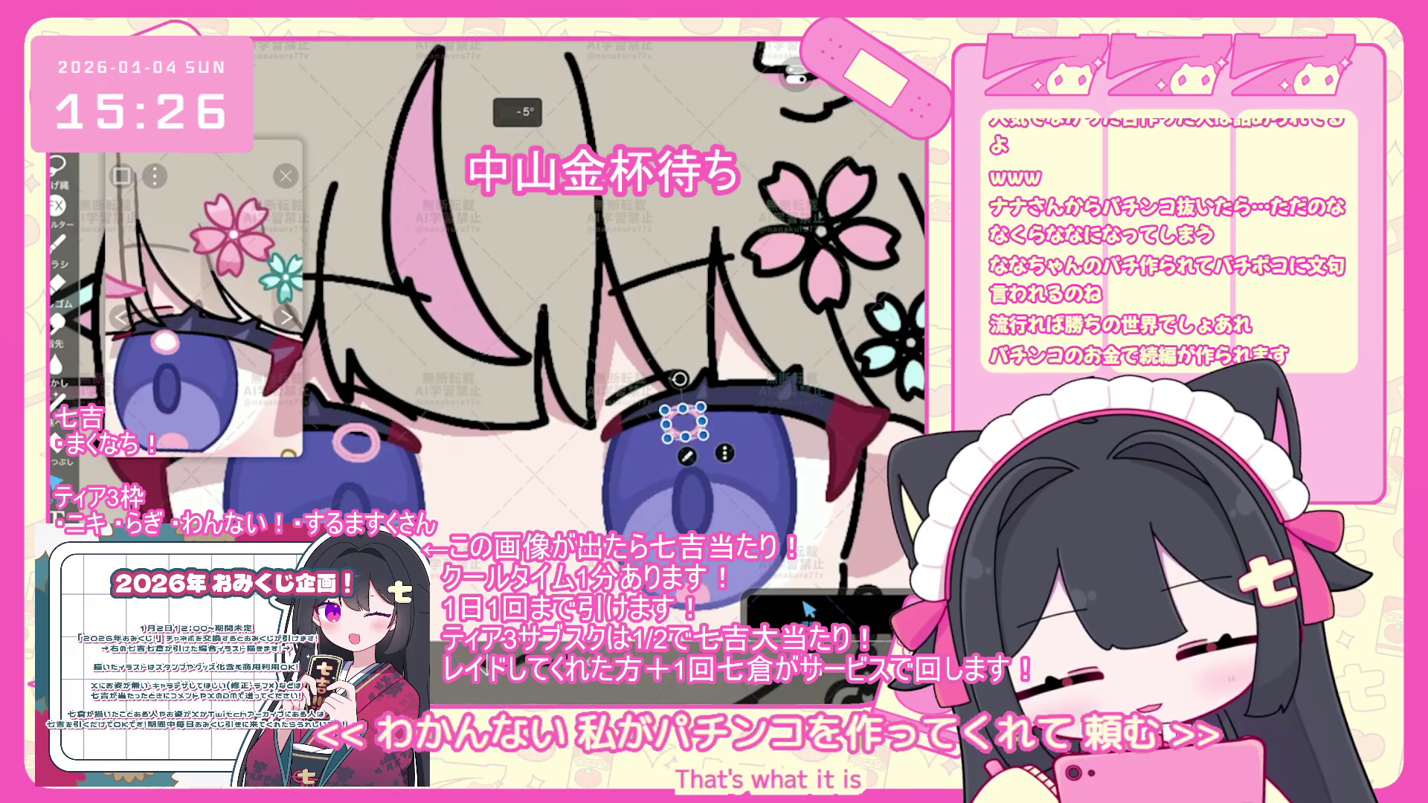
# - Open the layer list and scroll down to the folder holding layers 49 to 53
pyautogui.click(808, 610)
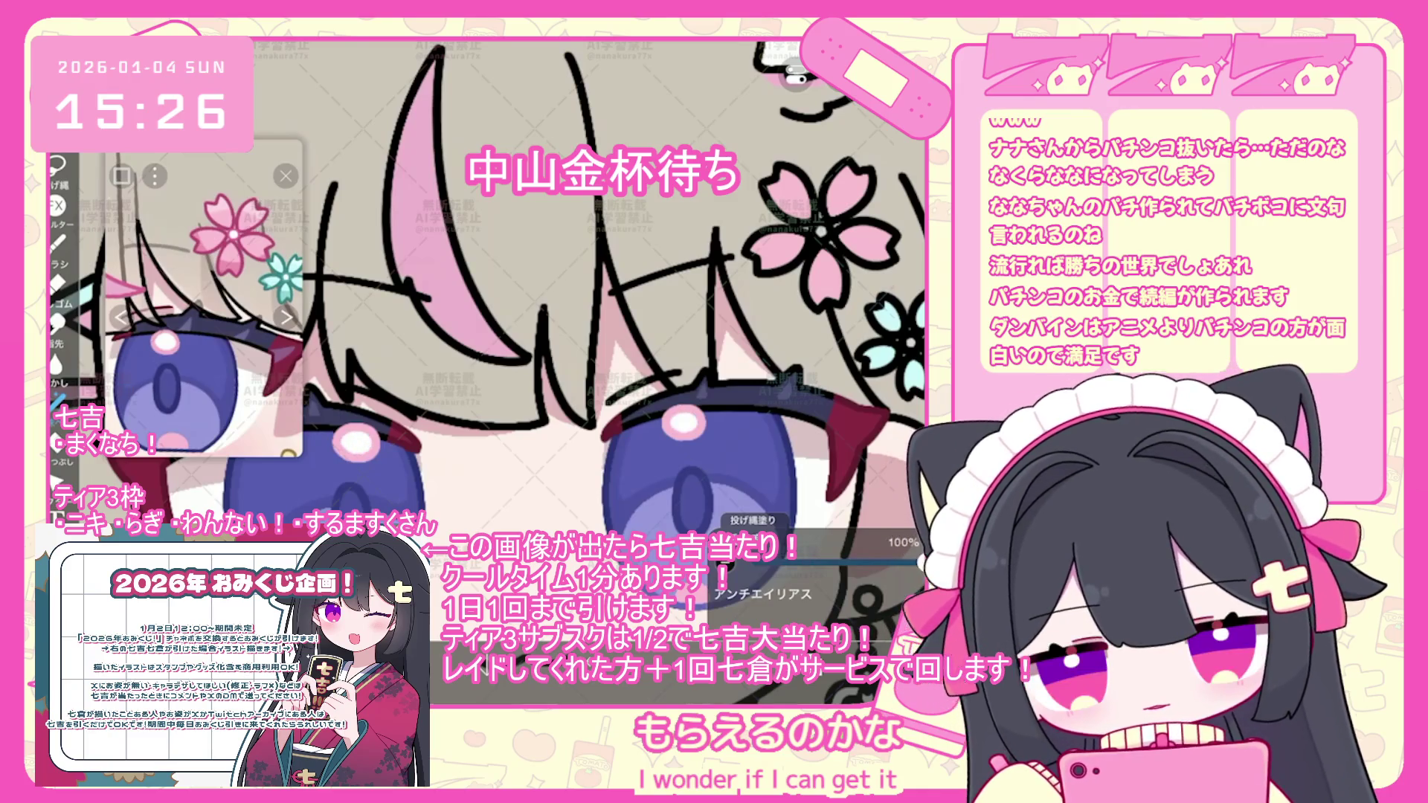
pyautogui.scroll(-3, 513, 298)
pyautogui.scroll(-3, 541, 298)
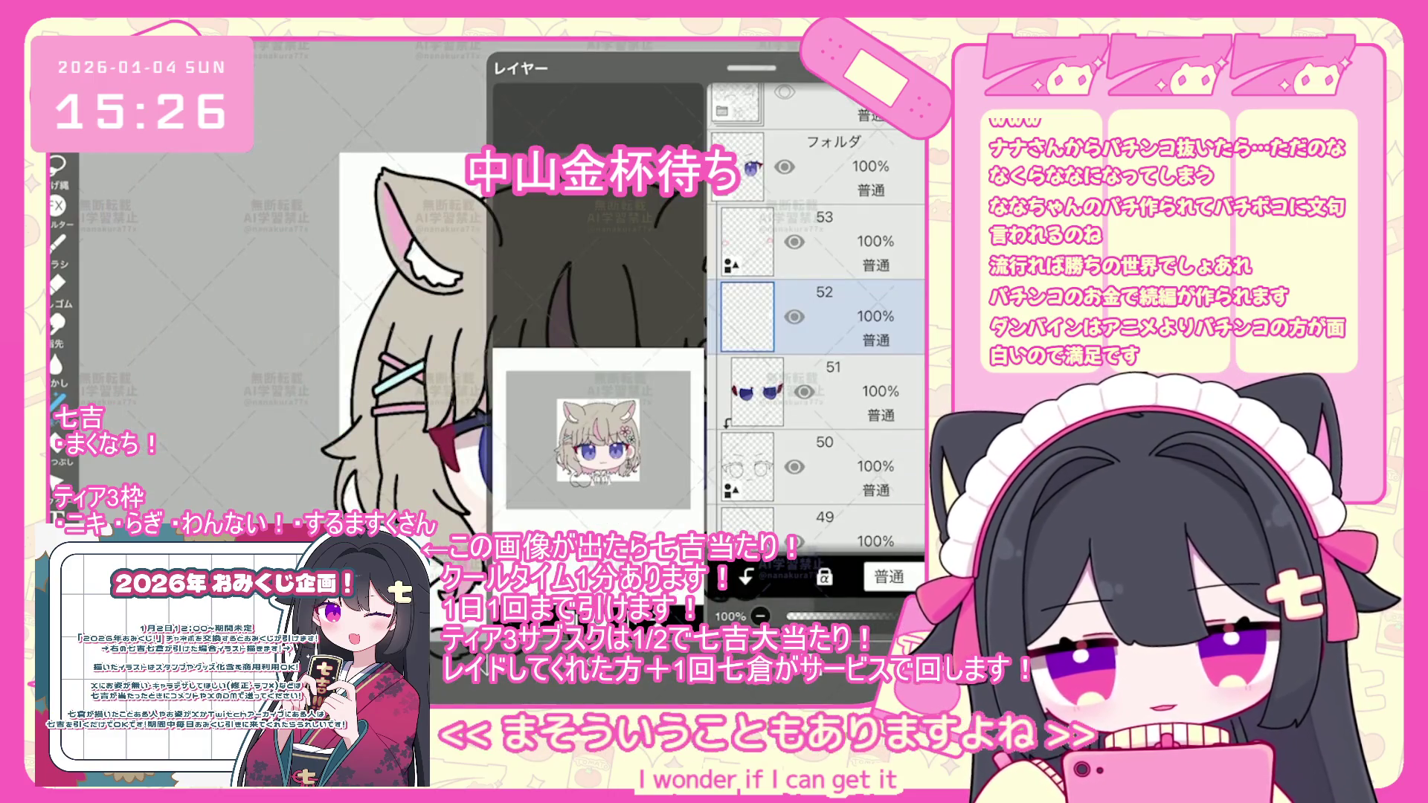
# - Add a new clipped layer above the flower line art layer 44
pyautogui.click(818, 316)
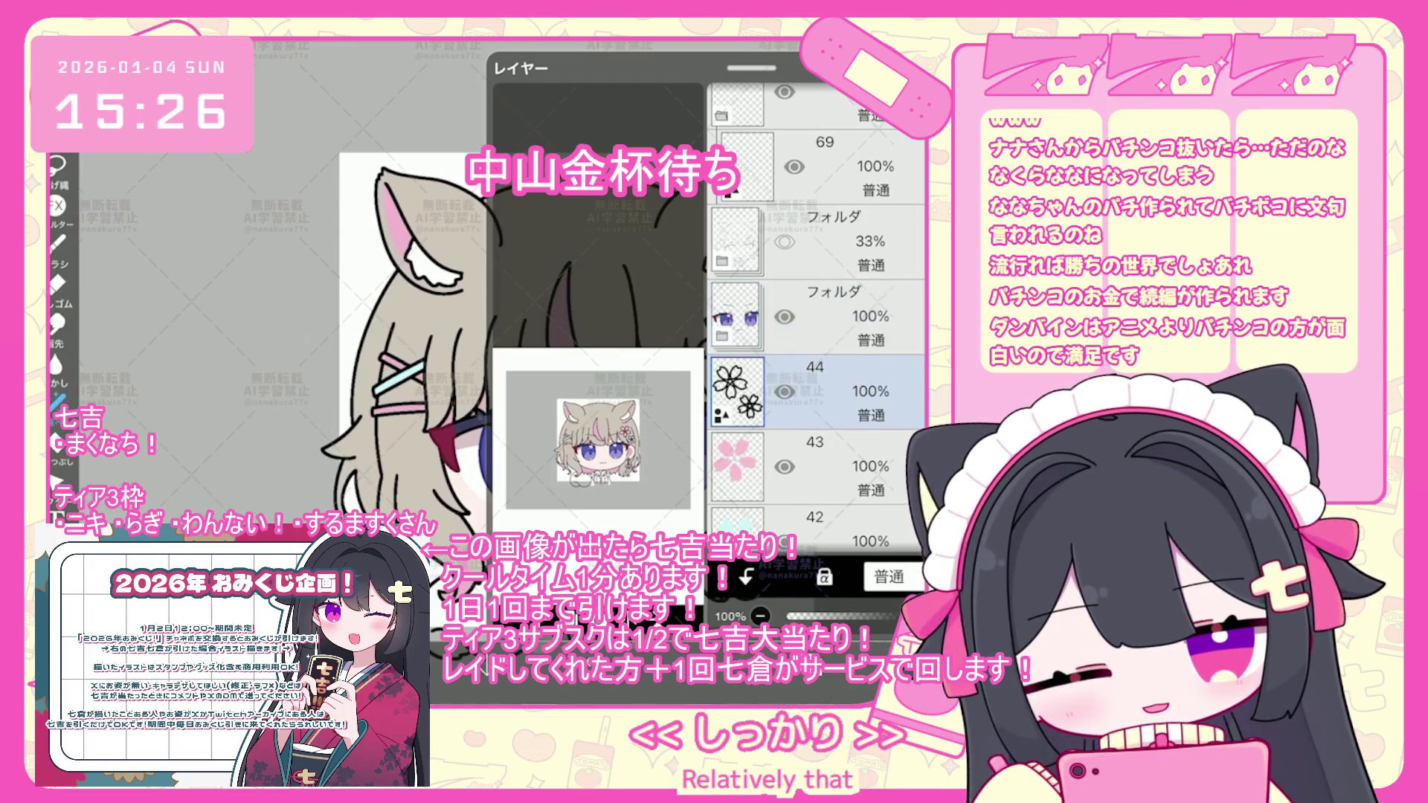
pyautogui.click(746, 576)
pyautogui.click(596, 297)
# - Pick the flower colour from the reference and fill the small hair flower cyan
pyautogui.moveTo(223, 260)
pyautogui.mouseDown()
pyautogui.moveTo(174, 327)
pyautogui.moveTo(198, 288)
pyautogui.mouseUp()
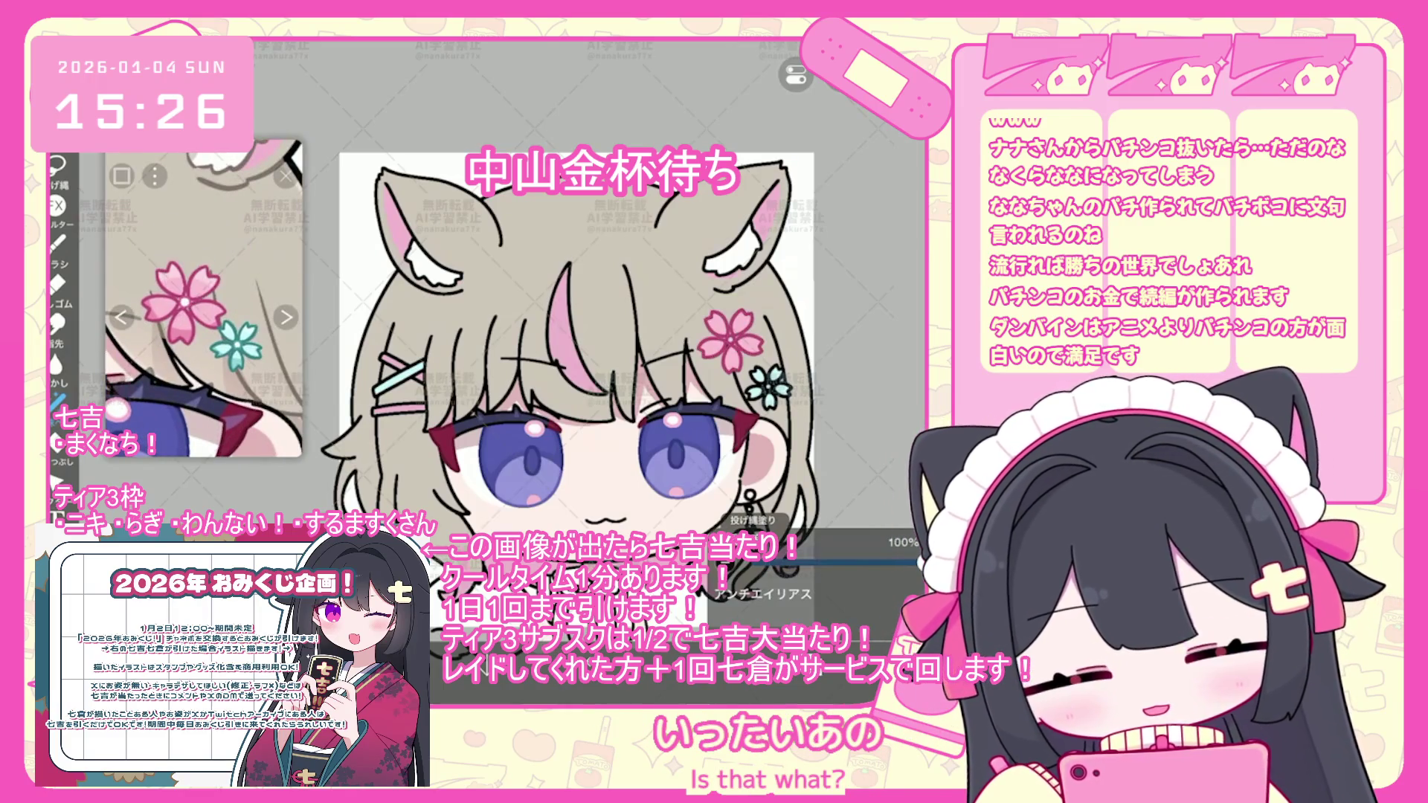
pyautogui.scroll(5, 595, 298)
pyautogui.click(238, 346)
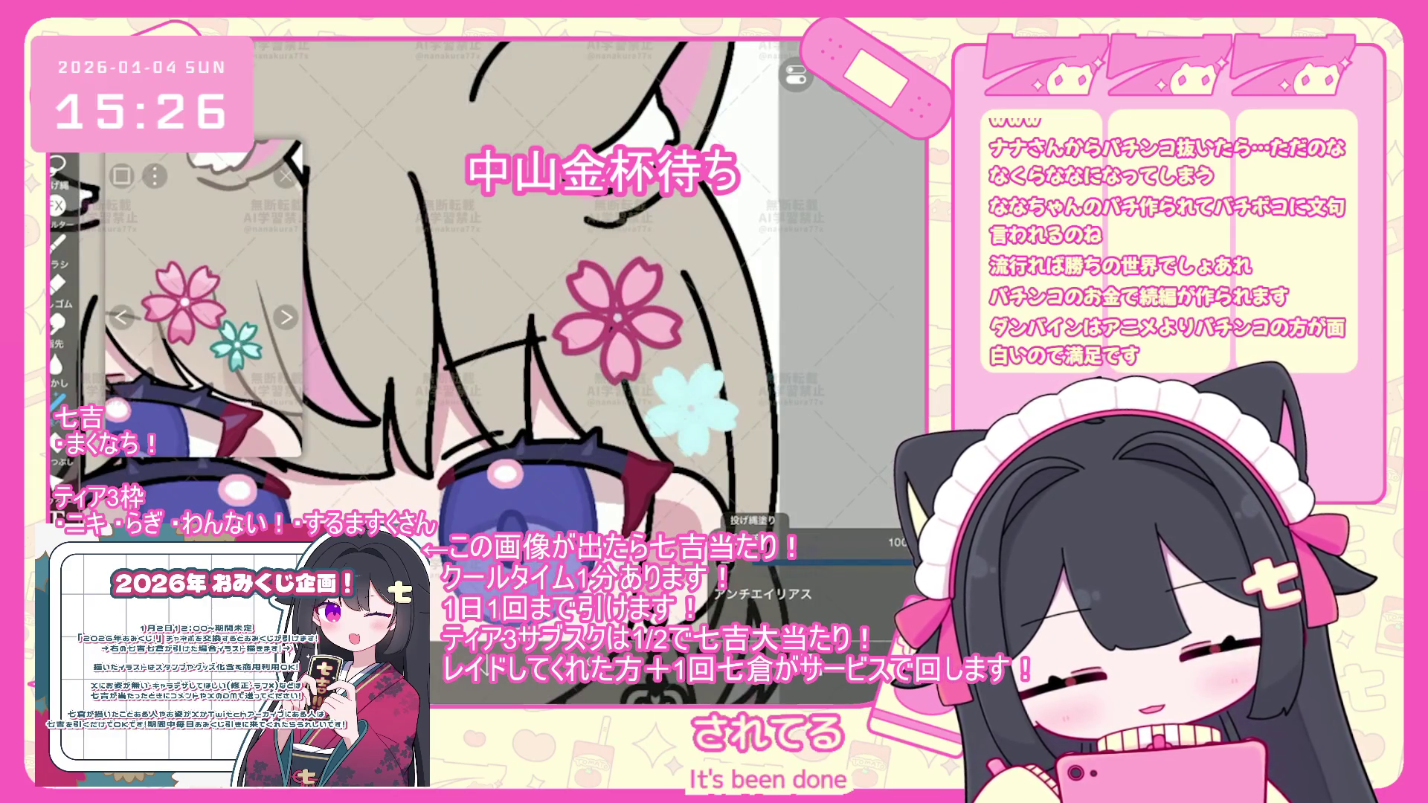
pyautogui.hotkey('ctrl', 'z')
pyautogui.scroll(3, 204, 297)
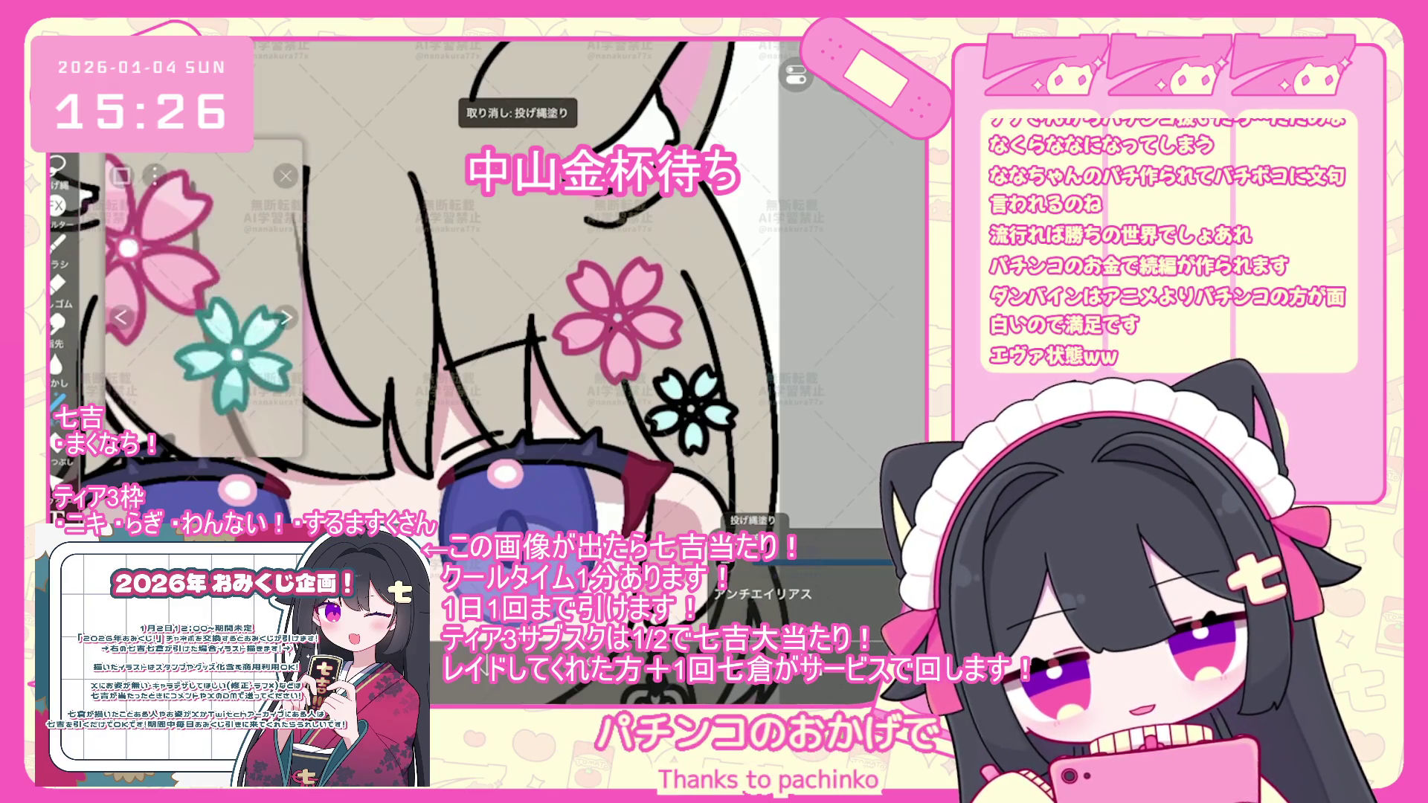
pyautogui.moveTo(654, 372); pyautogui.dragTo(659, 376)
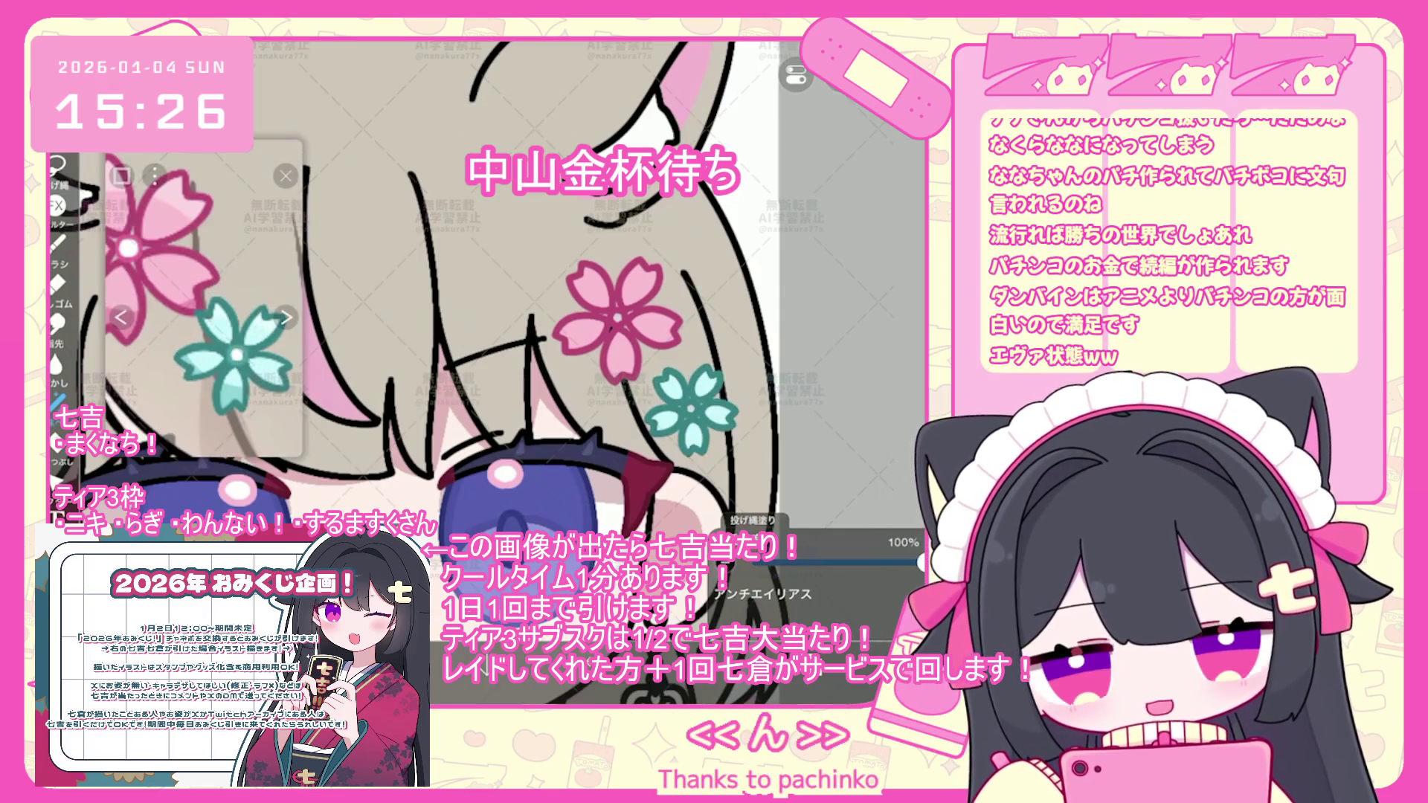
pyautogui.scroll(-5, 585, 371)
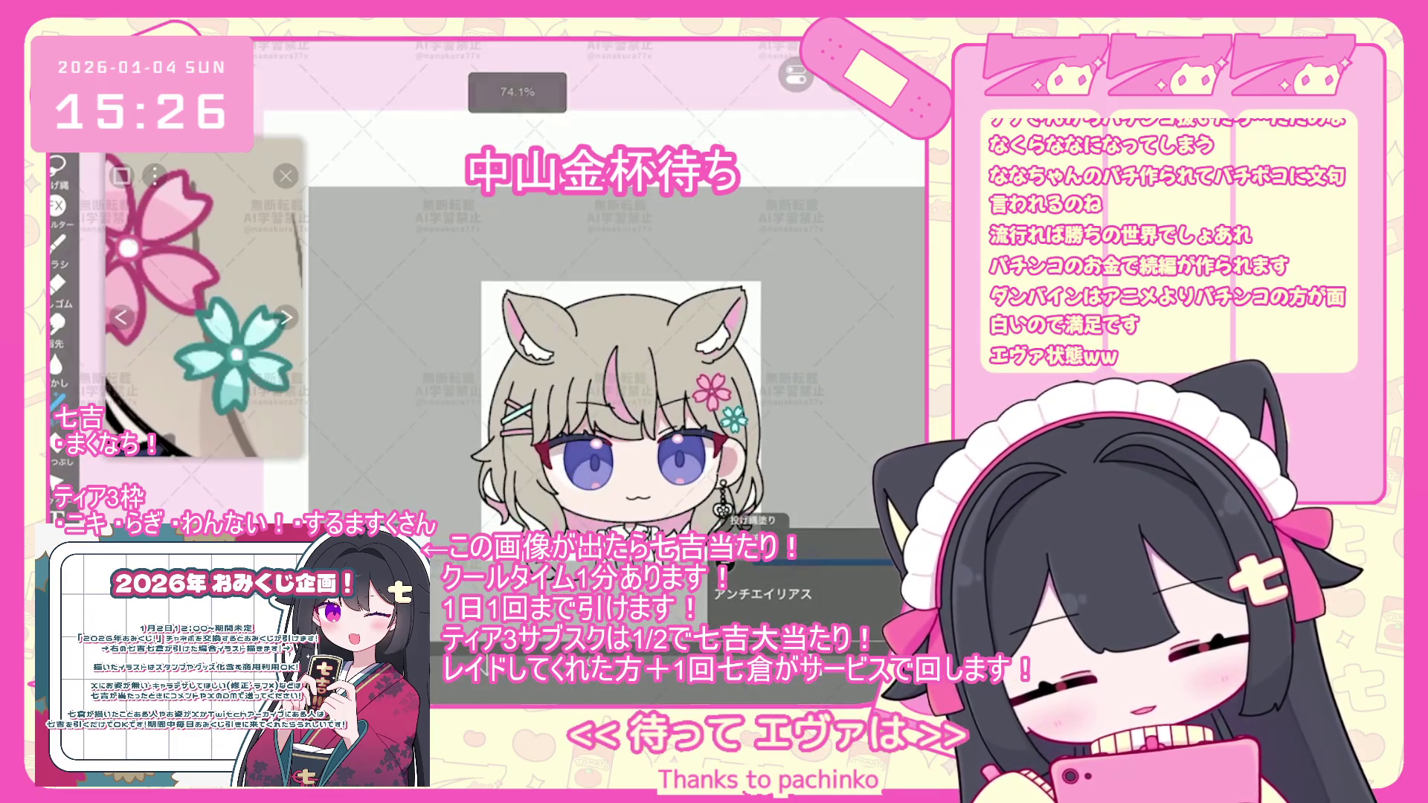
# - Create a folder and group the cyan and pink flower layers 42–45 into it
pyautogui.click(807, 680)
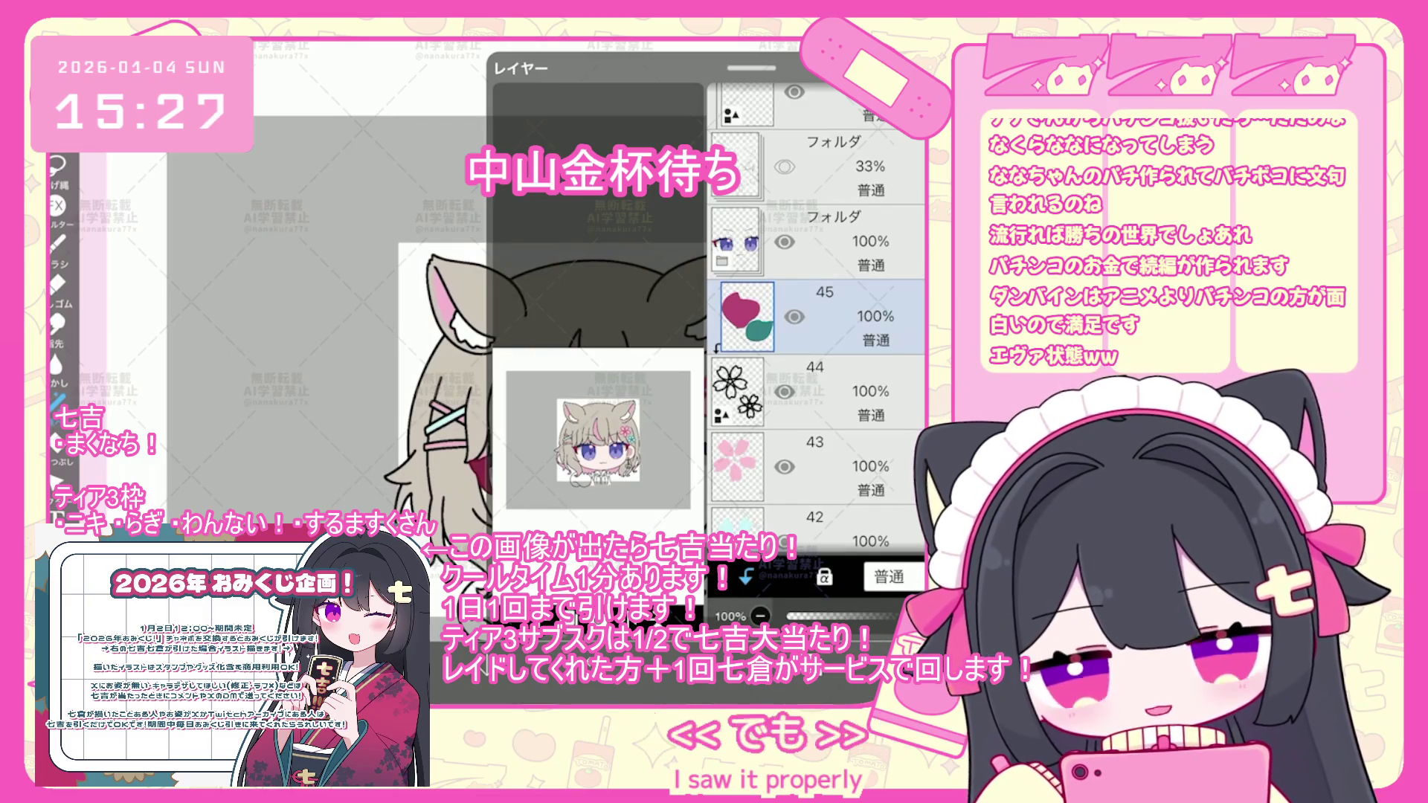
pyautogui.click(480, 569)
pyautogui.click(520, 449)
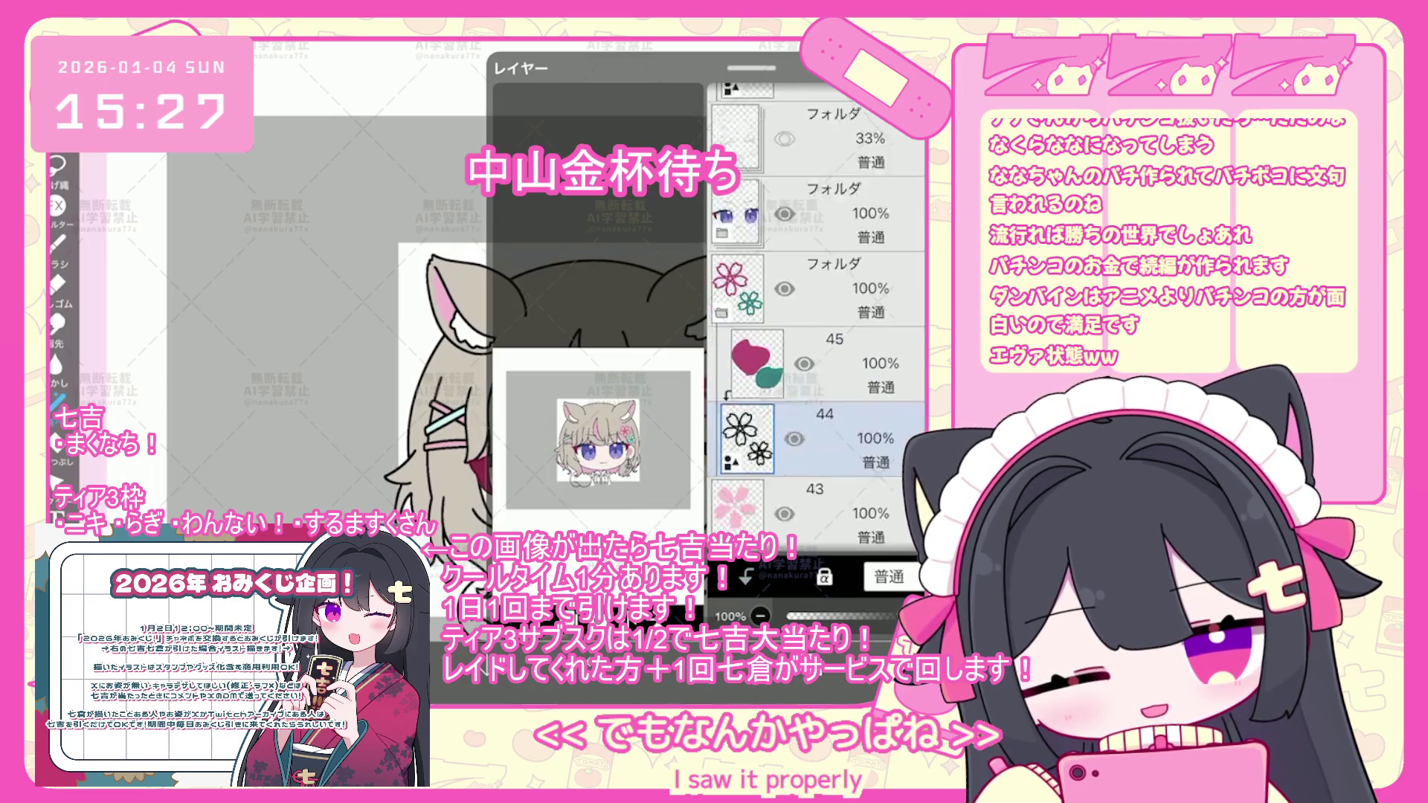
pyautogui.click(818, 484)
pyautogui.click(818, 409)
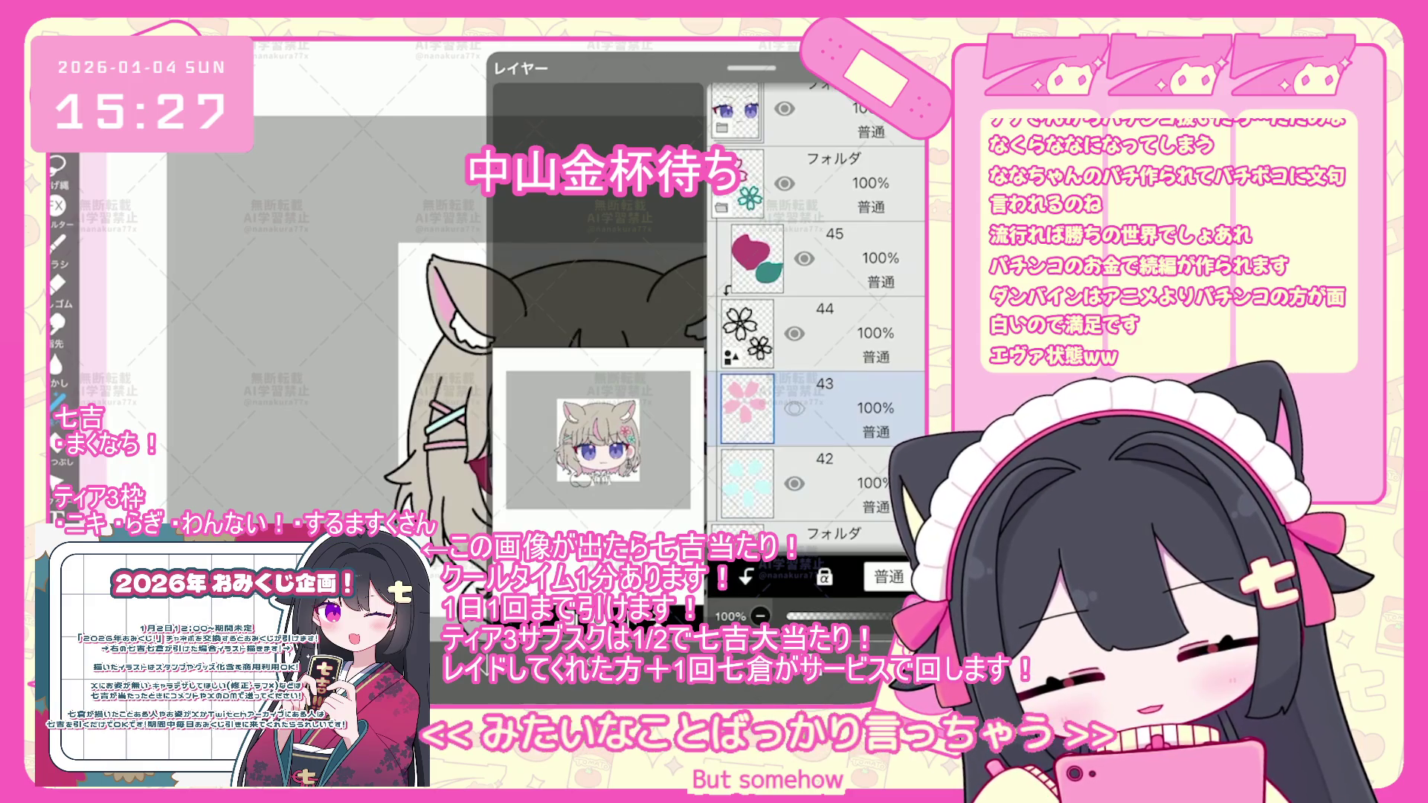
pyautogui.scroll(2, 818, 298)
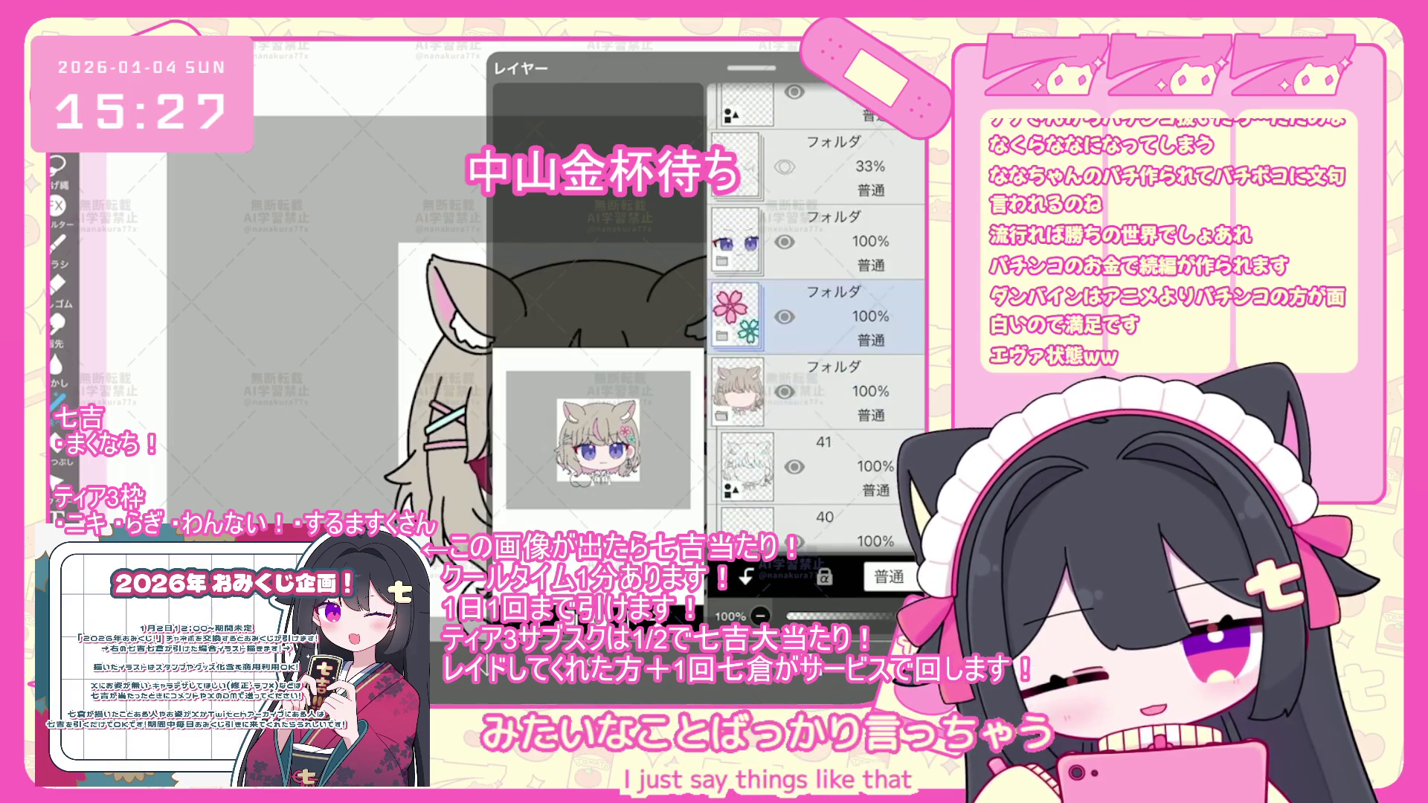
pyautogui.click(818, 317)
# - Add a new empty layer above layer 41
pyautogui.scroll(-2, 818, 298)
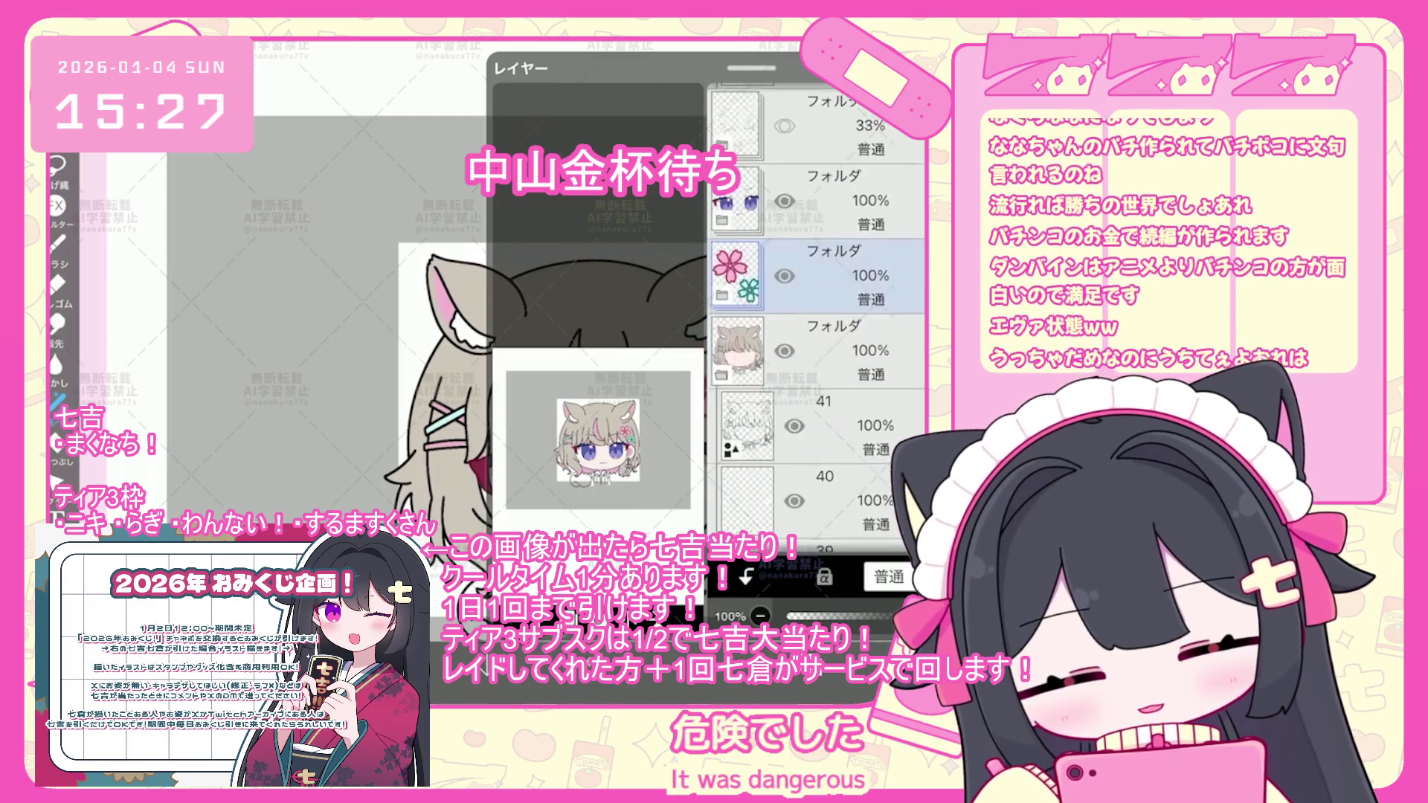
pyautogui.click(818, 383)
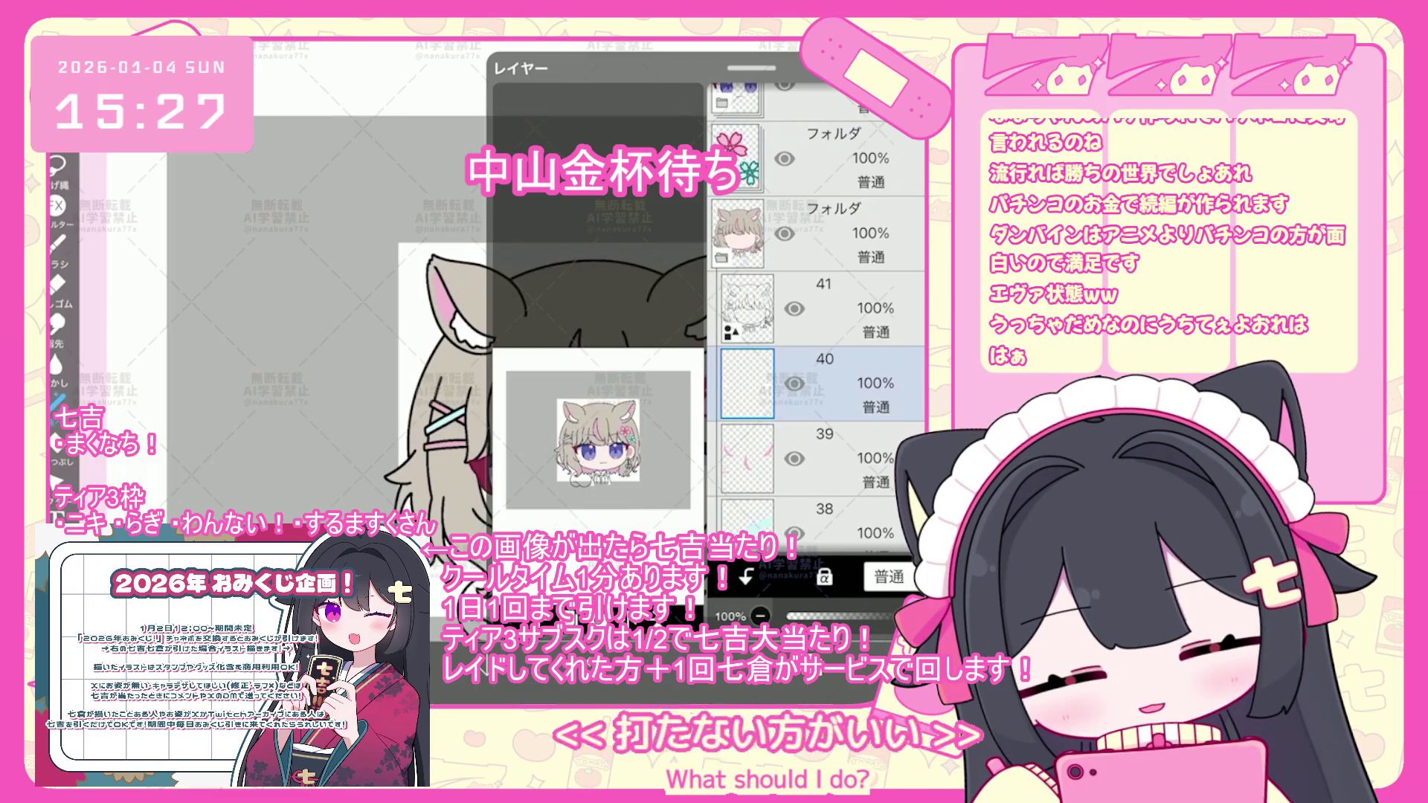
pyautogui.click(818, 316)
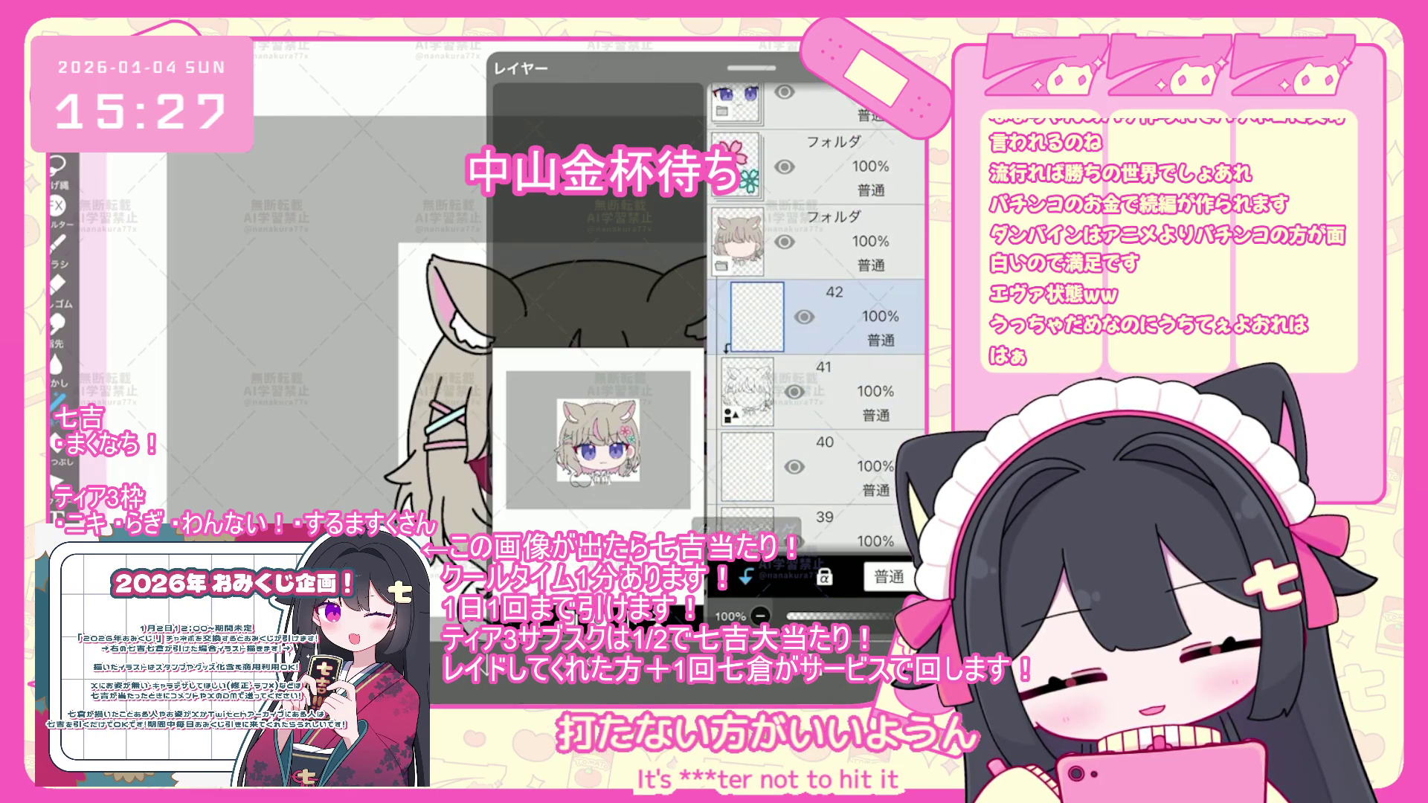
pyautogui.scroll(5, 588, 298)
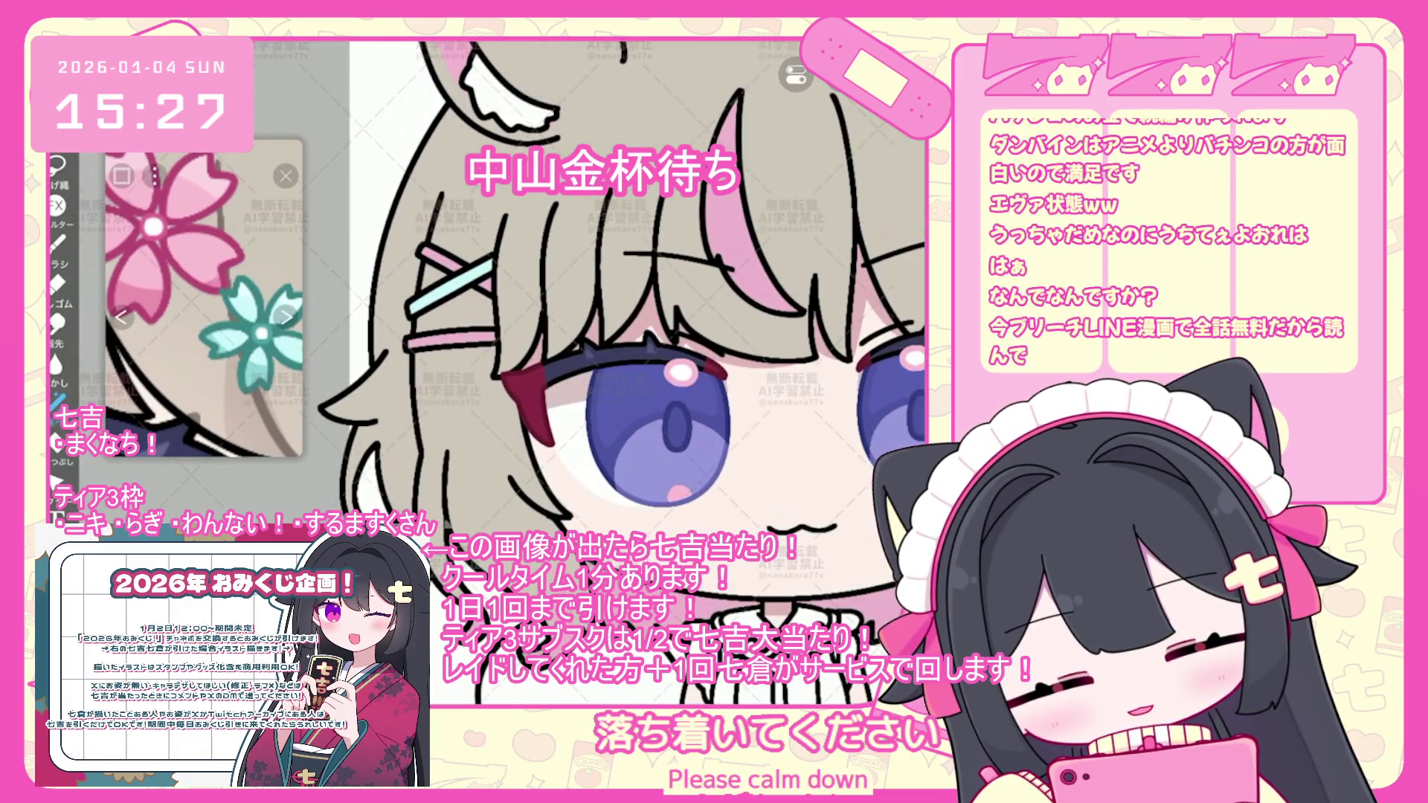
# - Undo two mistaken lasso fills while drawing the chain earring and heart charm
pyautogui.hotkey('ctrl', 'z')
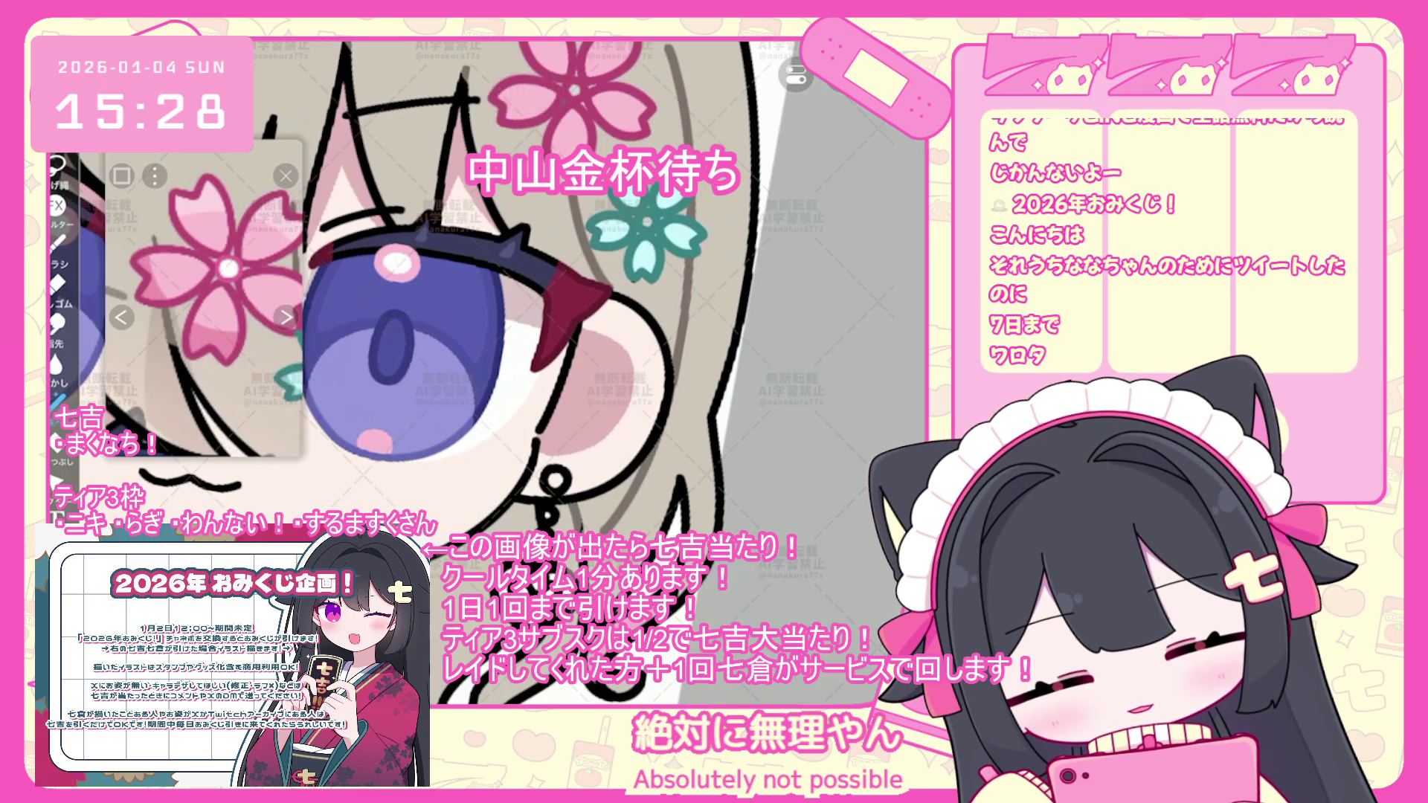
pyautogui.hotkey('ctrl', 'z')
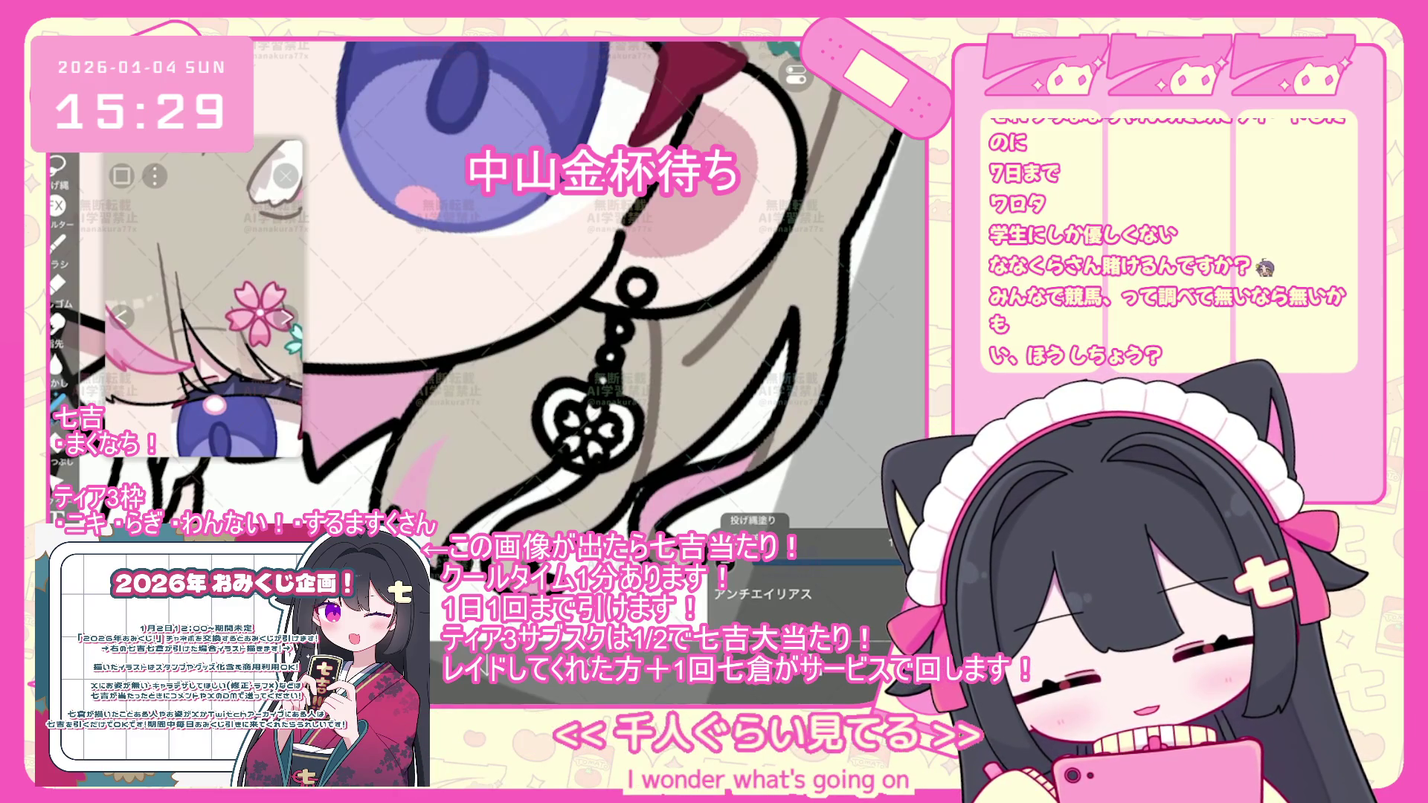
pyautogui.scroll(-2, 525, 297)
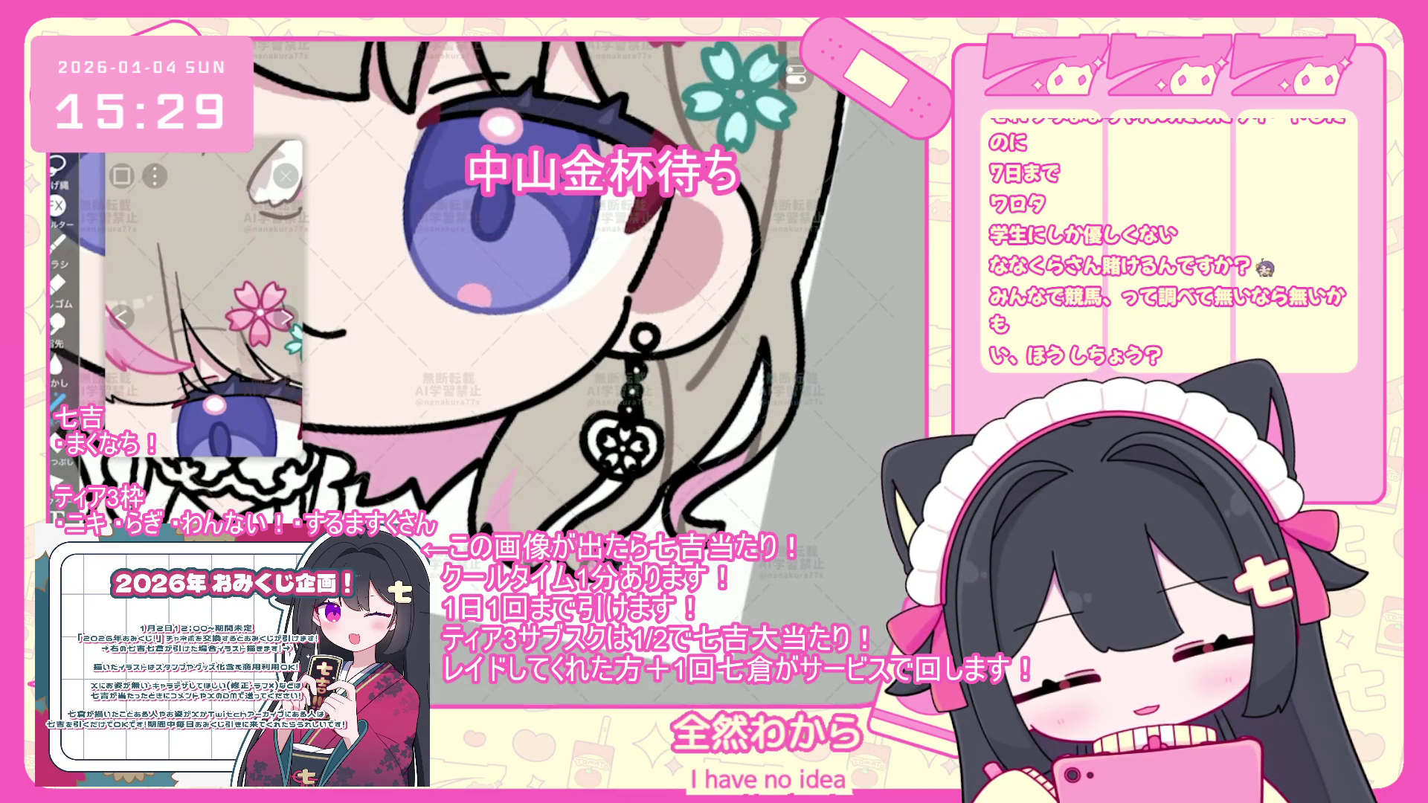
pyautogui.scroll(2, 497, 293)
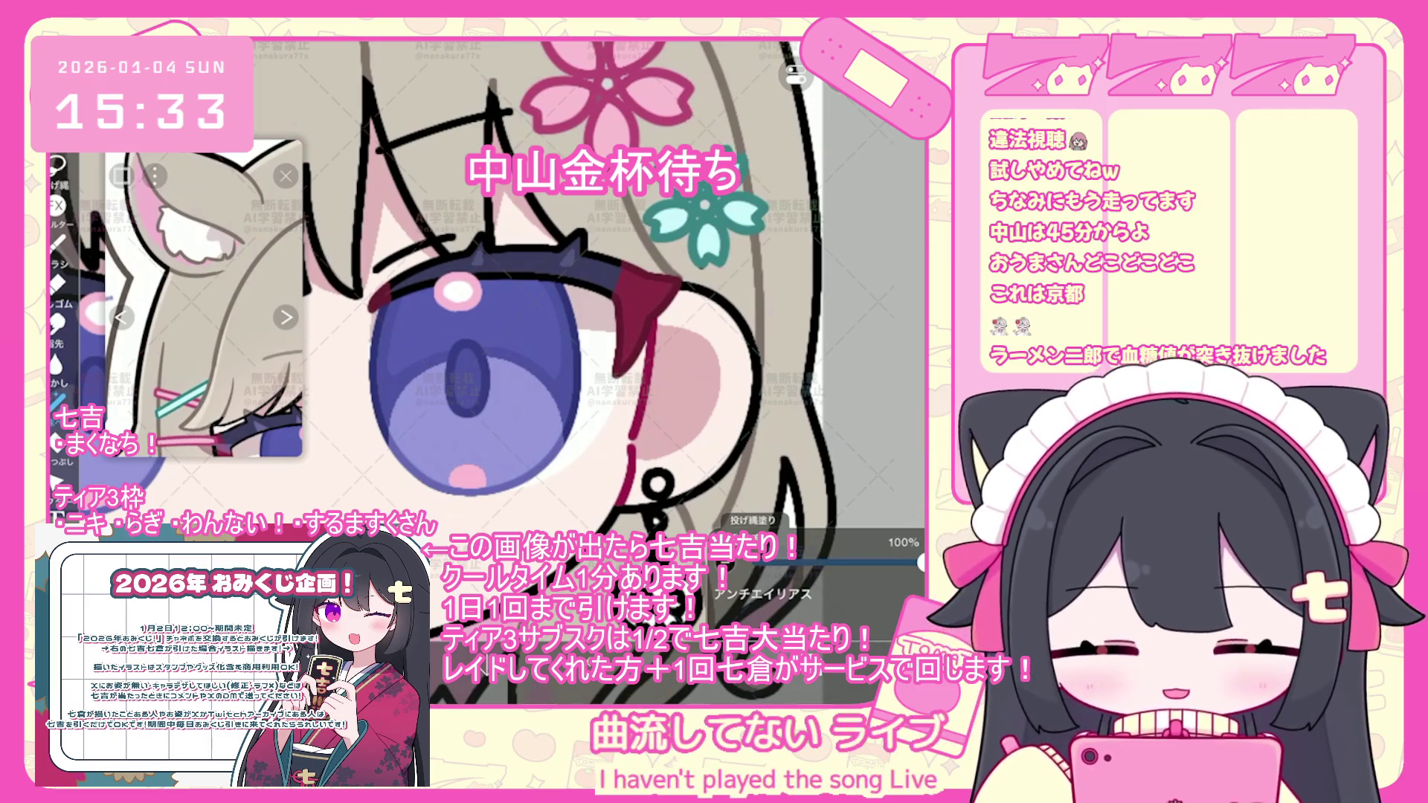
pyautogui.scroll(-5, 543, 350)
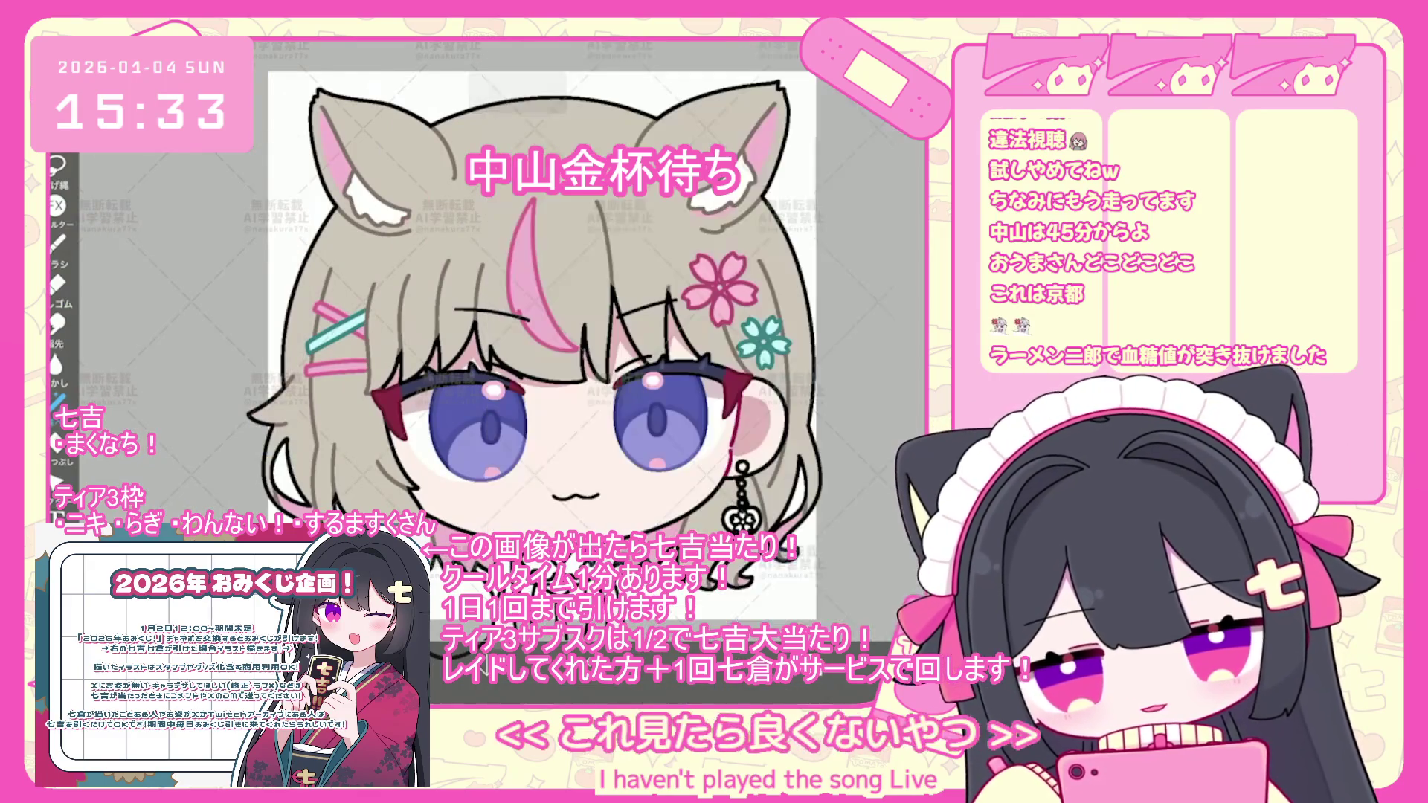
pyautogui.scroll(5, 543, 335)
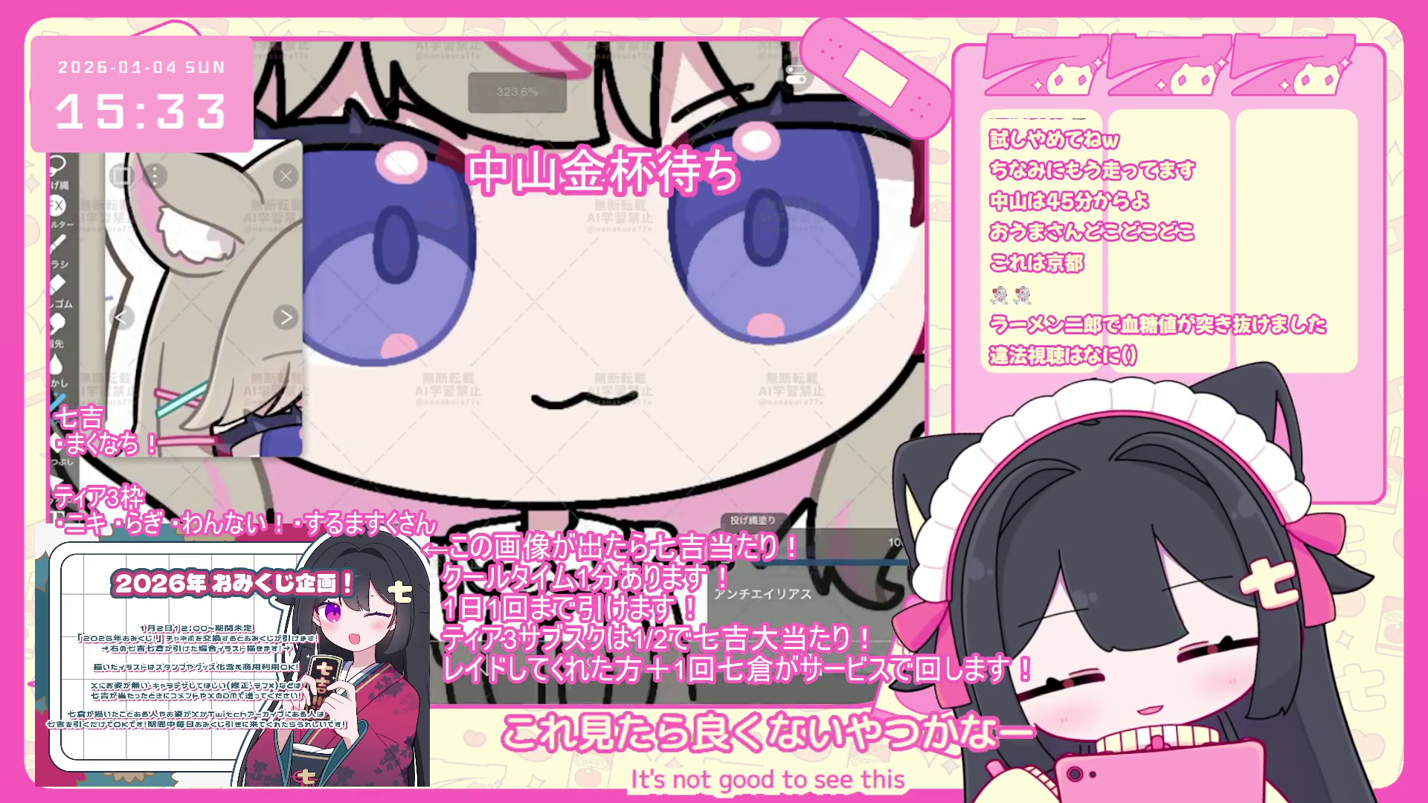
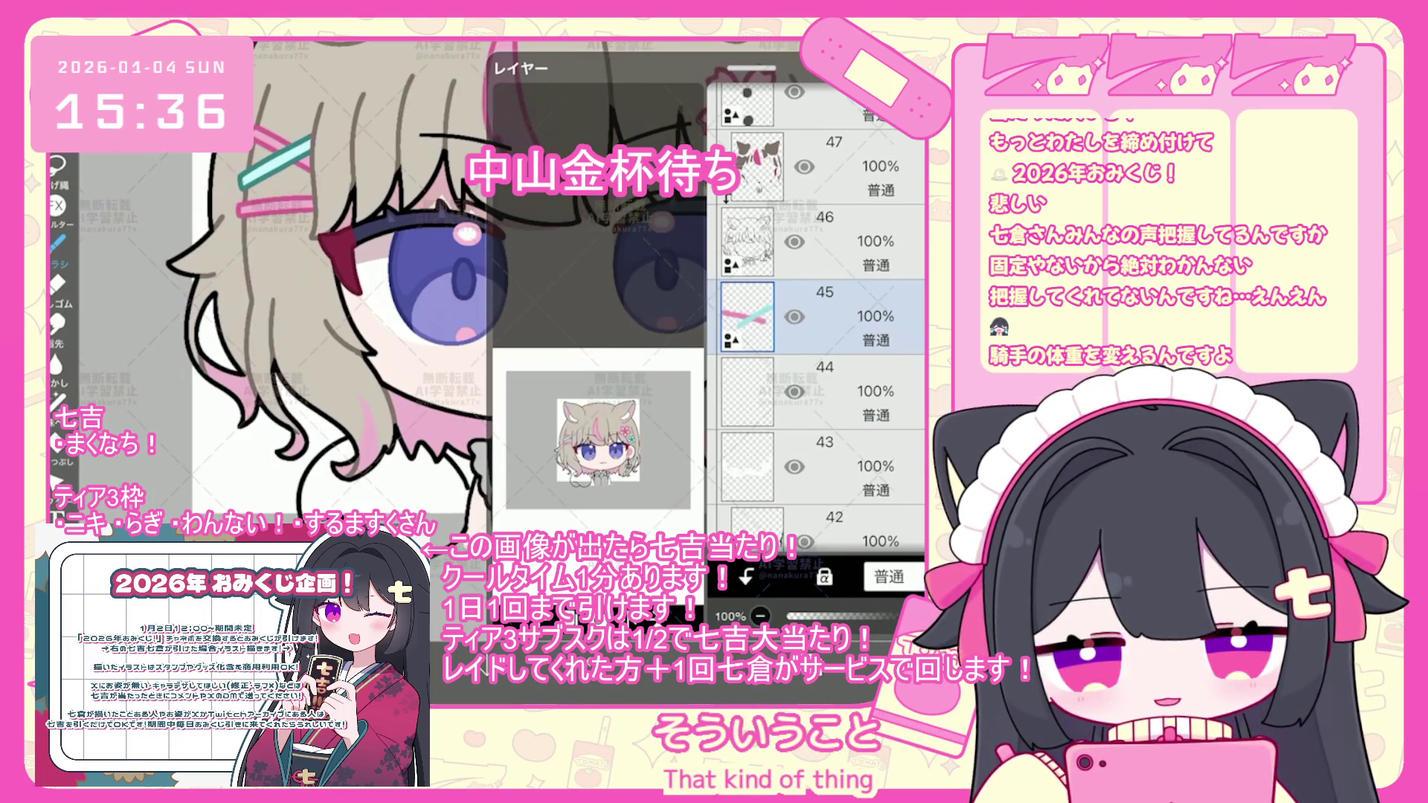
# - Select layer 47, then switch to a lower layer, and put away the layer list
pyautogui.scroll(3, 818, 312)
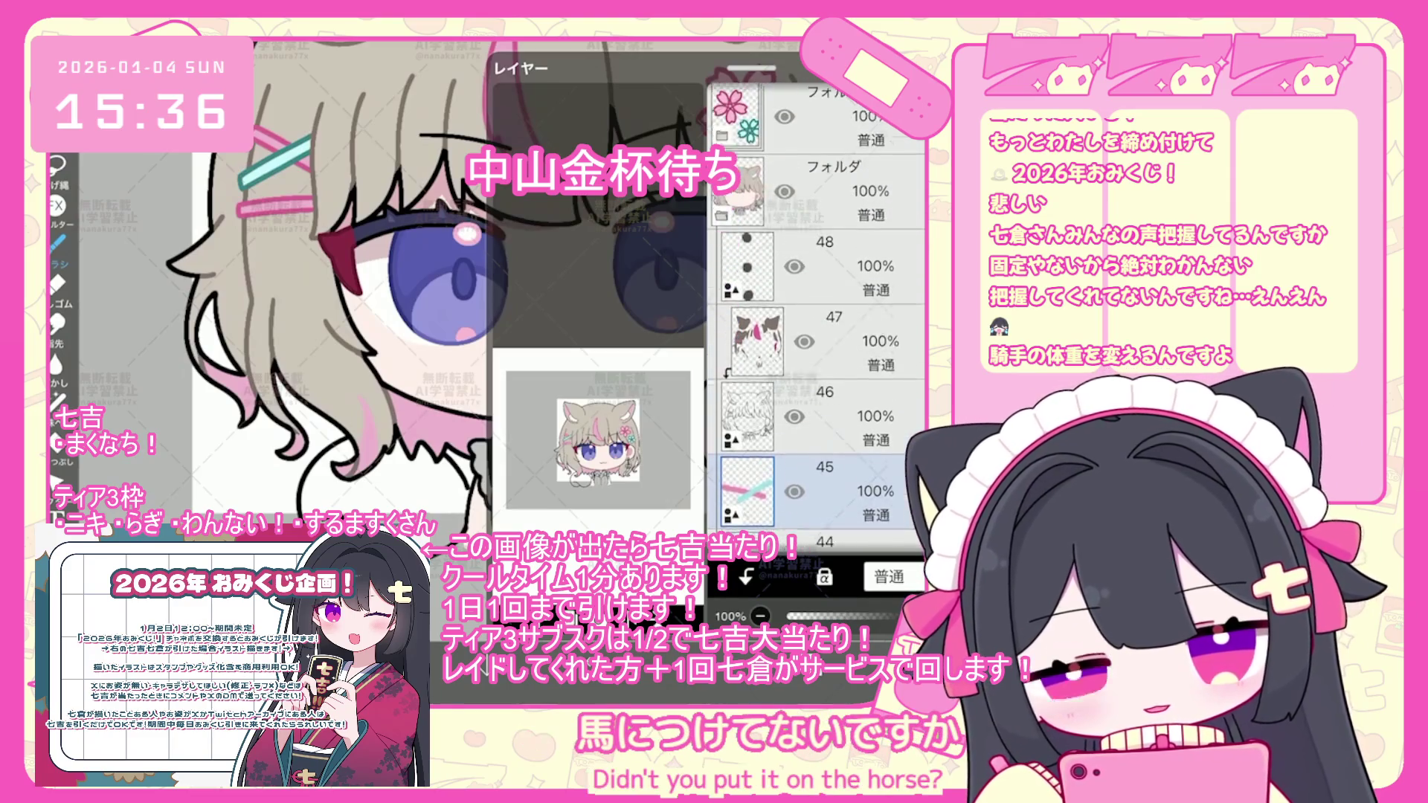
pyautogui.click(855, 346)
pyautogui.scroll(-5, 819, 312)
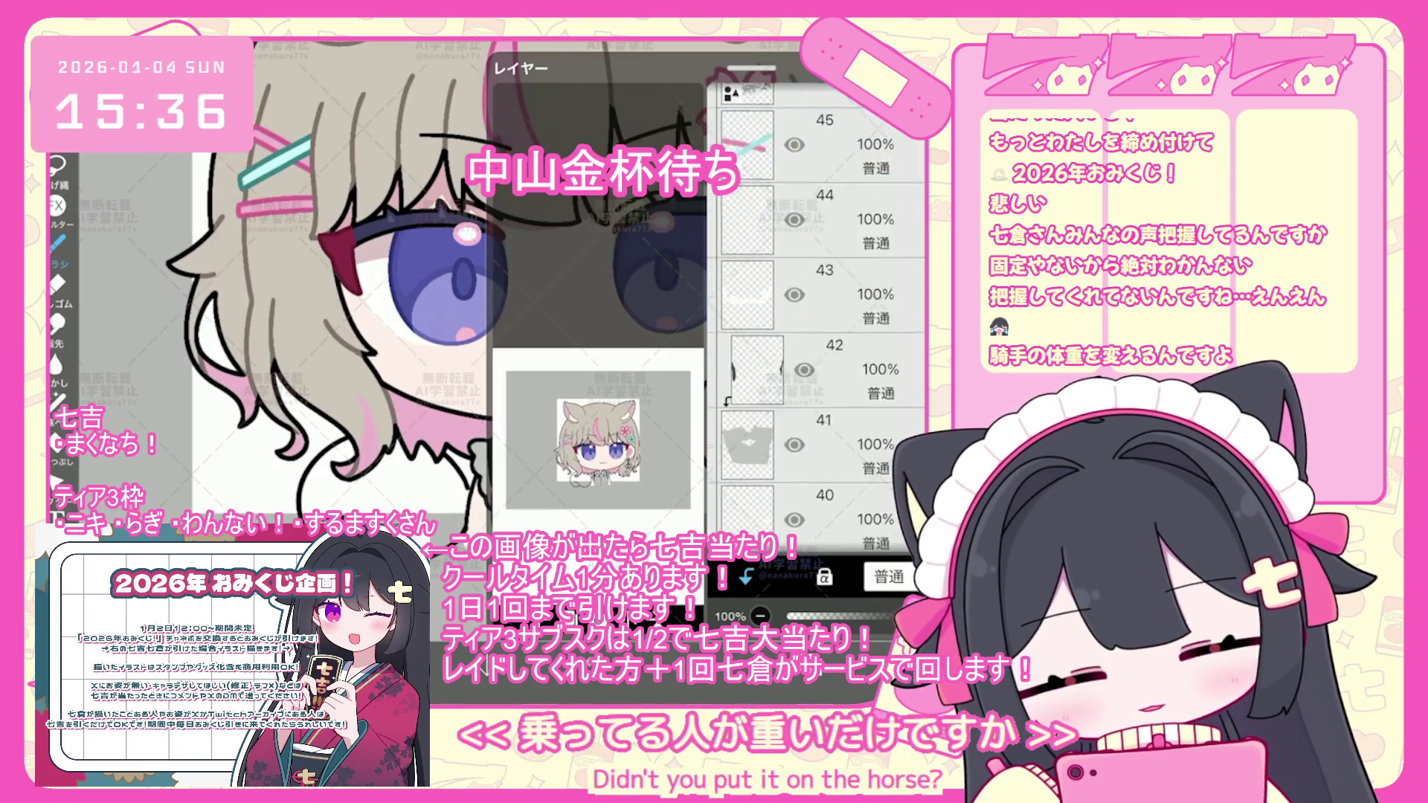
pyautogui.click(856, 104)
pyautogui.scroll(-3, 818, 312)
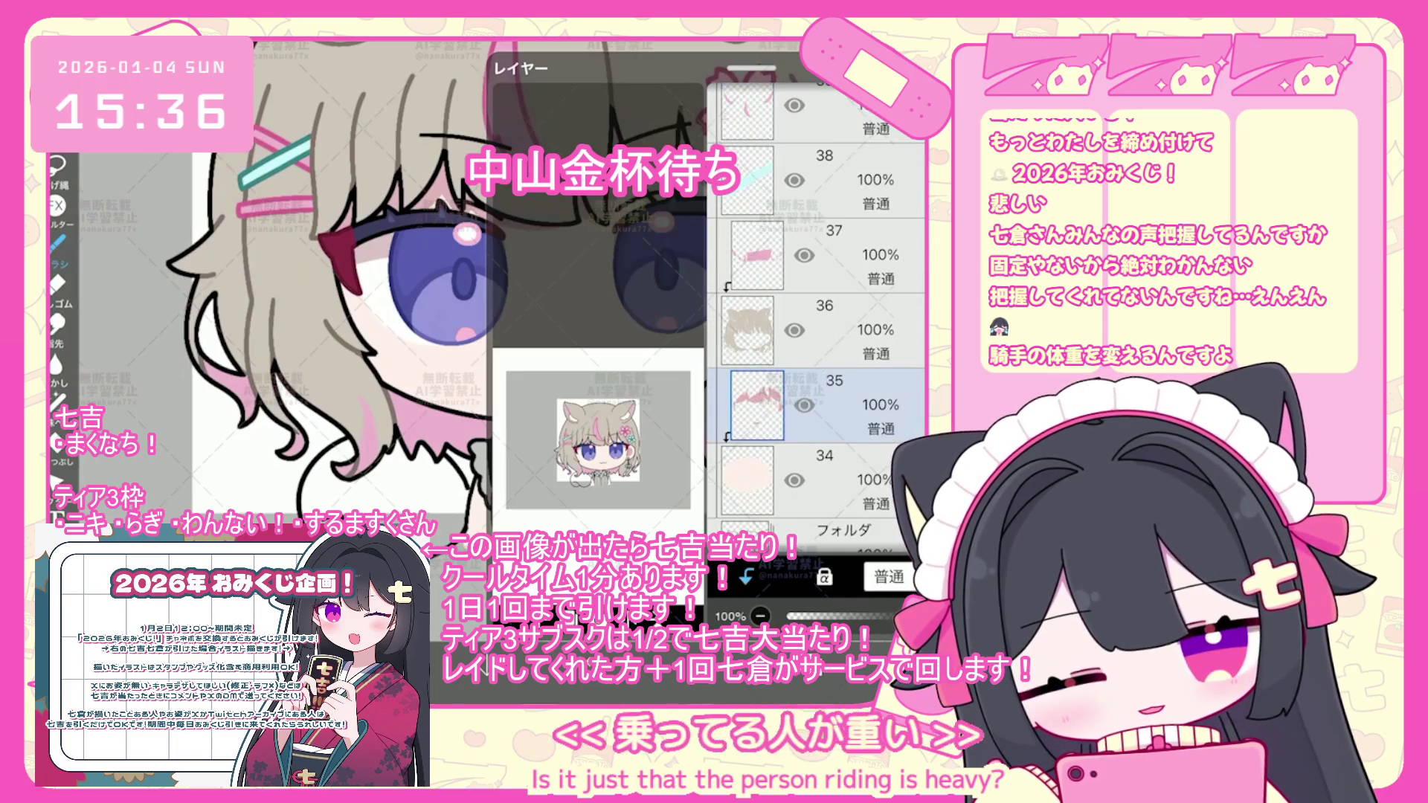
pyautogui.moveTo(752, 68); pyautogui.dragTo(751, 699)
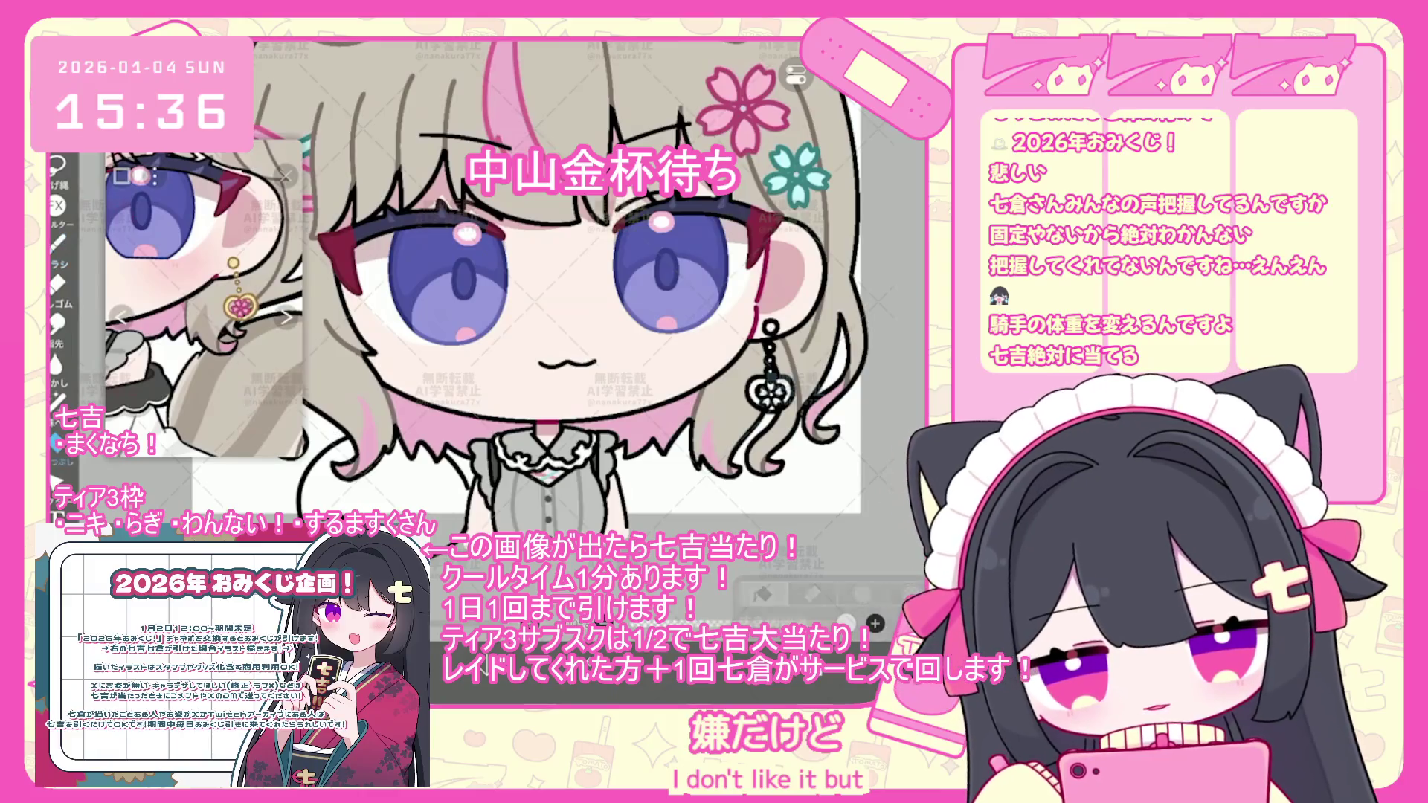
# - Undo the grey-beige fill behind the character and the last lasso fill
pyautogui.hotkey('ctrl', 'z')
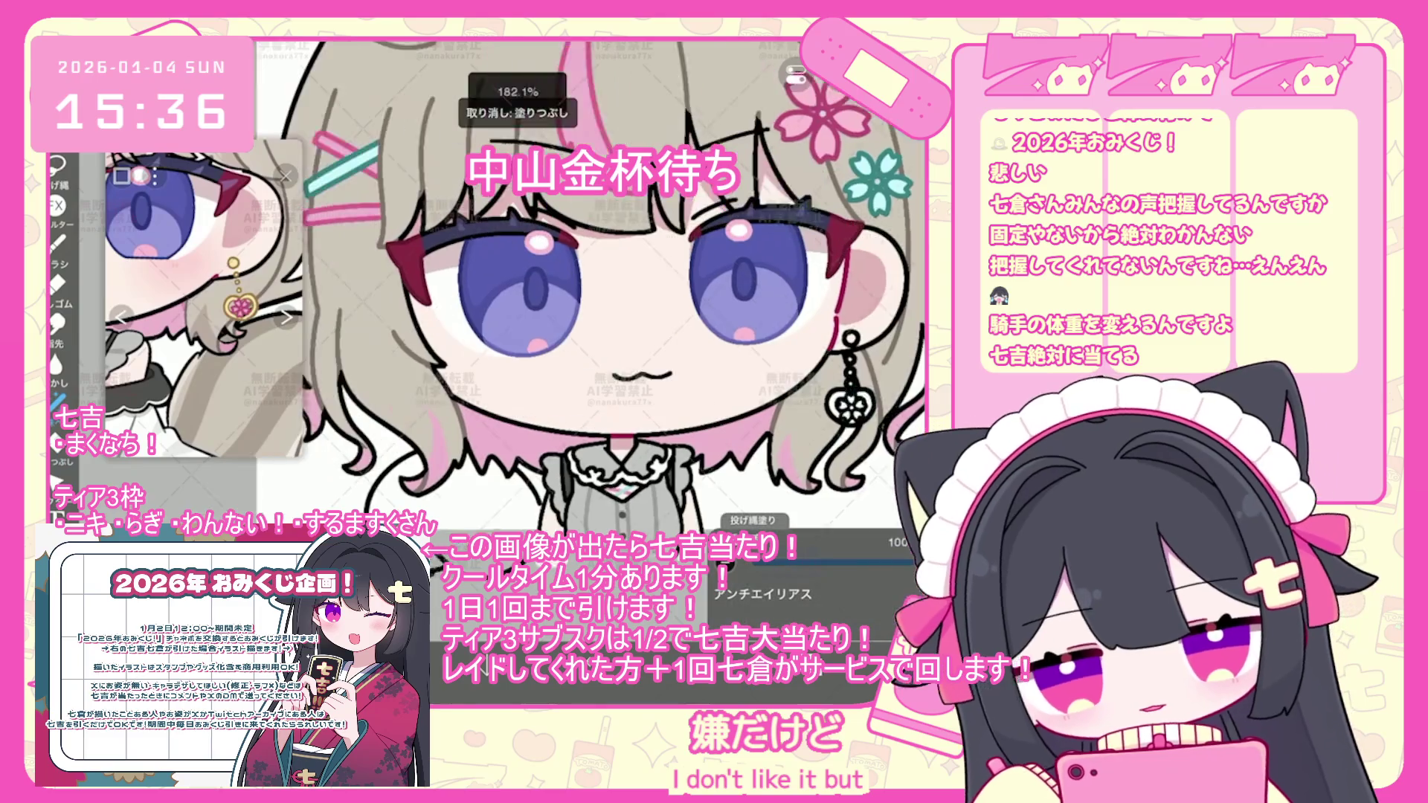
pyautogui.scroll(2, 601, 298)
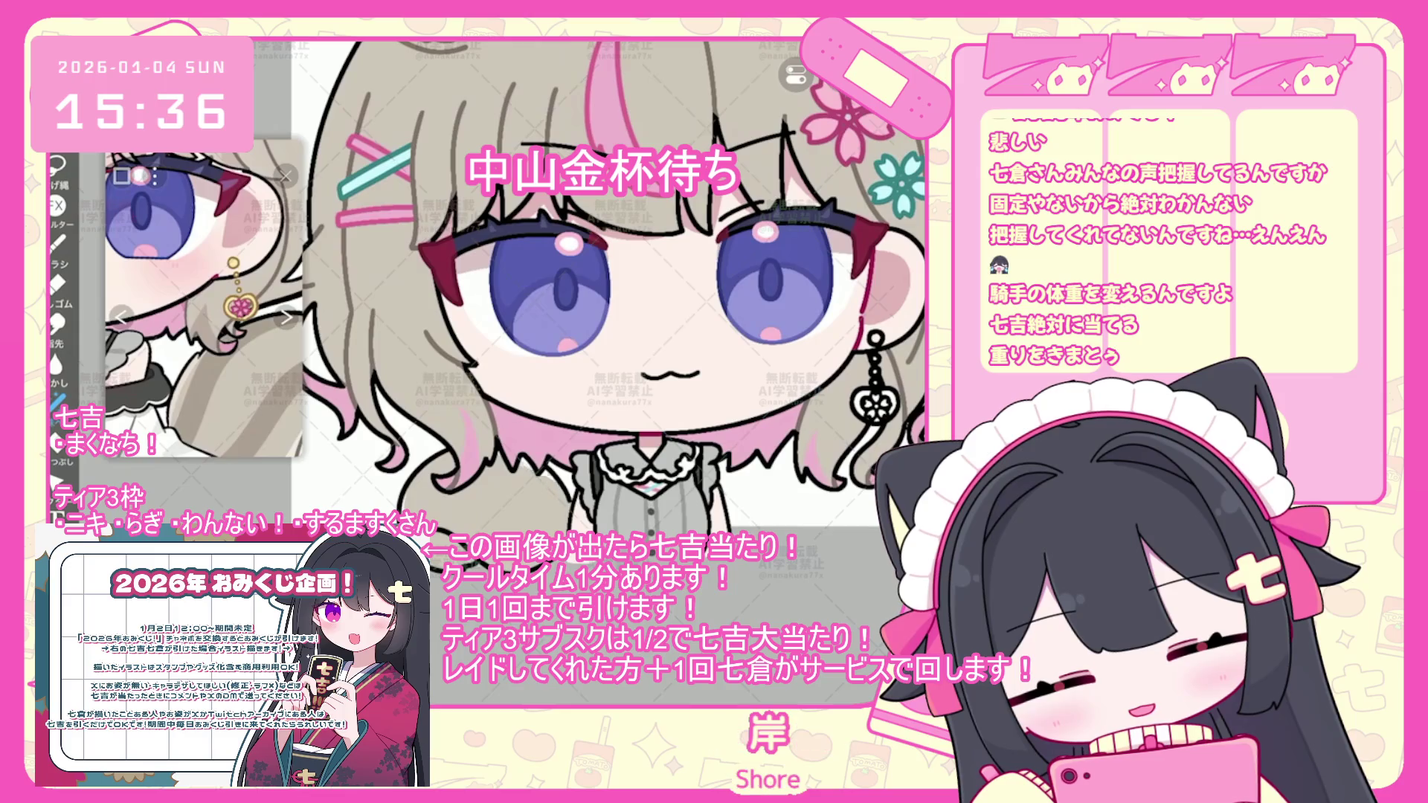
pyautogui.scroll(2, 588, 298)
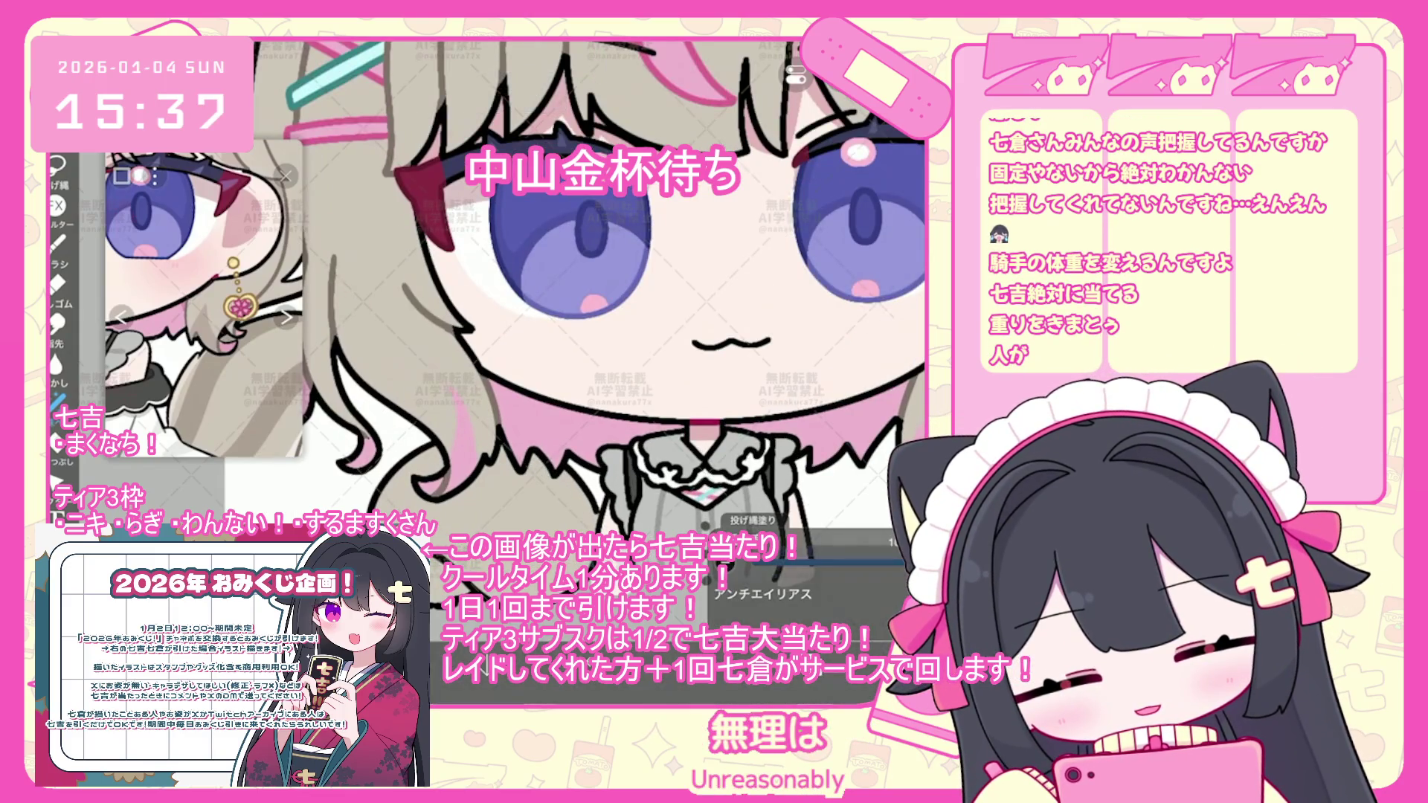
pyautogui.scroll(-3, 205, 298)
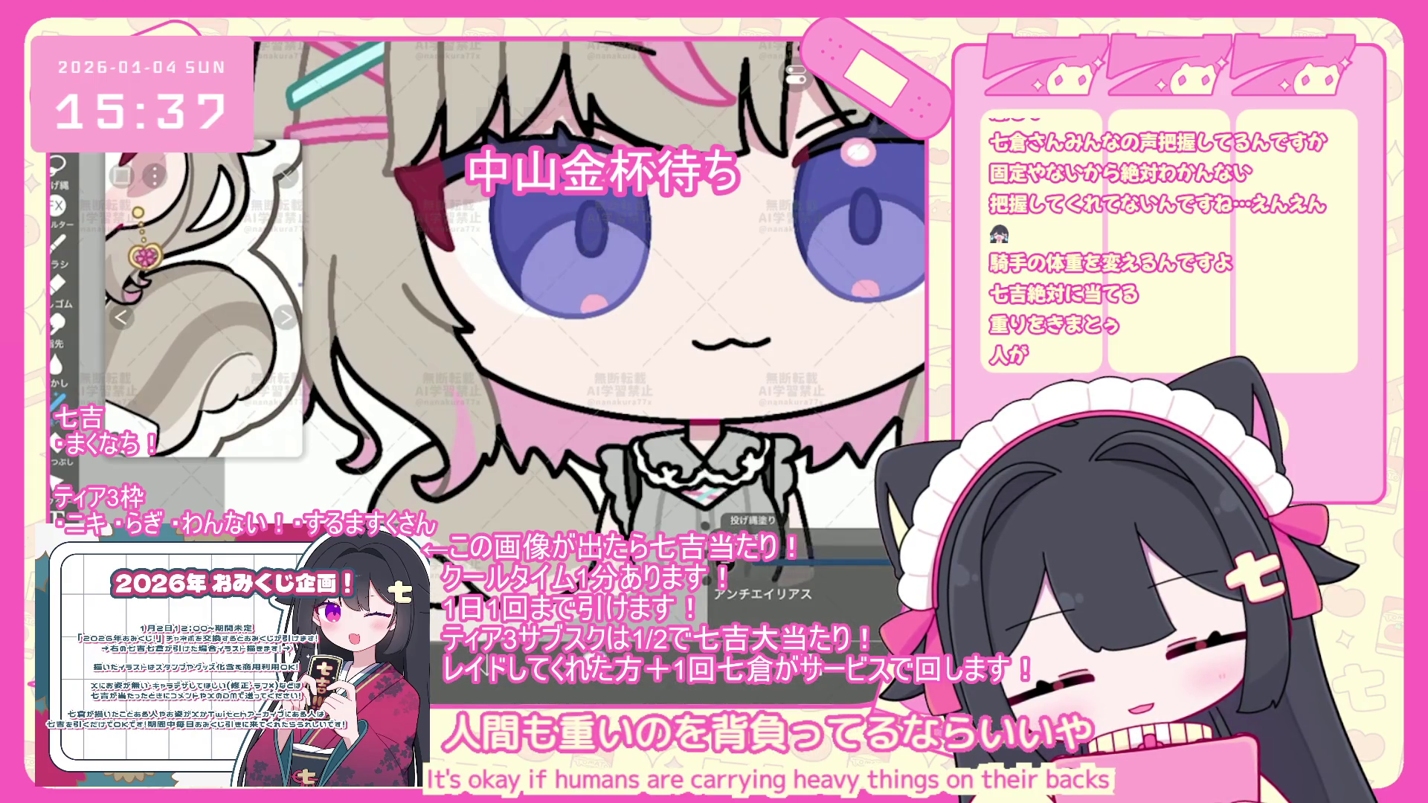
pyautogui.hotkey('ctrl', 'z')
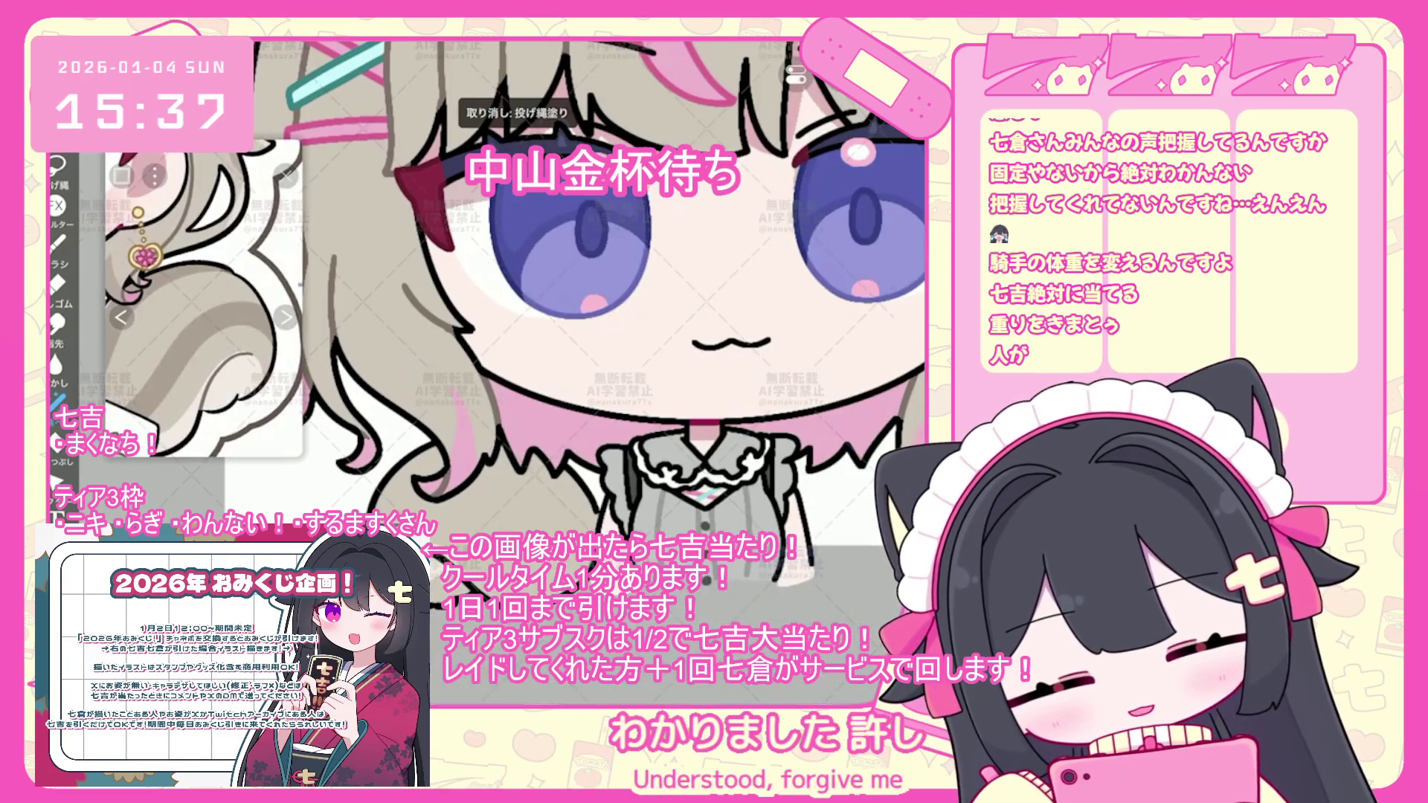
pyautogui.hotkey('ctrl', 'z')
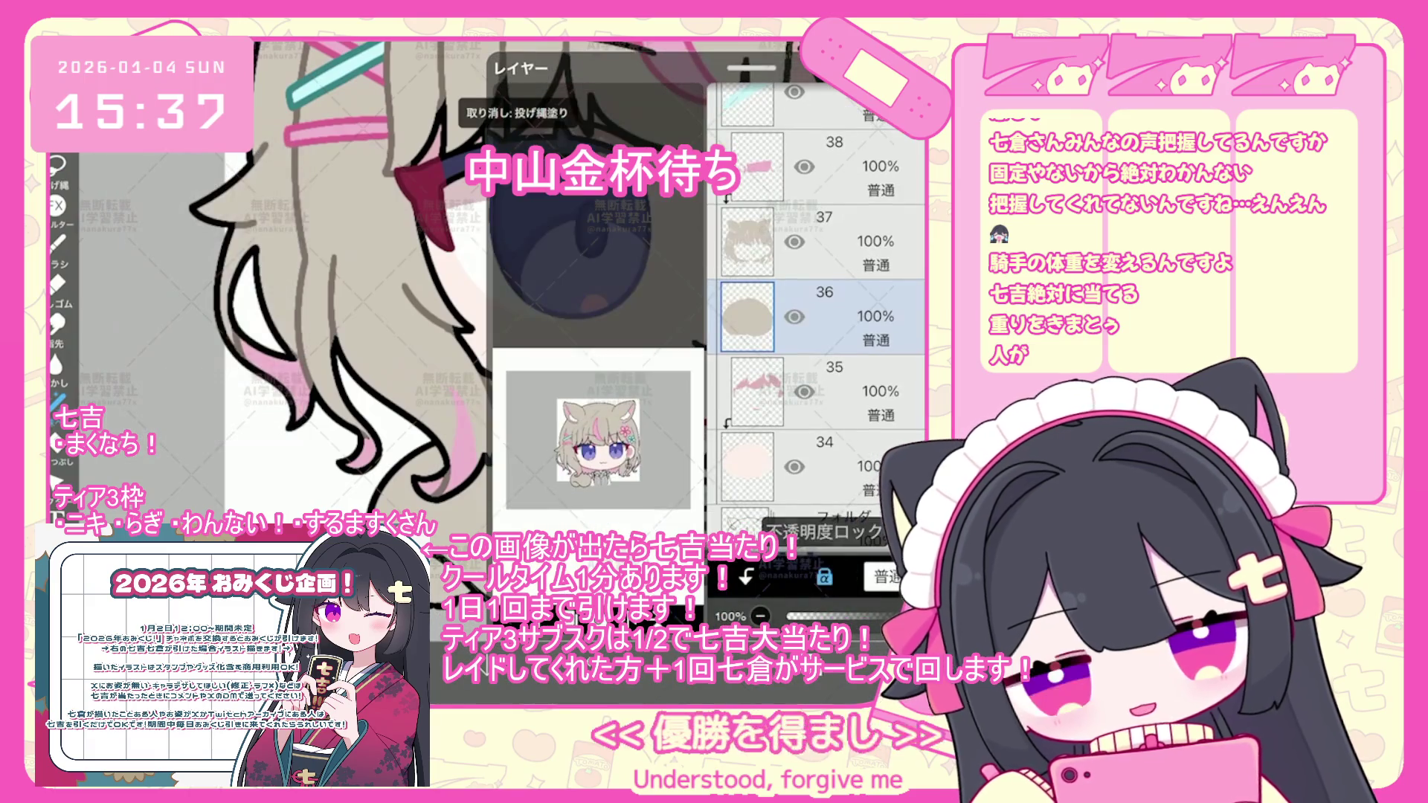
pyautogui.hotkey('ctrl', 'z')
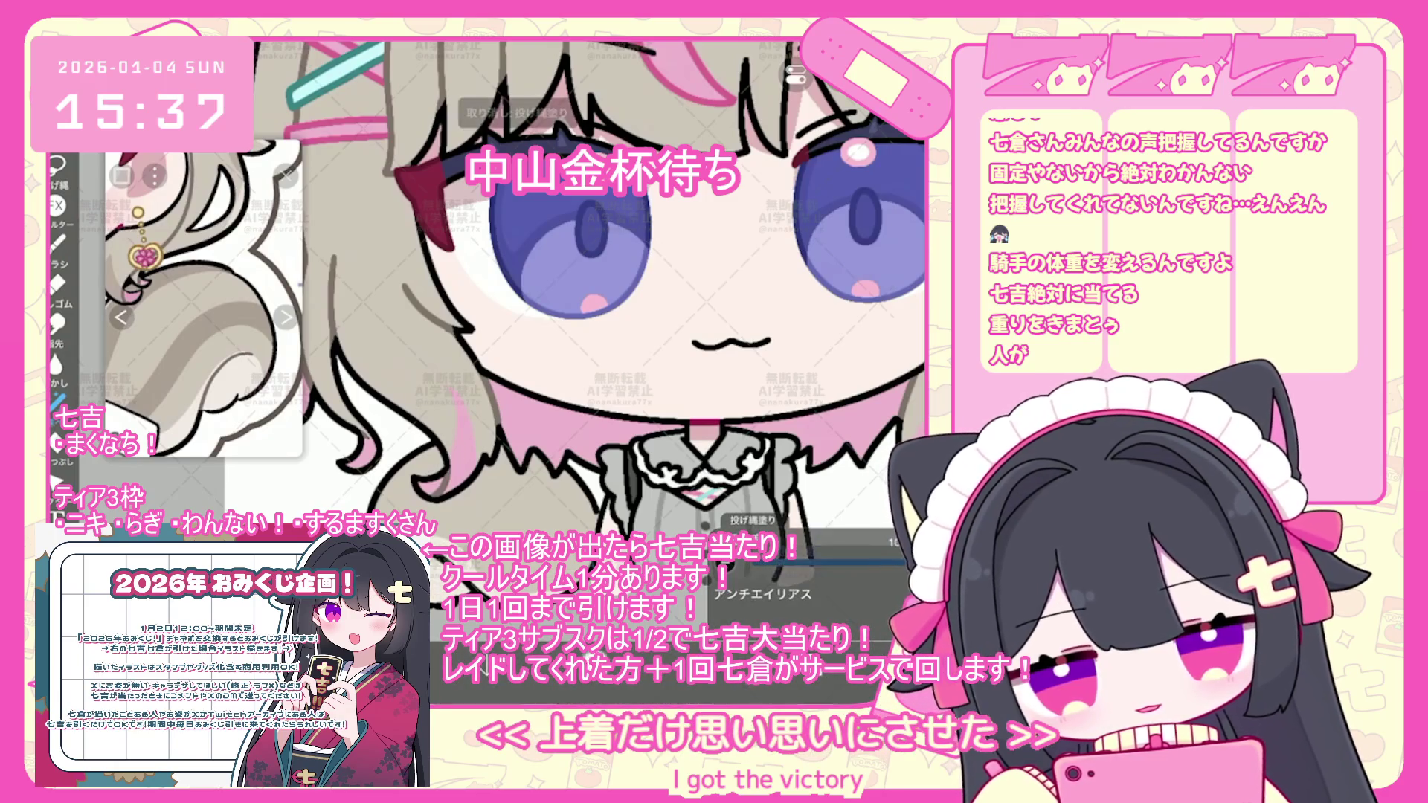
pyautogui.hotkey('ctrl', 'z')
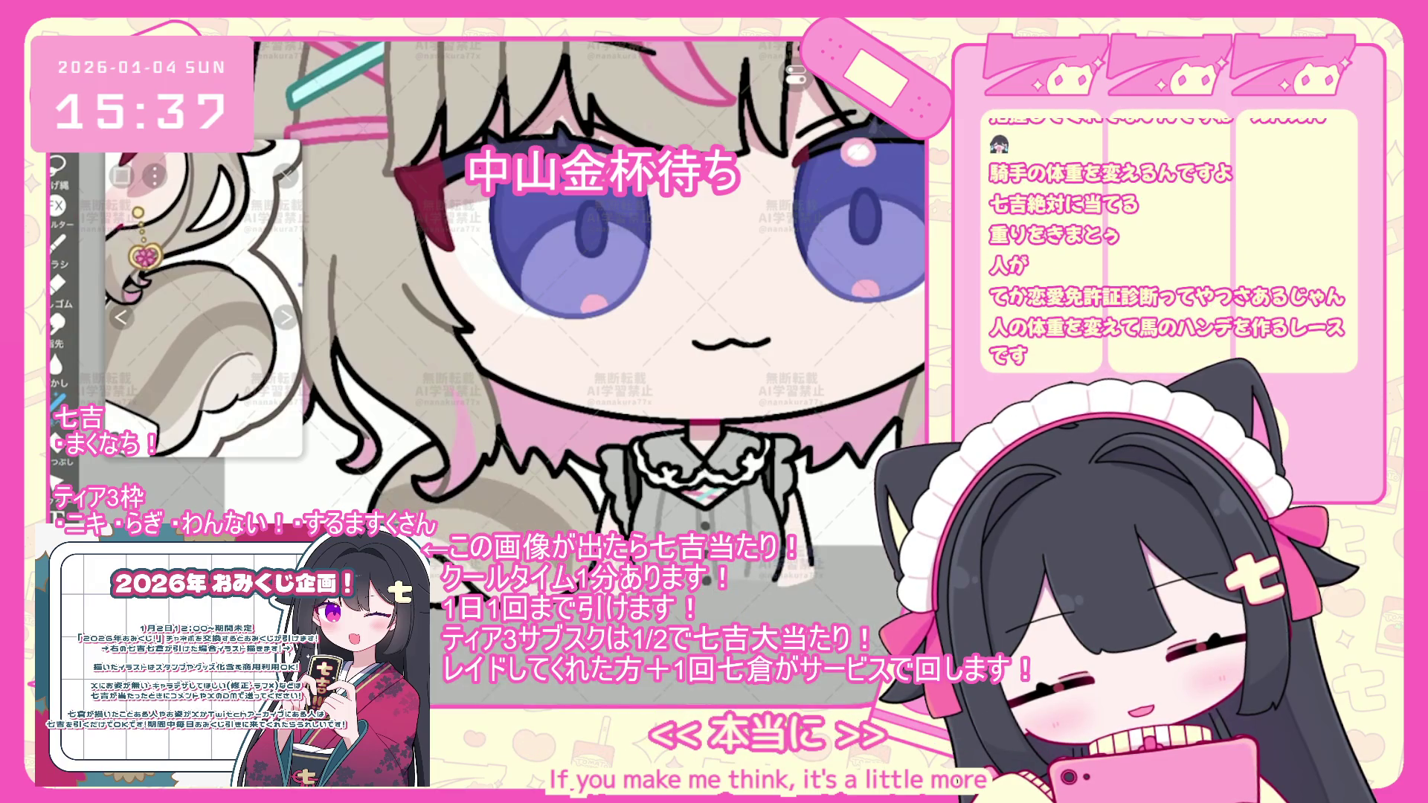
pyautogui.hotkey('ctrl', 'z')
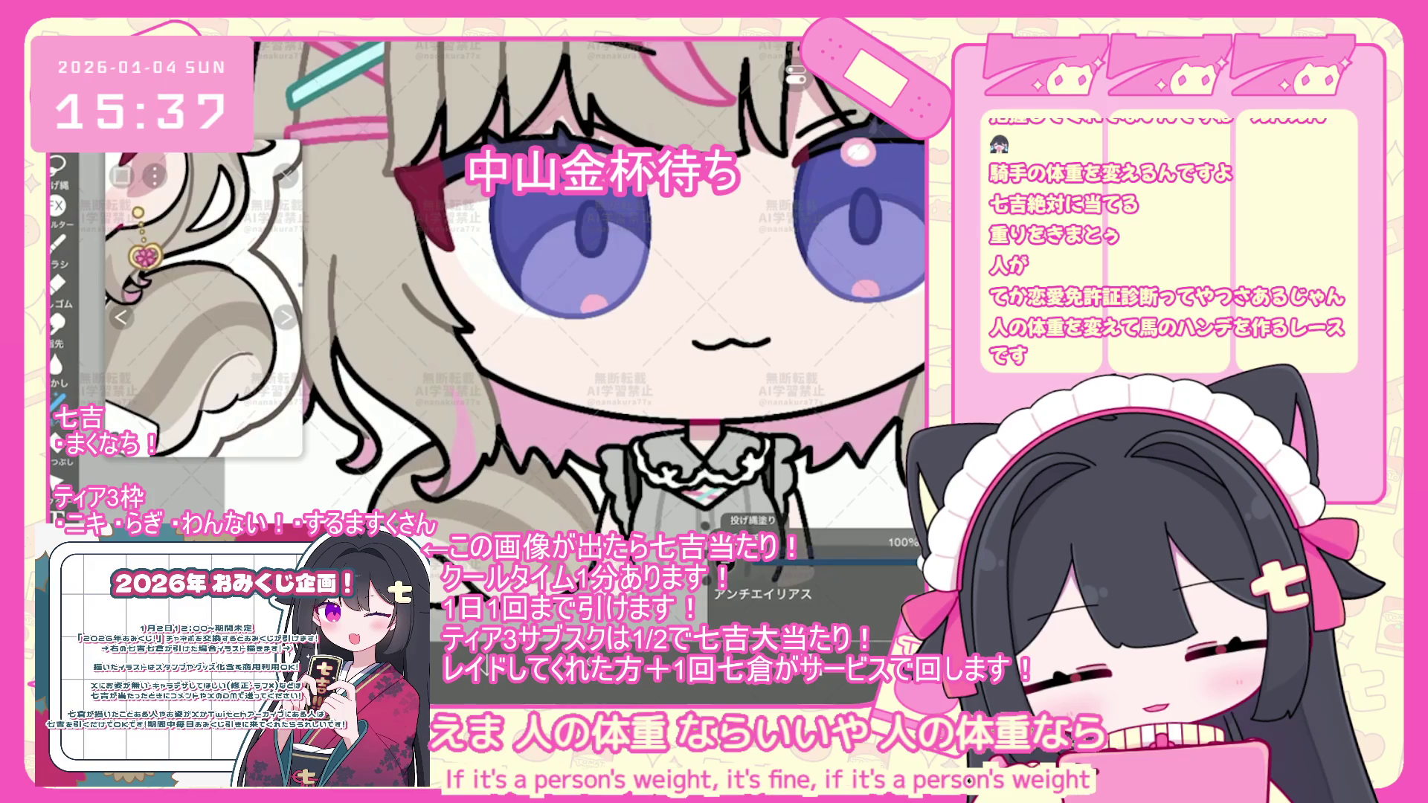
pyautogui.scroll(-5, 596, 298)
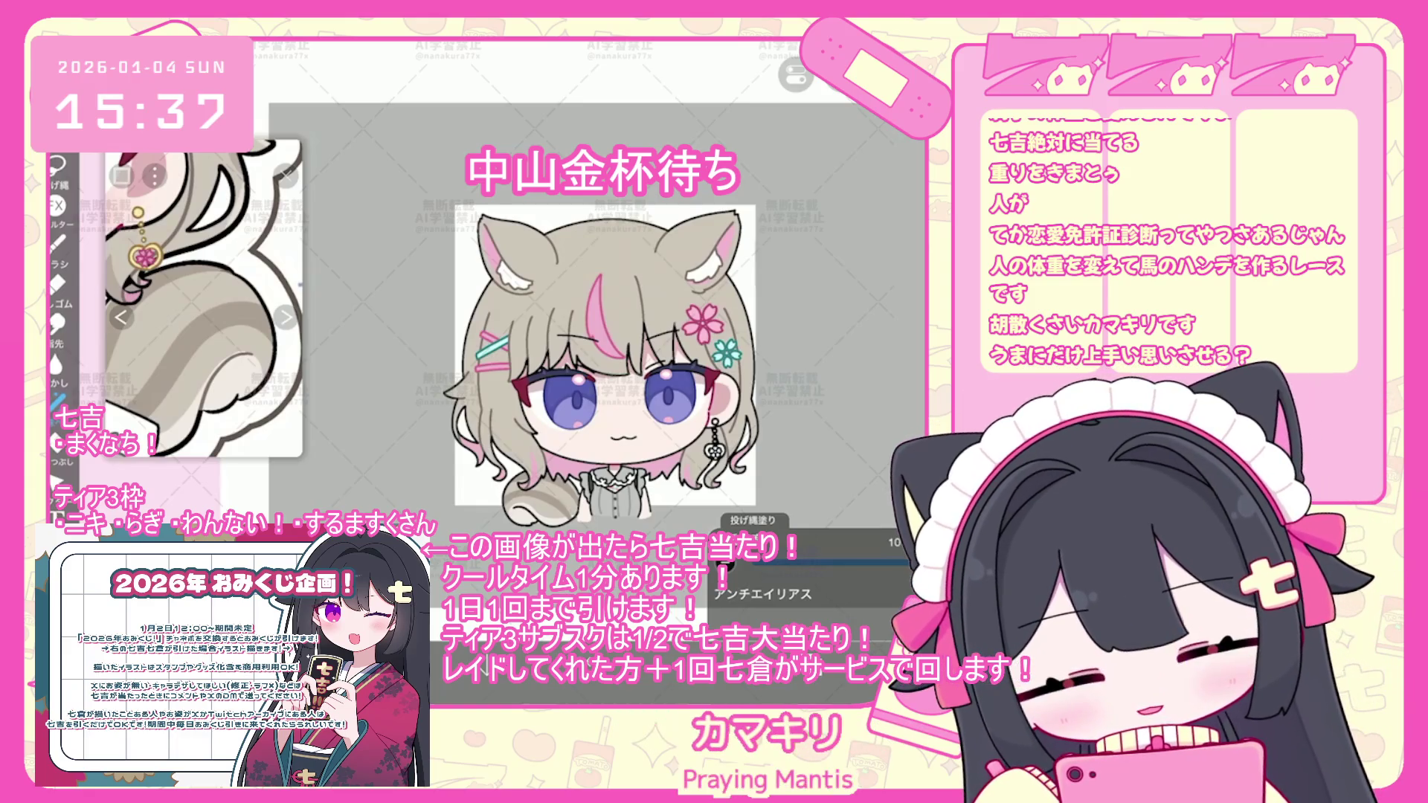
pyautogui.scroll(5, 595, 335)
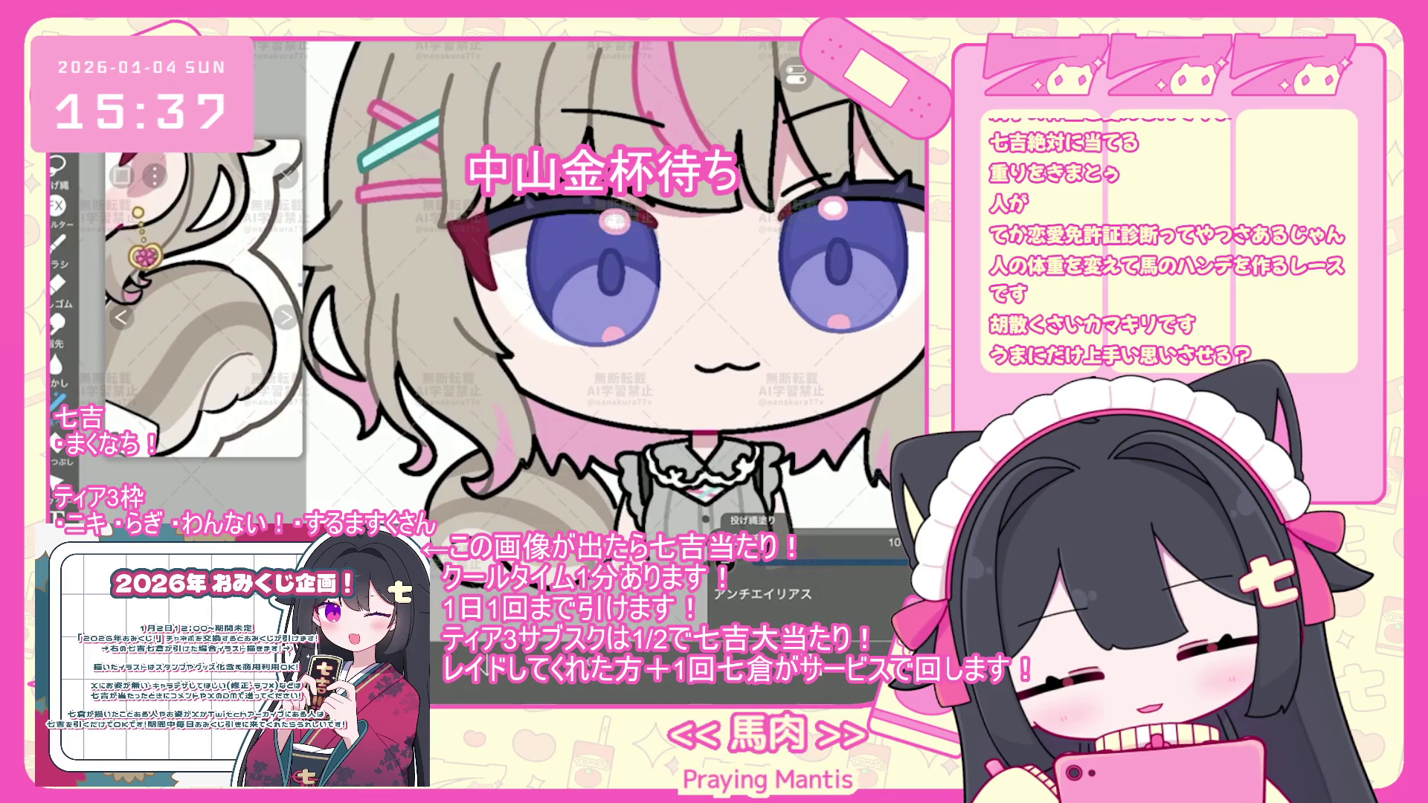
# - Make layer 48, higher in the stack, the active painting layer
pyautogui.scroll(10, 816, 320)
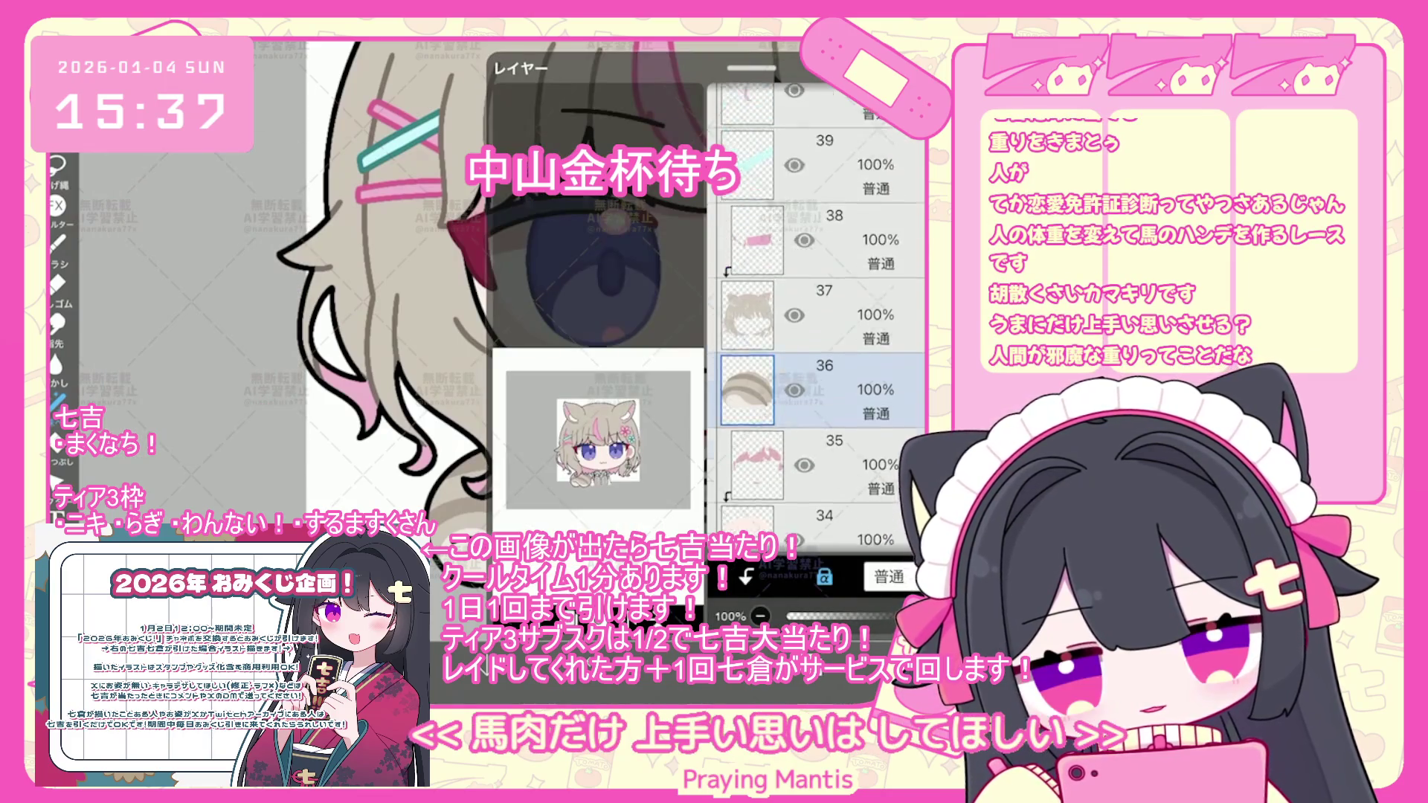
pyautogui.scroll(10, 816, 320)
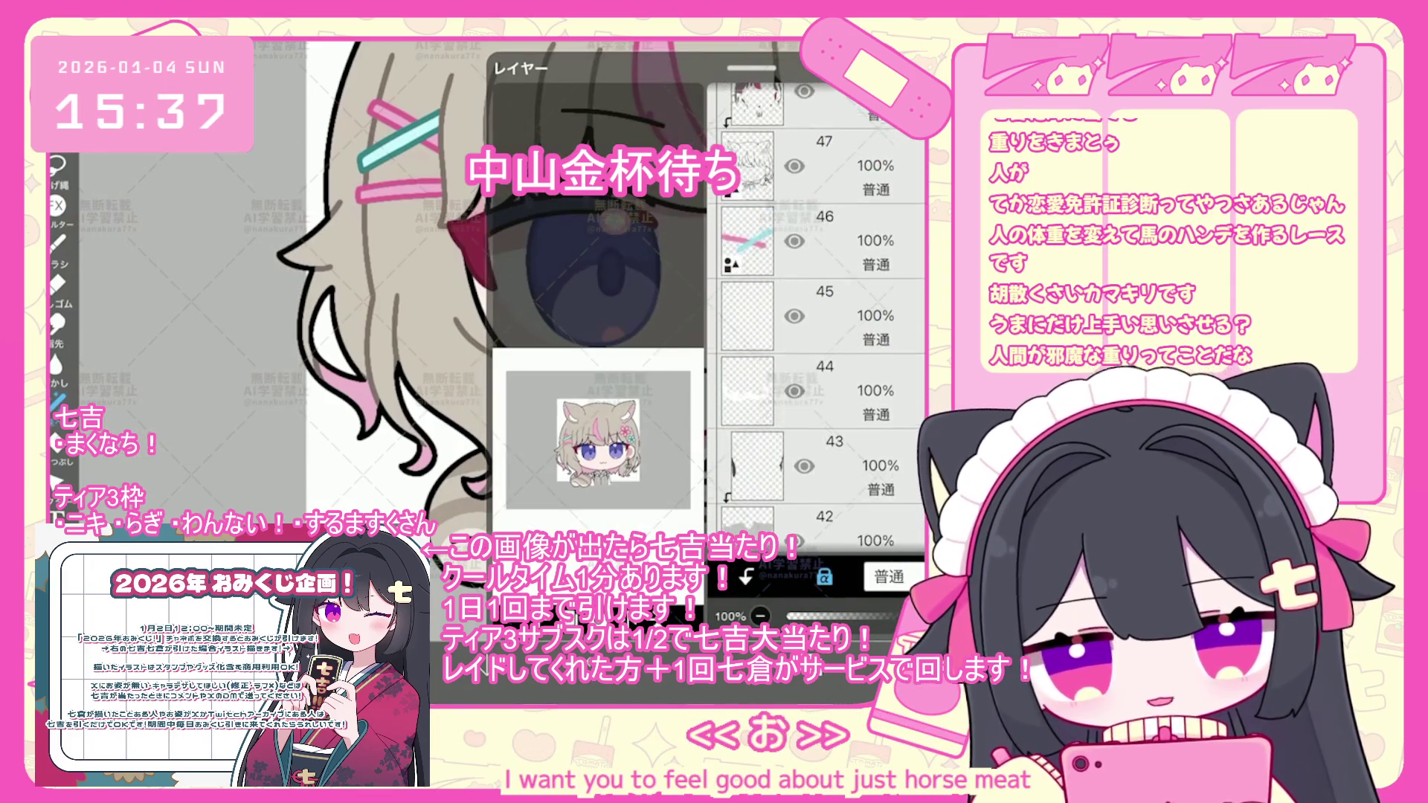
pyautogui.click(818, 293)
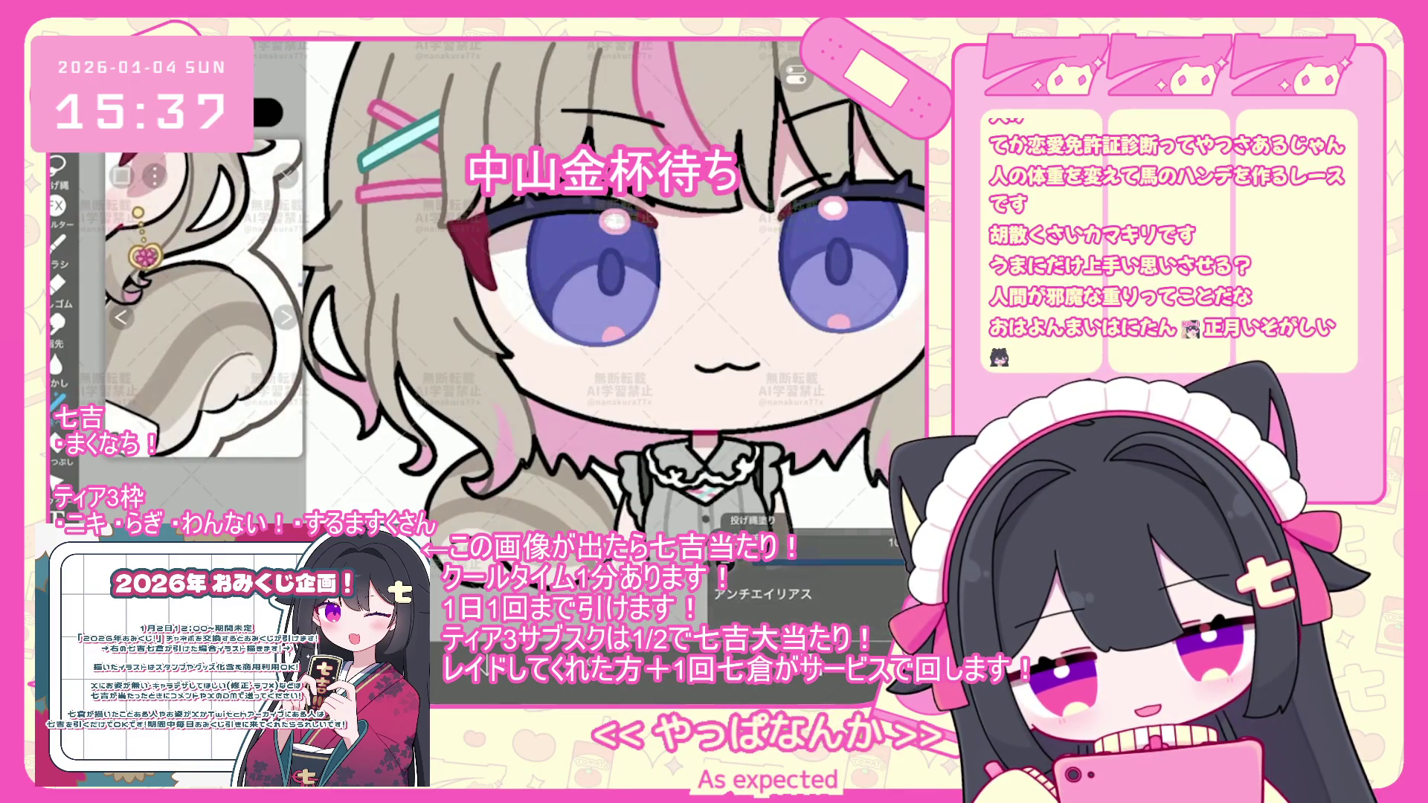
pyautogui.scroll(3, 621, 372)
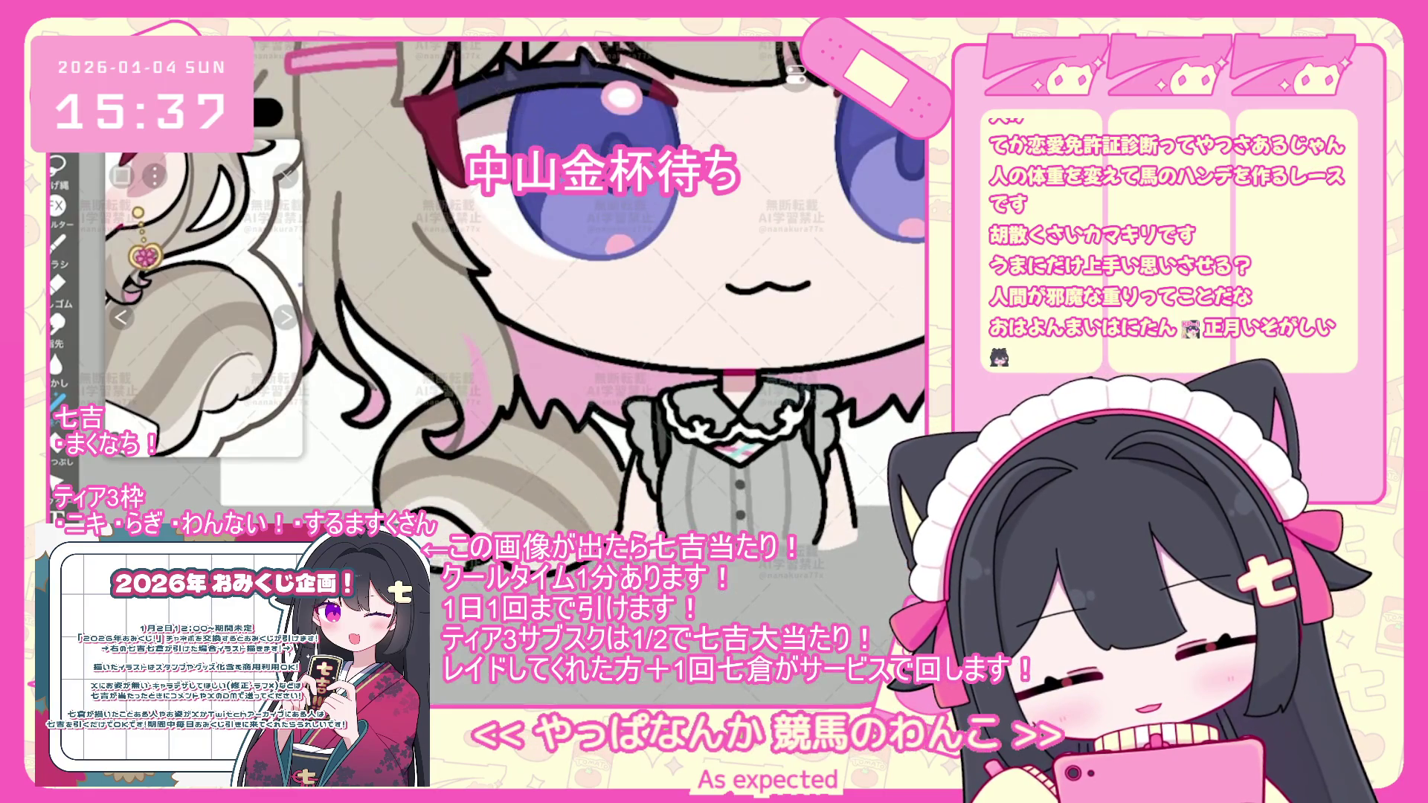
pyautogui.scroll(-3, 614, 312)
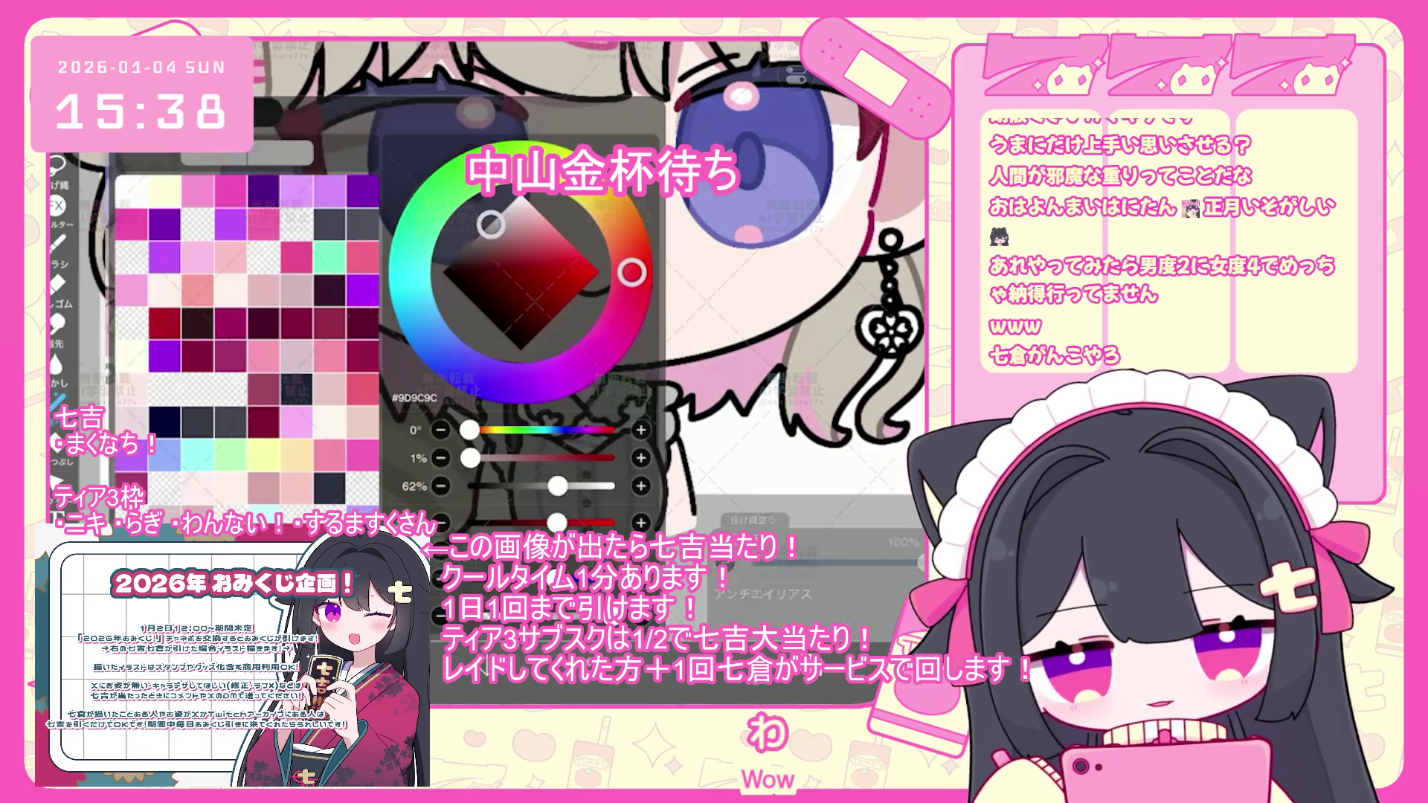
# - Change the drawing colour to dark grey #3C3B3B on the colour wheel
pyautogui.moveTo(468, 253); pyautogui.dragTo(462, 255)
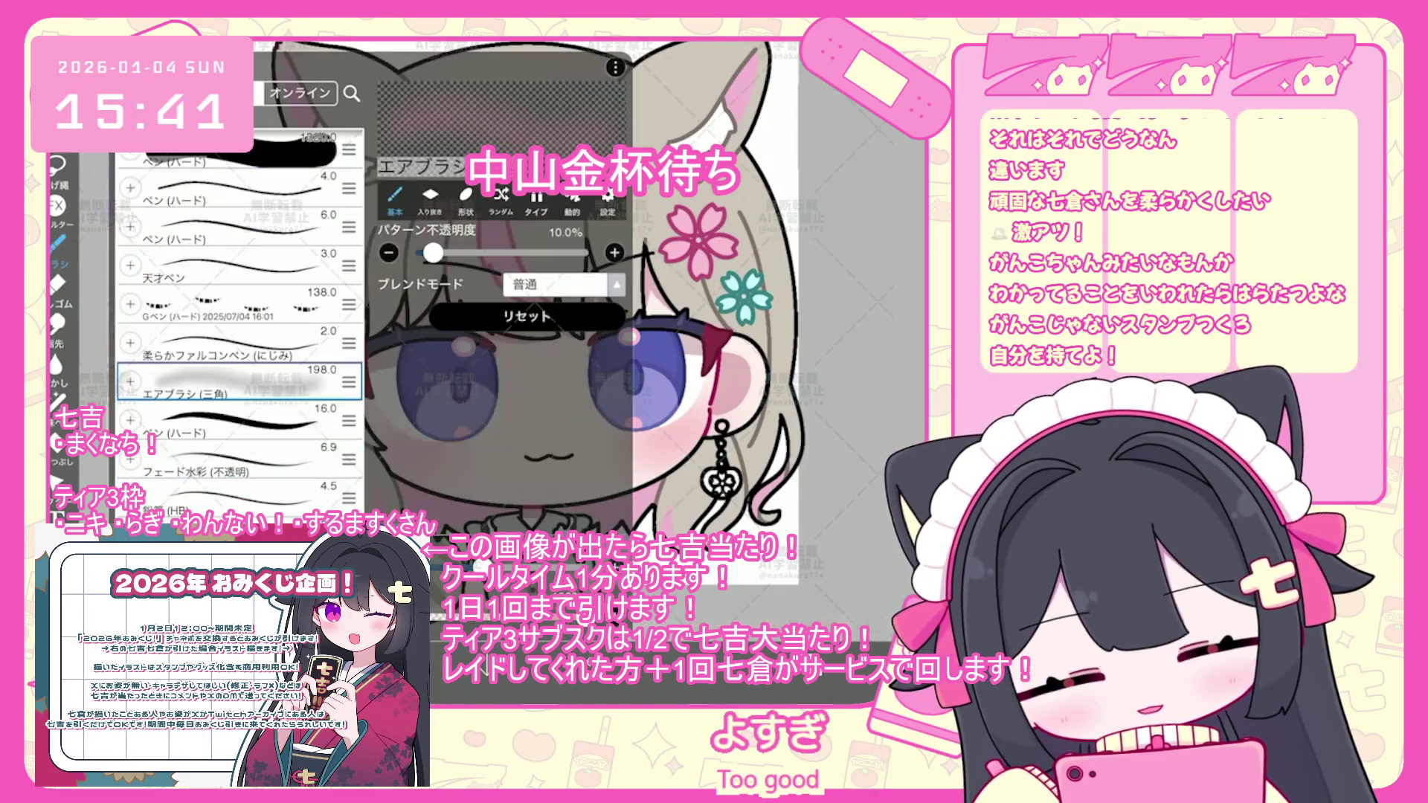
# - Choose the Pen (Hard) brush at size 4.0 for line work
pyautogui.click(238, 260)
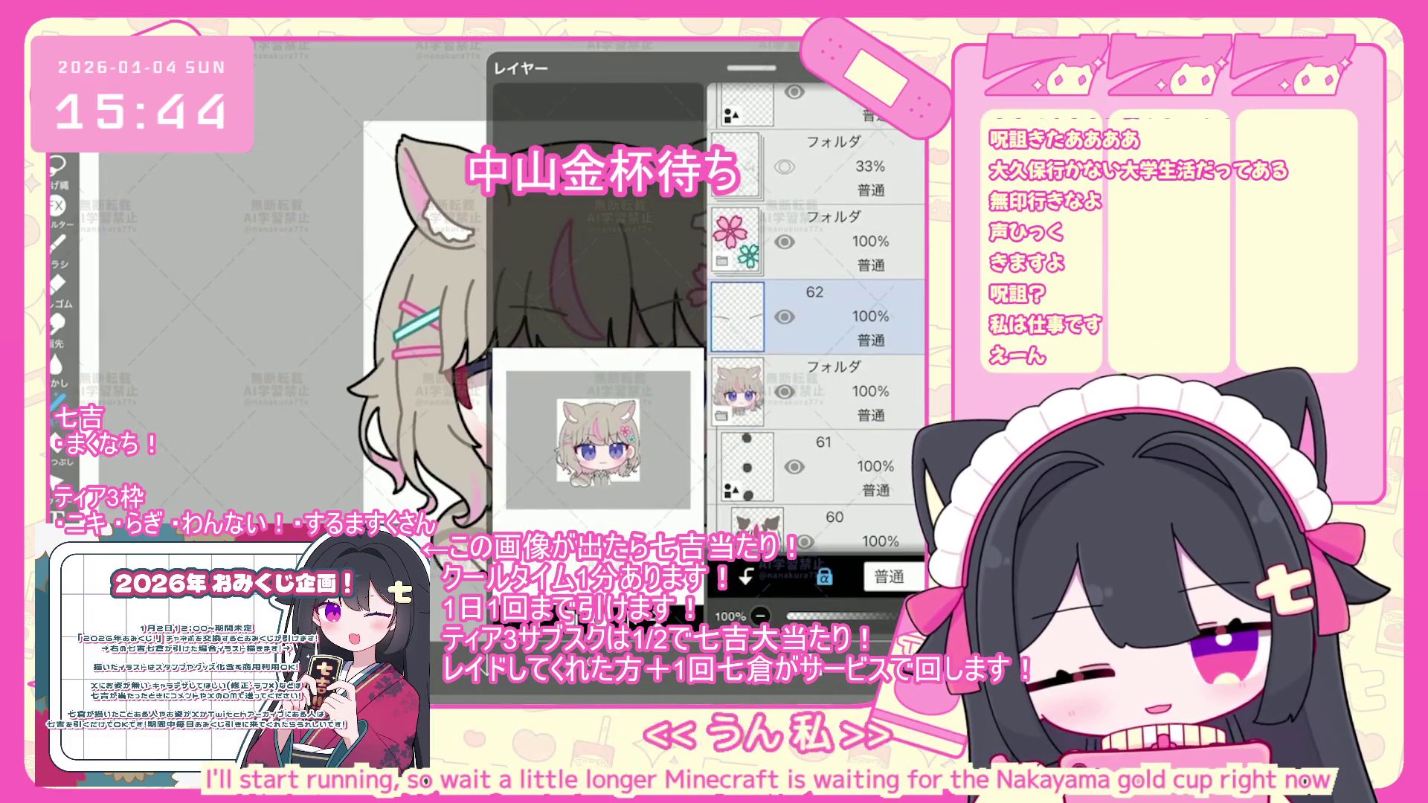
# - Scroll the layer list down so layers 56 through 51 are visible
pyautogui.scroll(-3, 818, 335)
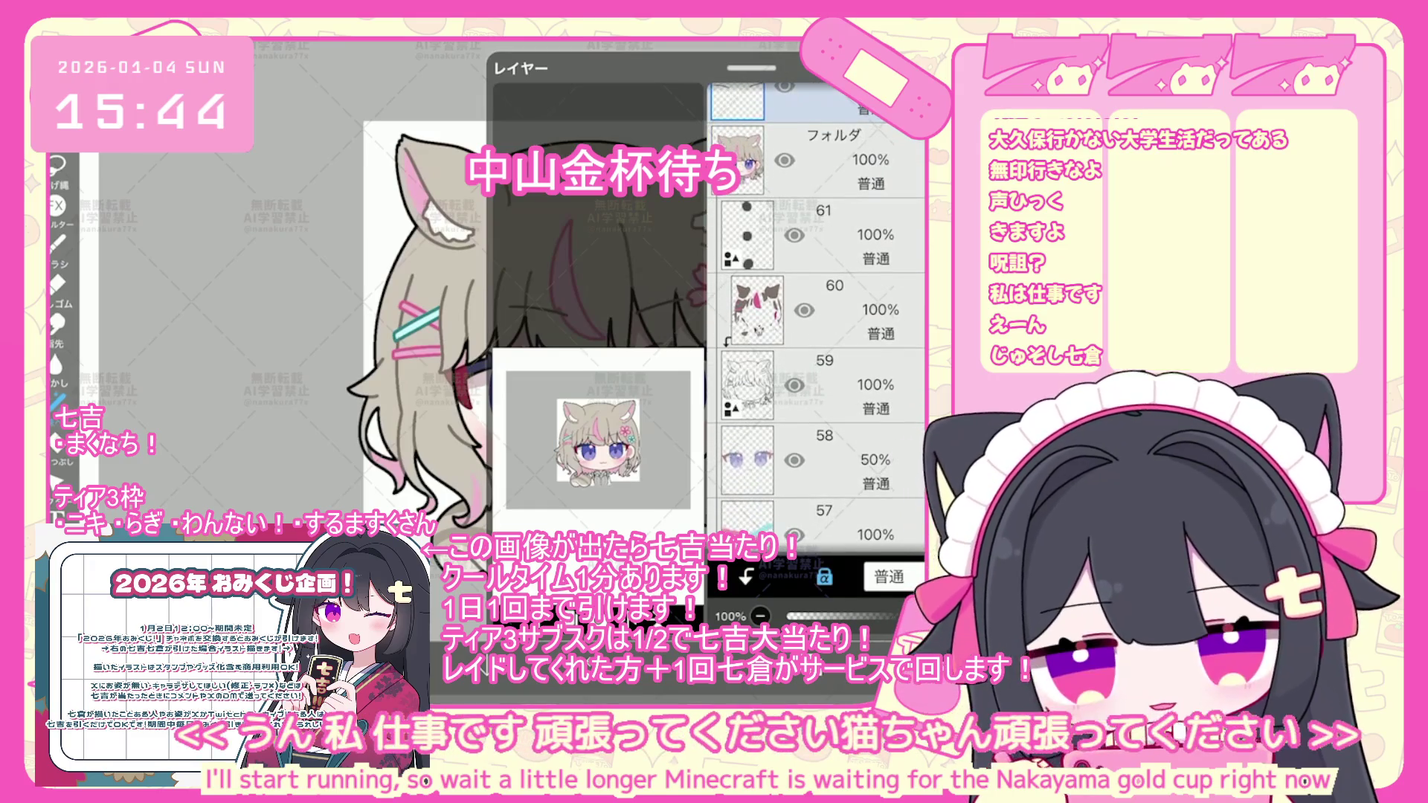
pyautogui.scroll(-5, 818, 320)
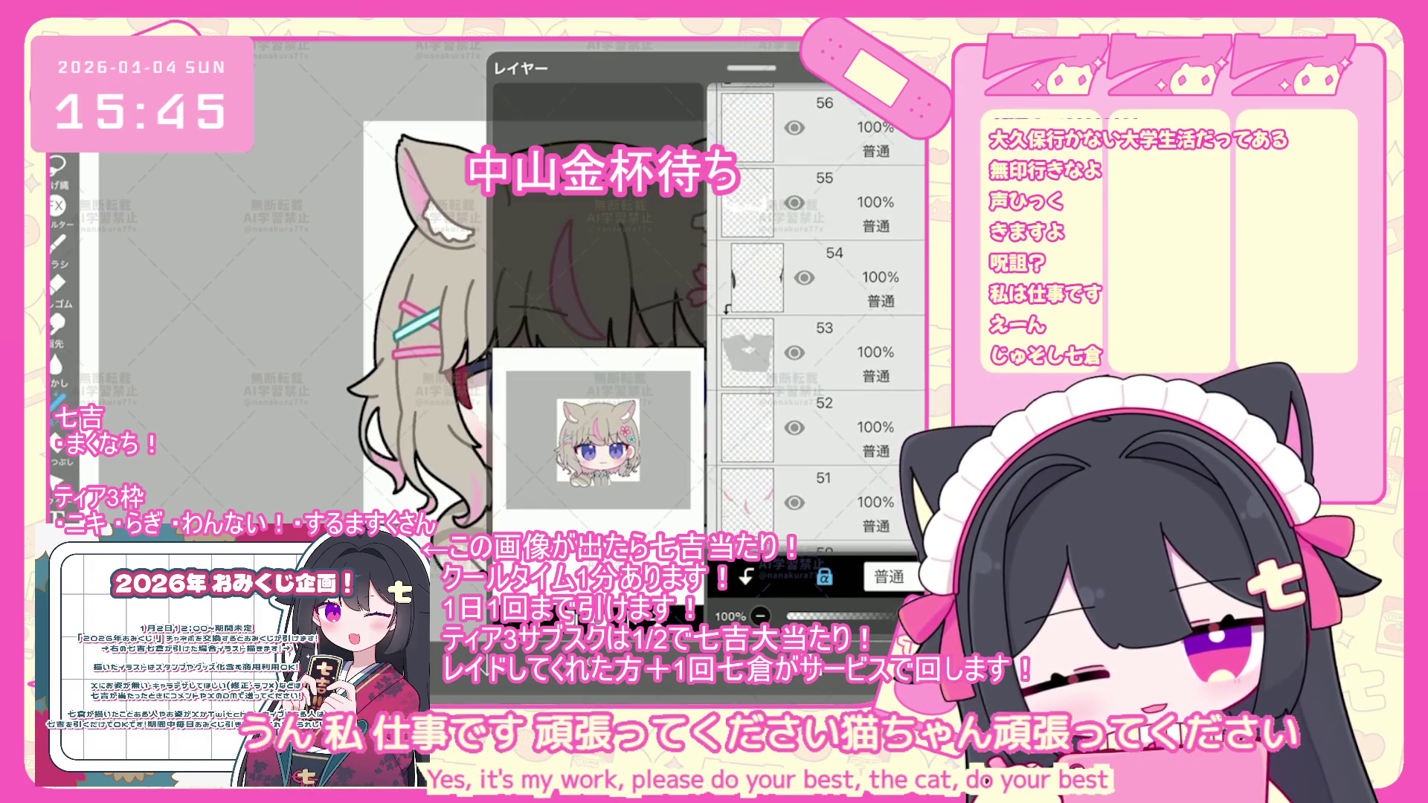